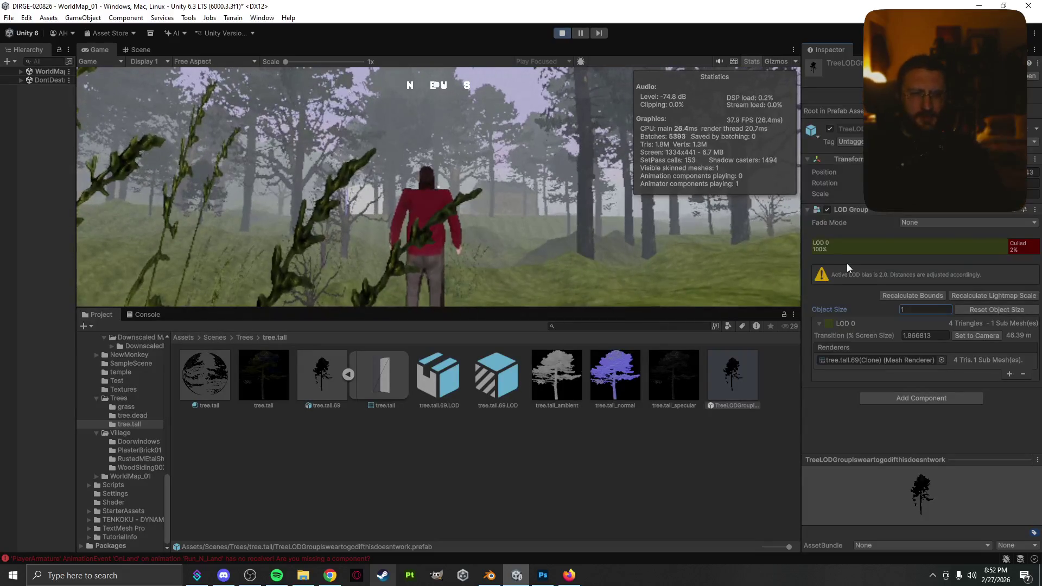
- Take control of the game and run the character into the forest, checking the Tab map overlay
{"action": "left_click", "coordinate": [540, 247]}
{"action": "key", "text": "w"}
{"action": "key", "text": "space"}
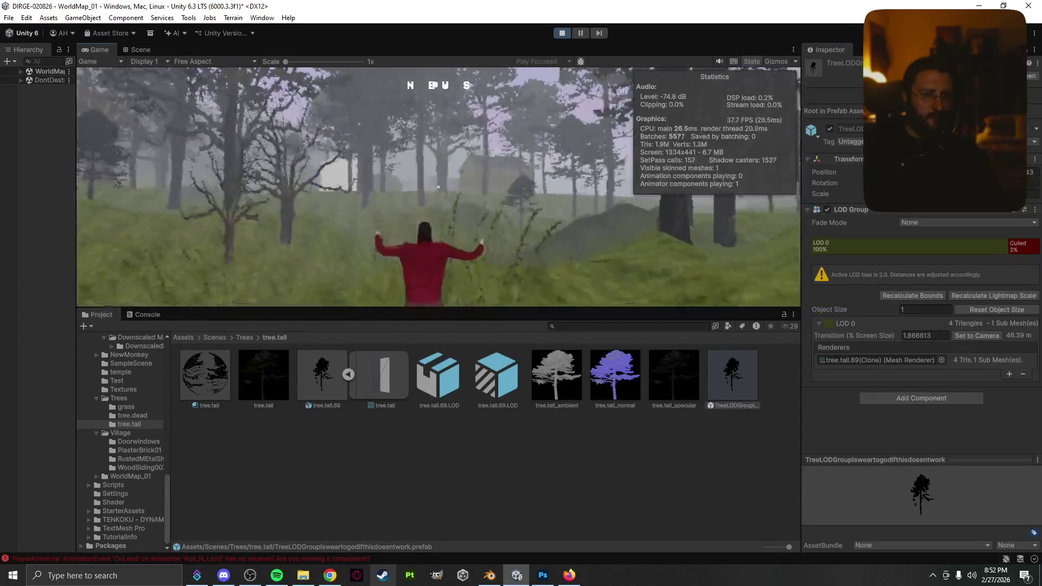
{"action": "key", "text": "Tab"}
{"action": "key", "text": "Tab"}
{"action": "key", "text": "w"}
{"action": "key", "text": "space"}
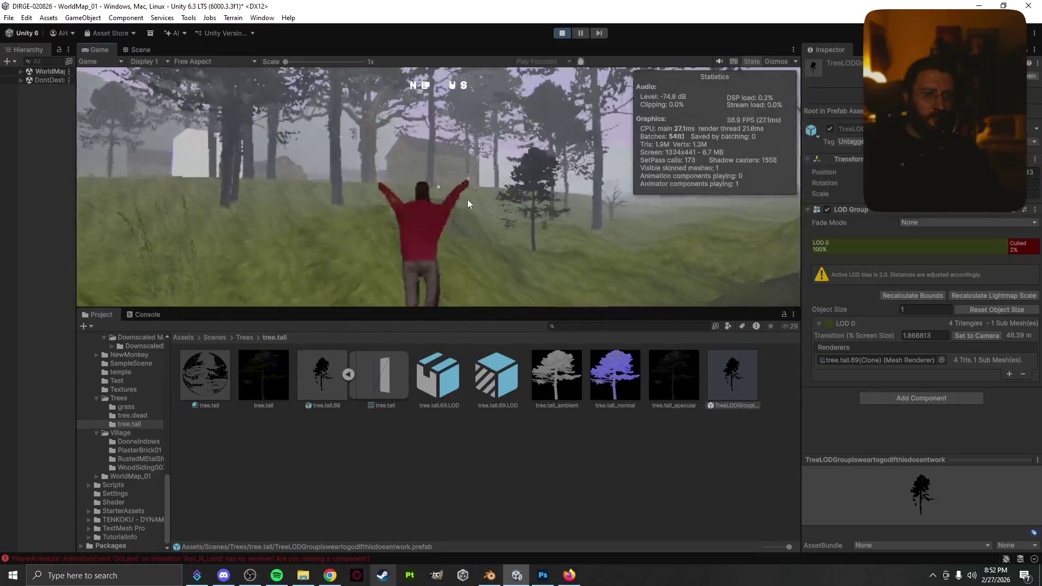
{"action": "key", "text": "space"}
{"action": "key", "text": "space"}
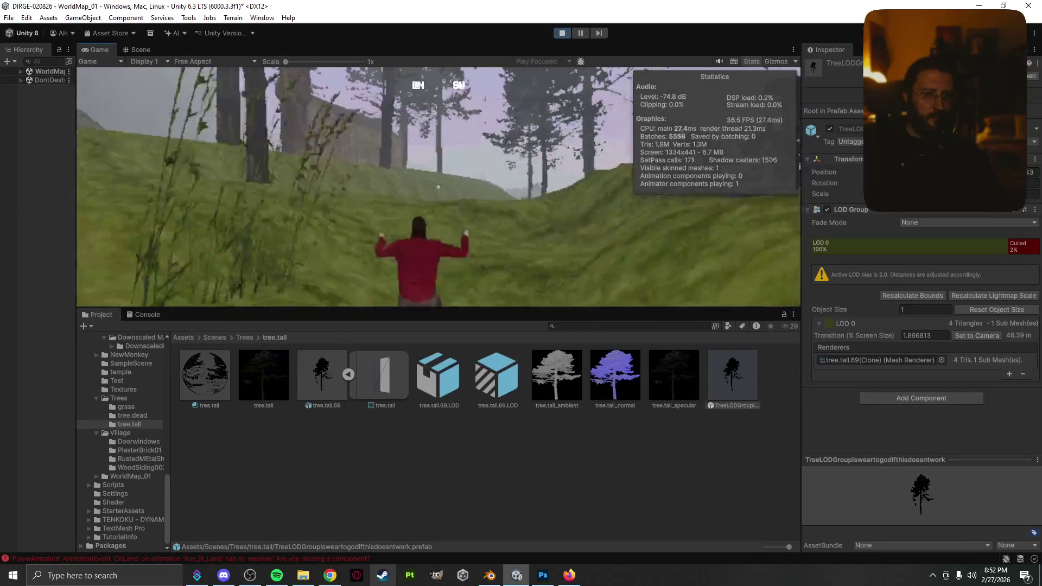
{"action": "key", "text": "space"}
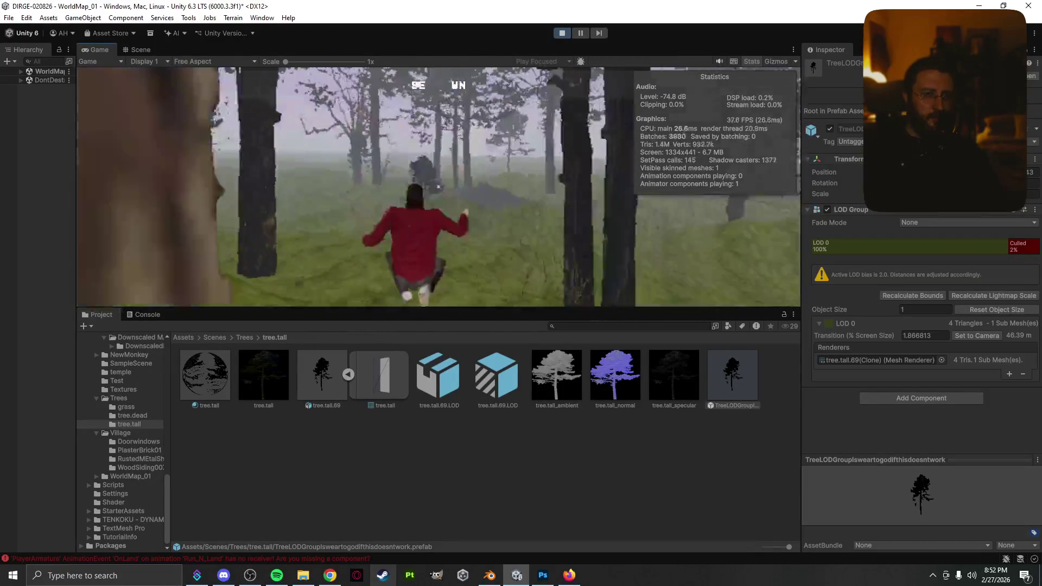
- Walk the character past the brick wall and through the trees, then stop Play mode
{"action": "key", "text": "w"}
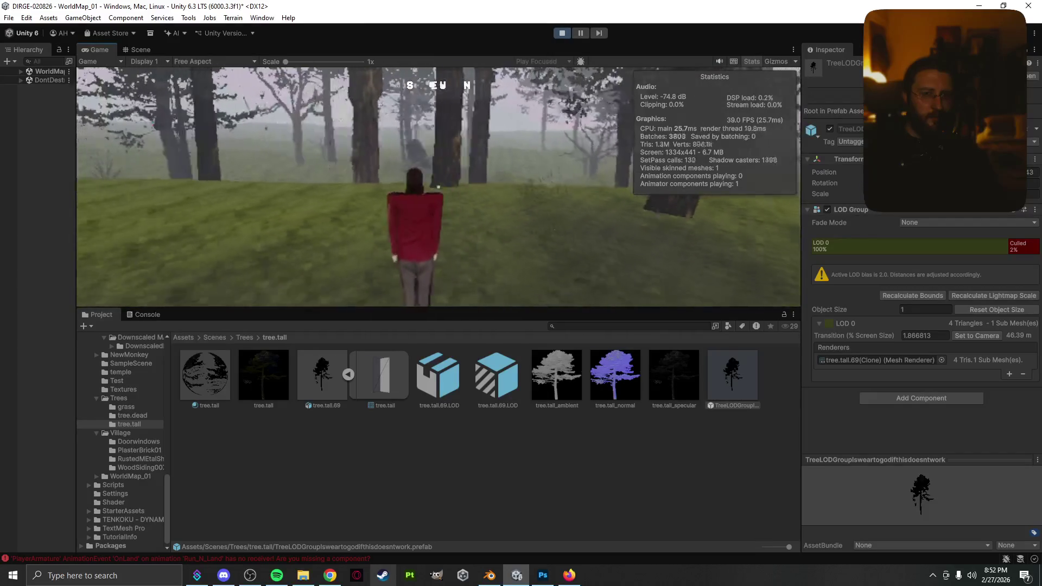
{"action": "key", "text": "w"}
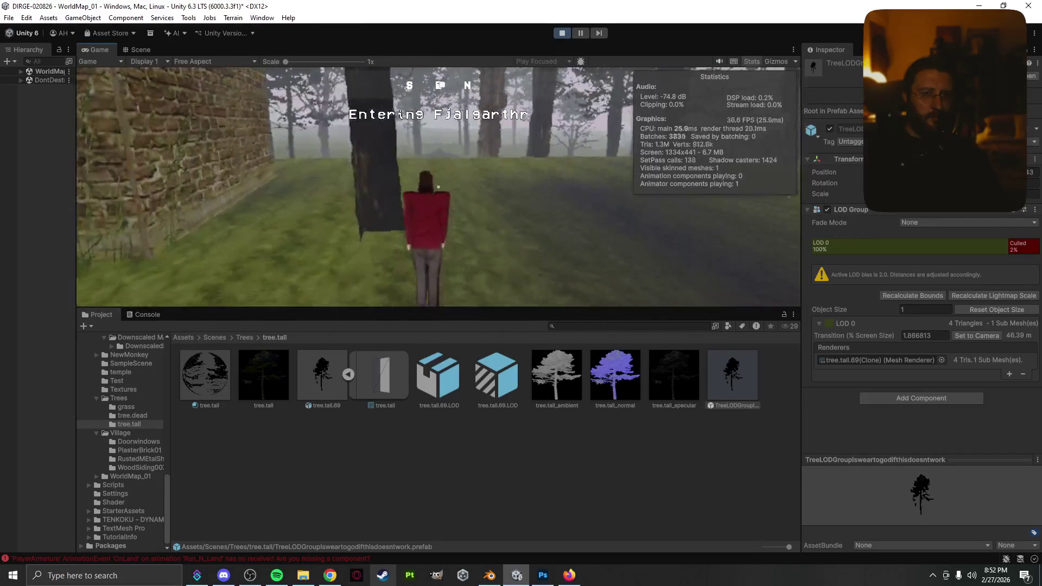
{"action": "key", "text": "w"}
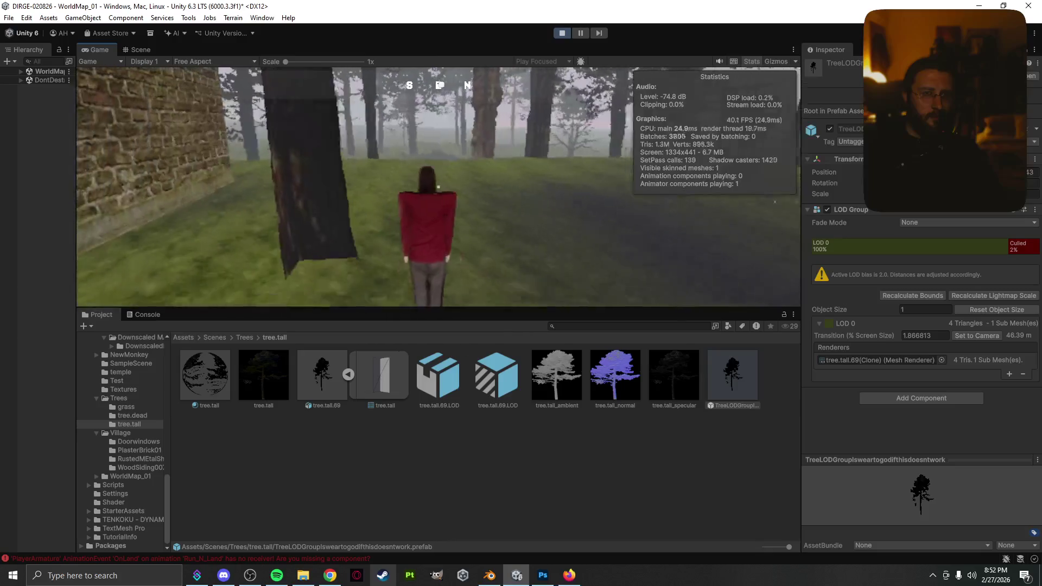
{"action": "key", "text": "w"}
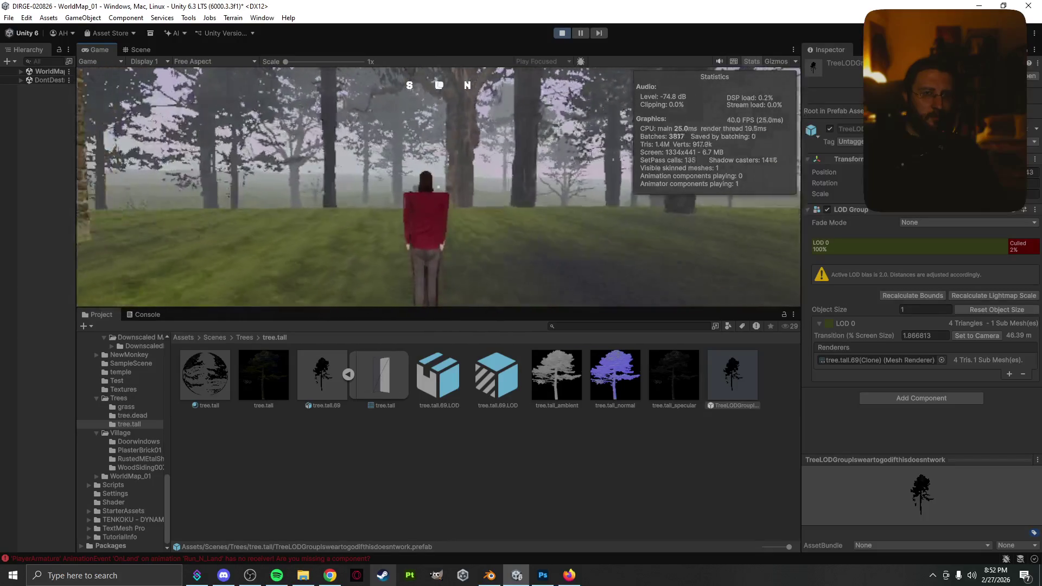
{"action": "key", "text": "w"}
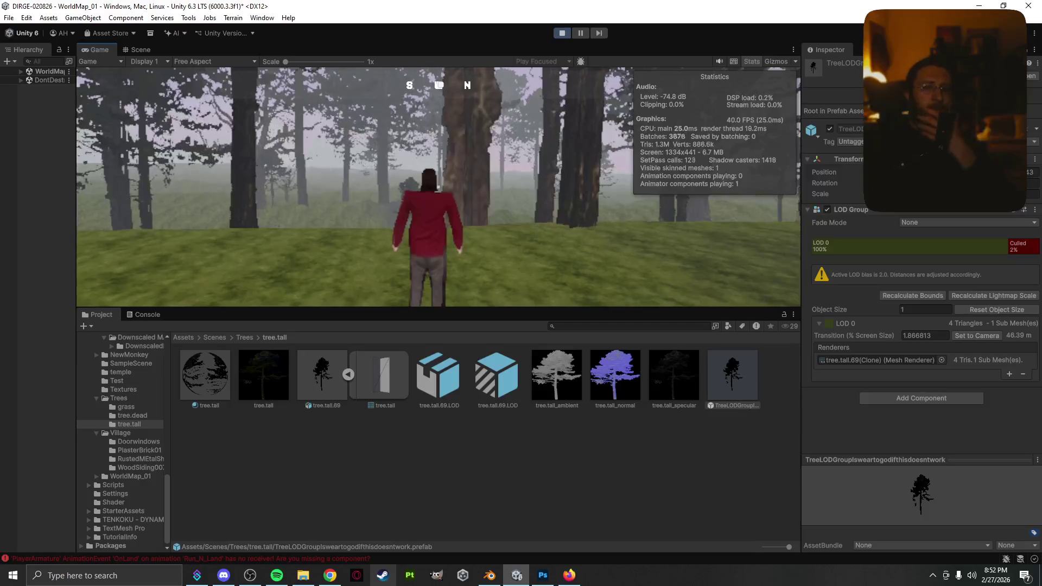
{"action": "key", "text": "w"}
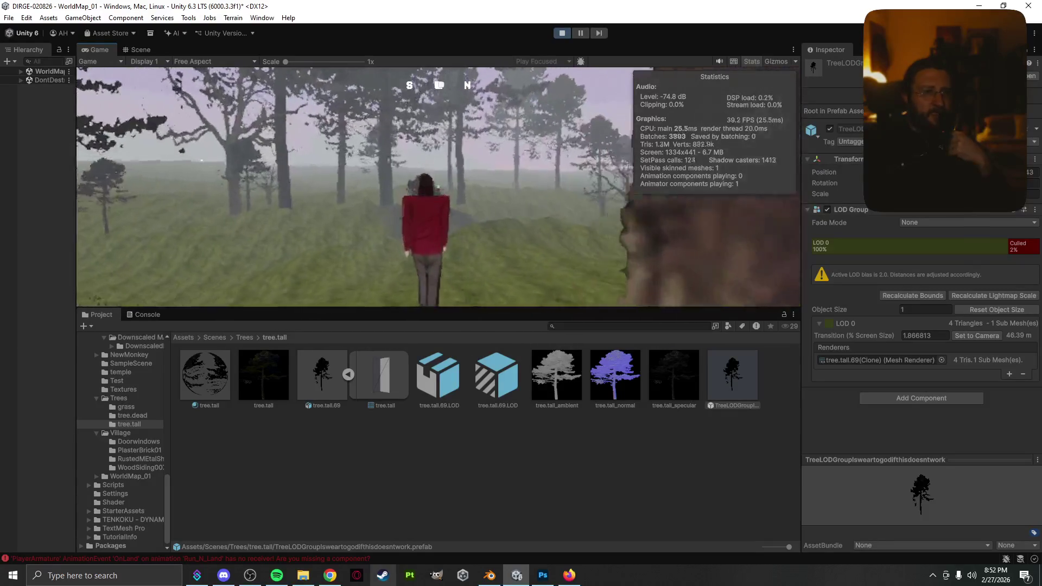
{"action": "key", "text": "w"}
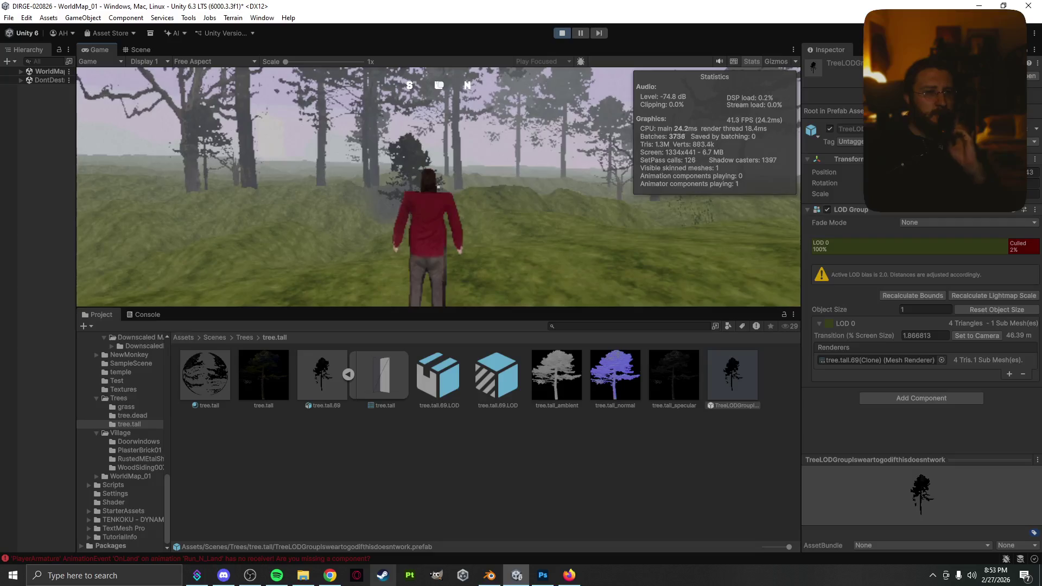
{"action": "key", "text": "w"}
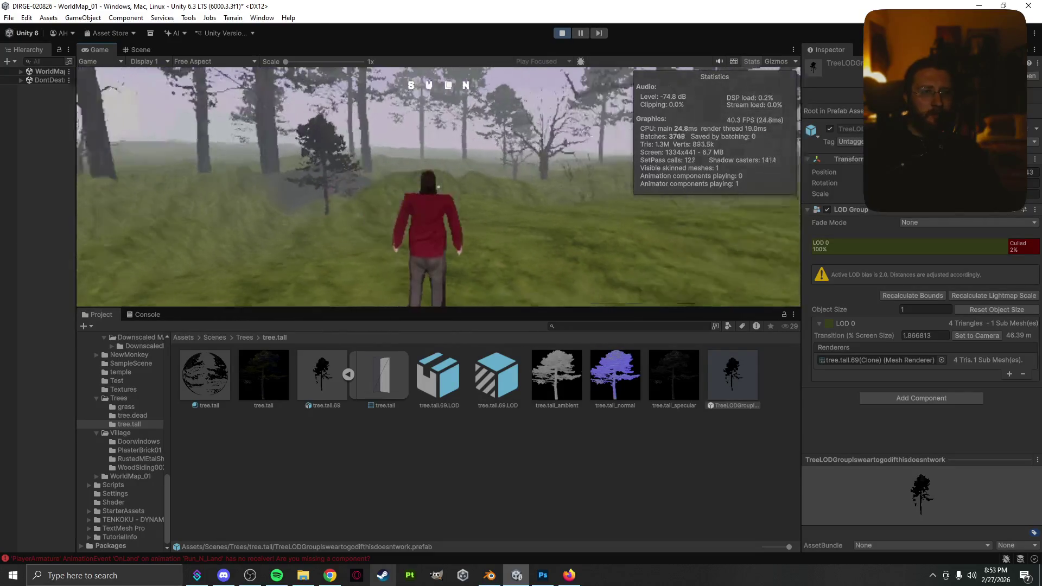
{"action": "key", "text": "Escape"}
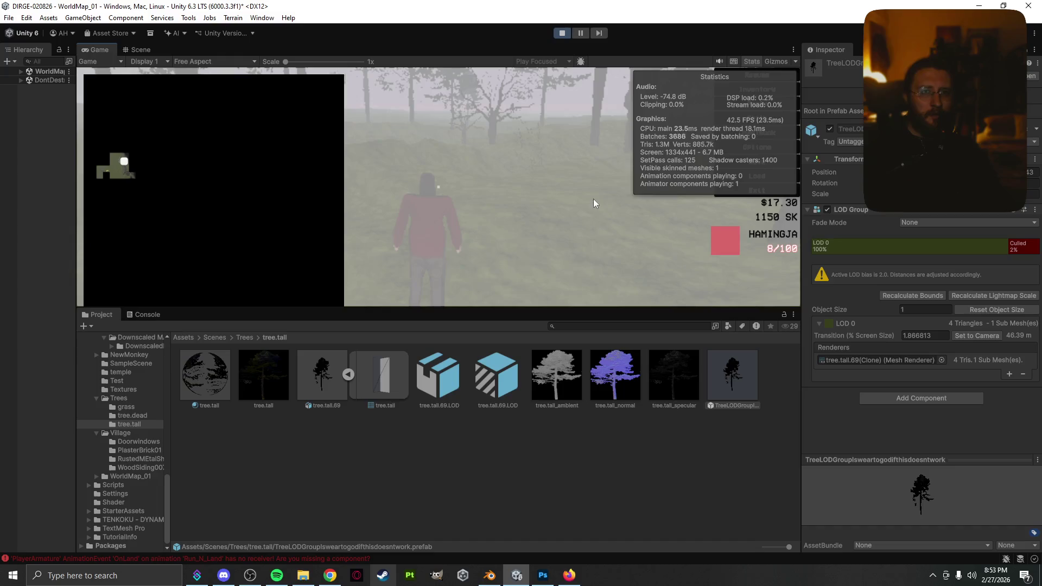
{"action": "left_click", "coordinate": [556, 32]}
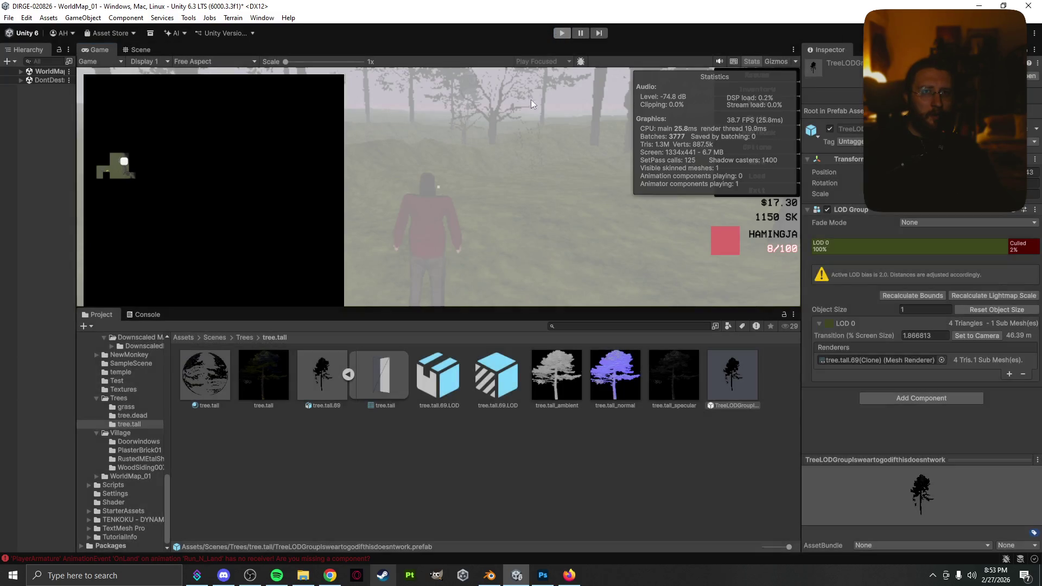
- Orbit and zoom the Scene camera to look across the terrain toward the lone tree
{"action": "scroll", "coordinate": [490, 213], "scroll_direction": "up", "scroll_amount": 10}
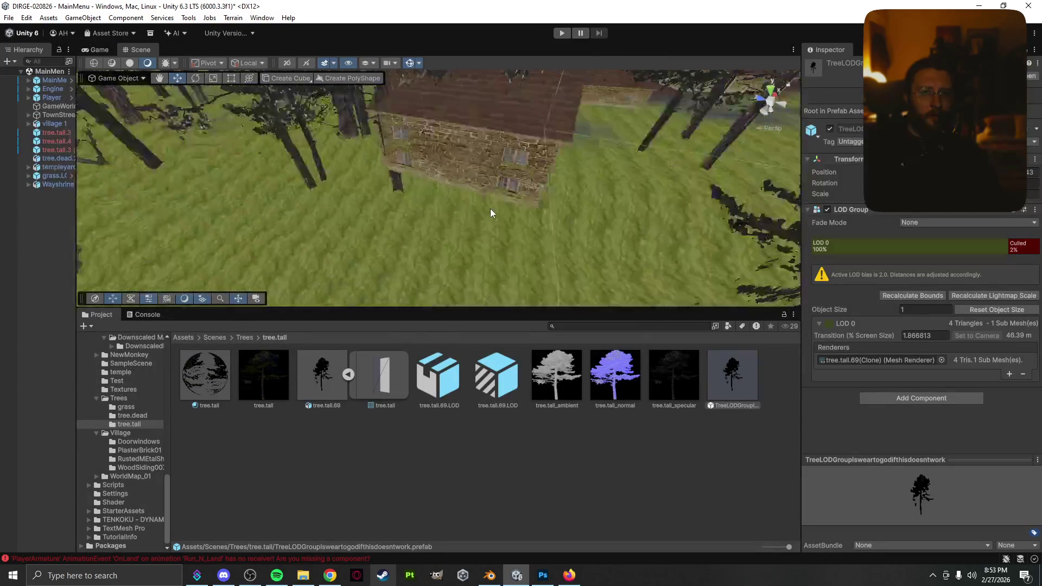
{"action": "mouse_move", "coordinate": [373, 169]}
{"action": "left_mouse_down"}
{"action": "mouse_move", "coordinate": [441, 171]}
{"action": "mouse_move", "coordinate": [125, 148]}
{"action": "mouse_move", "coordinate": [474, 158]}
{"action": "left_mouse_up"}
{"action": "scroll", "coordinate": [442, 161], "scroll_direction": "up", "scroll_amount": 5}
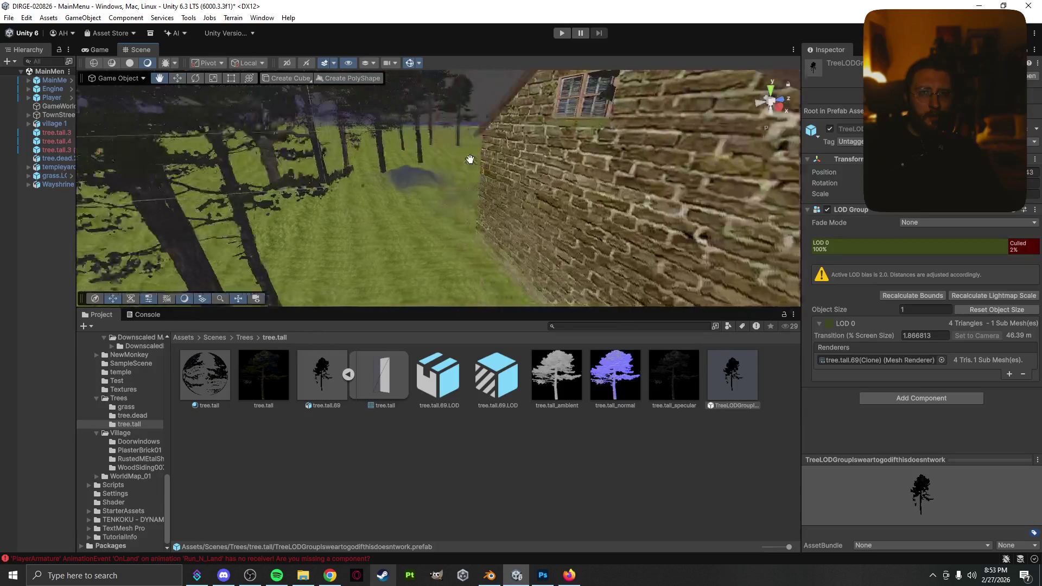
{"action": "scroll", "coordinate": [474, 159], "scroll_direction": "down", "scroll_amount": 8}
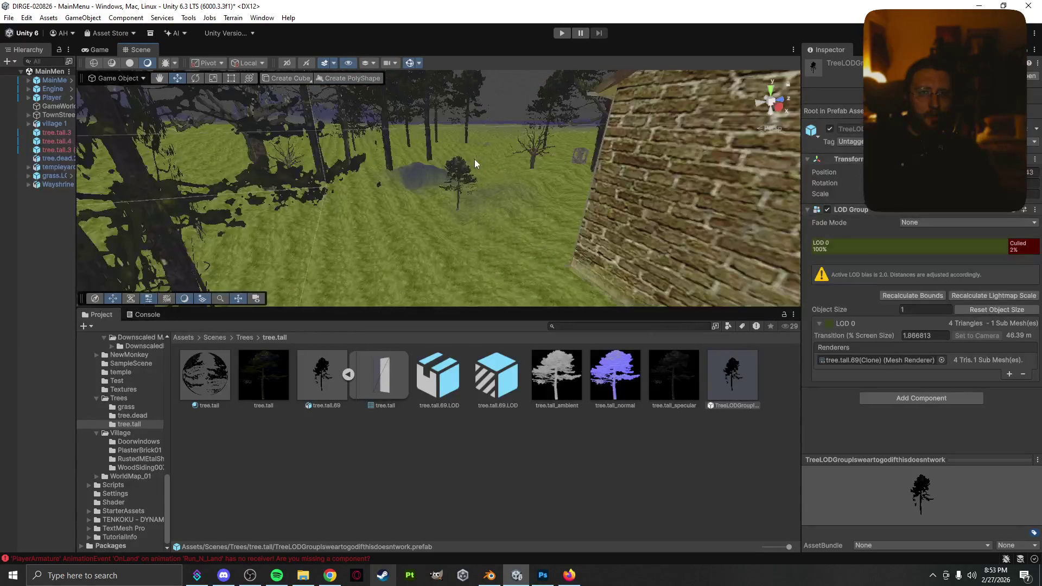
{"action": "scroll", "coordinate": [486, 187], "scroll_direction": "up", "scroll_amount": 5}
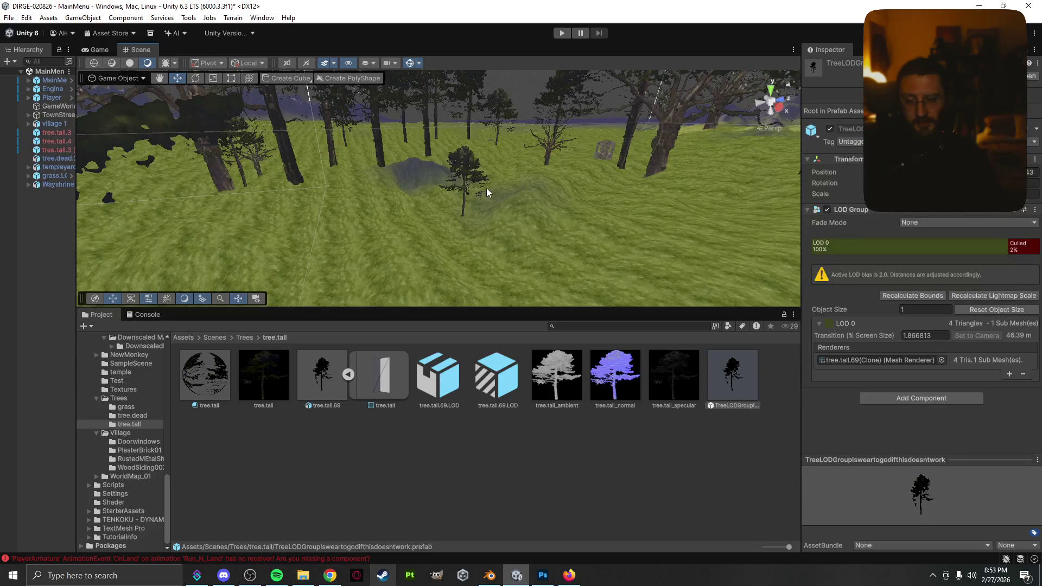
- Move the Scene camera repeatedly toward and away from the tree to watch its LOD switch
{"action": "key", "text": "Up"}
{"action": "key", "text": "Up"}
{"action": "key", "text": "Up"}
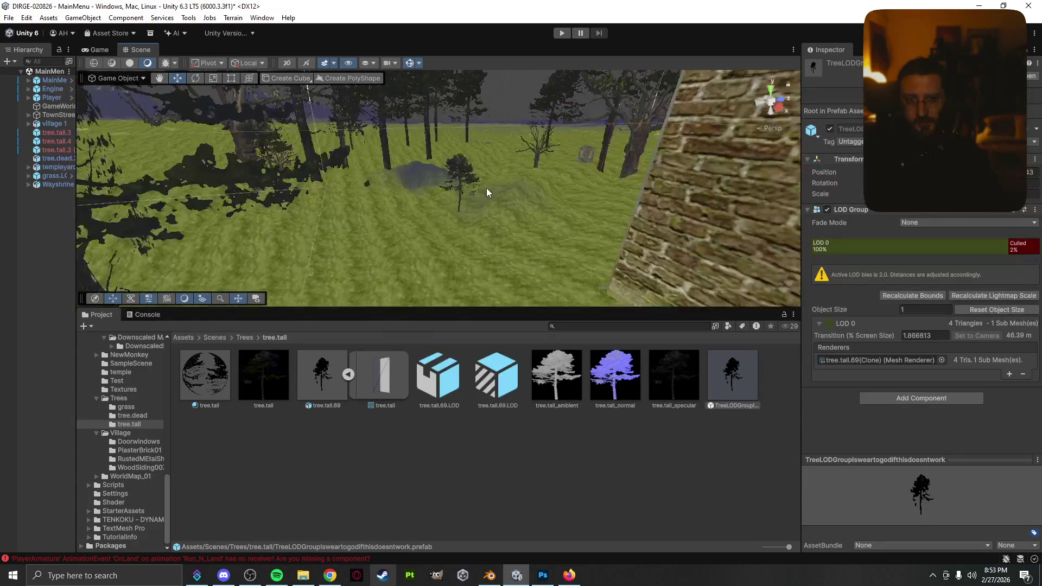
{"action": "key", "text": "Down"}
{"action": "key", "text": "Down"}
{"action": "key", "text": "Down"}
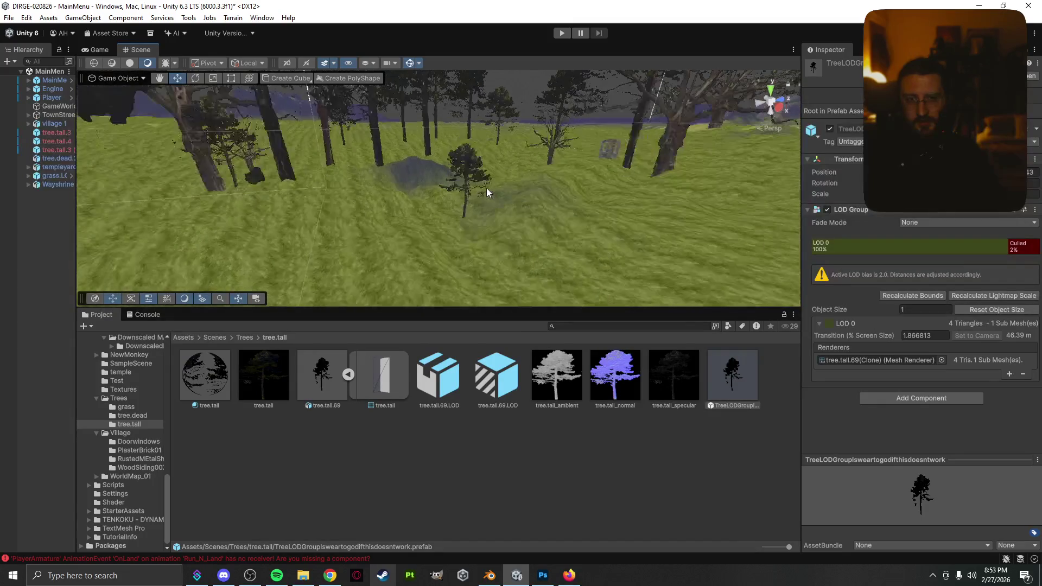
{"action": "key", "text": "Up"}
{"action": "key", "text": "Up"}
{"action": "key", "text": "Up"}
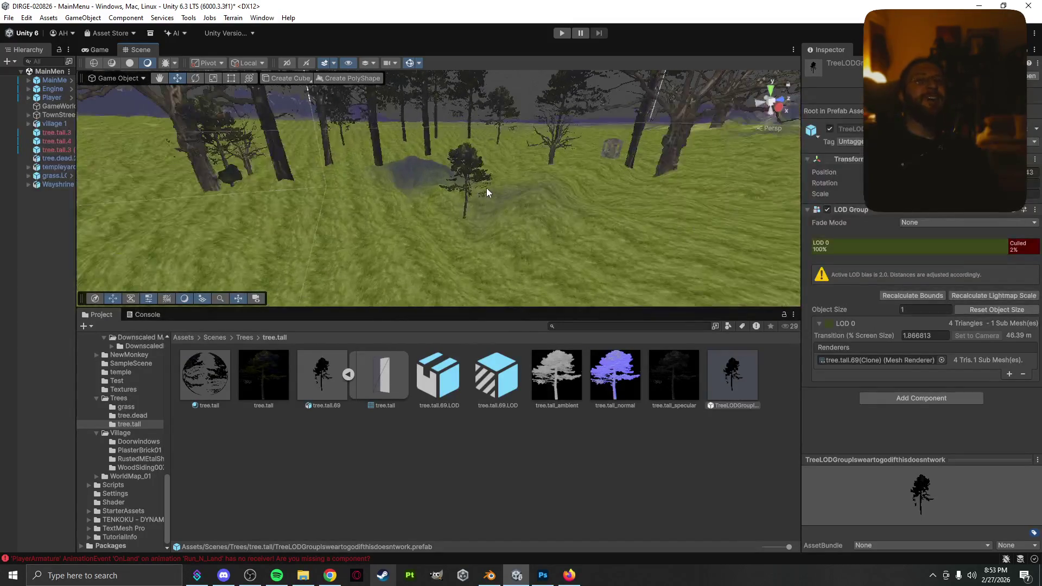
{"action": "key", "text": "Up"}
{"action": "key", "text": "Up"}
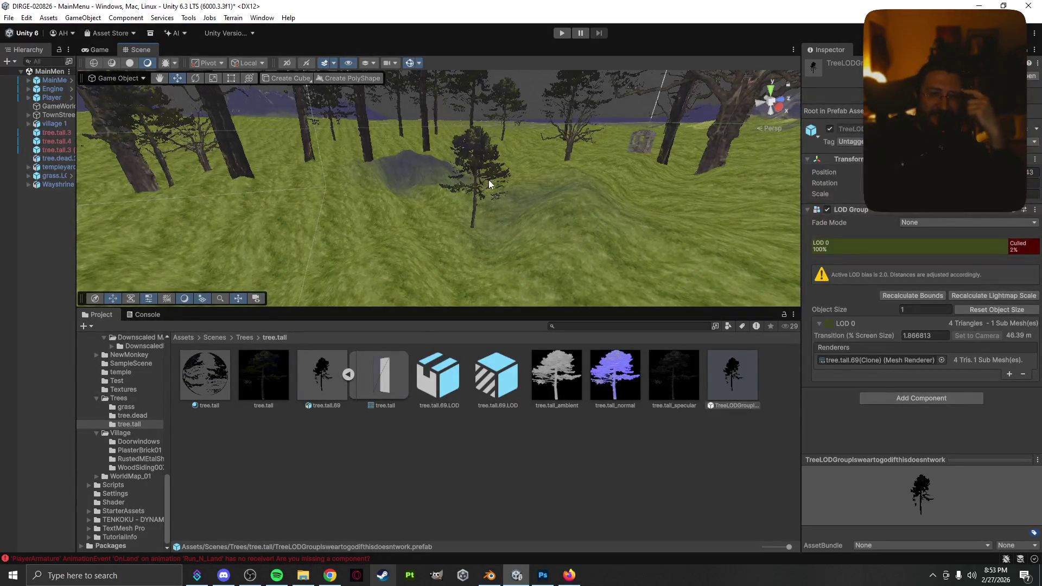
{"action": "key", "text": "Down"}
{"action": "key", "text": "Down"}
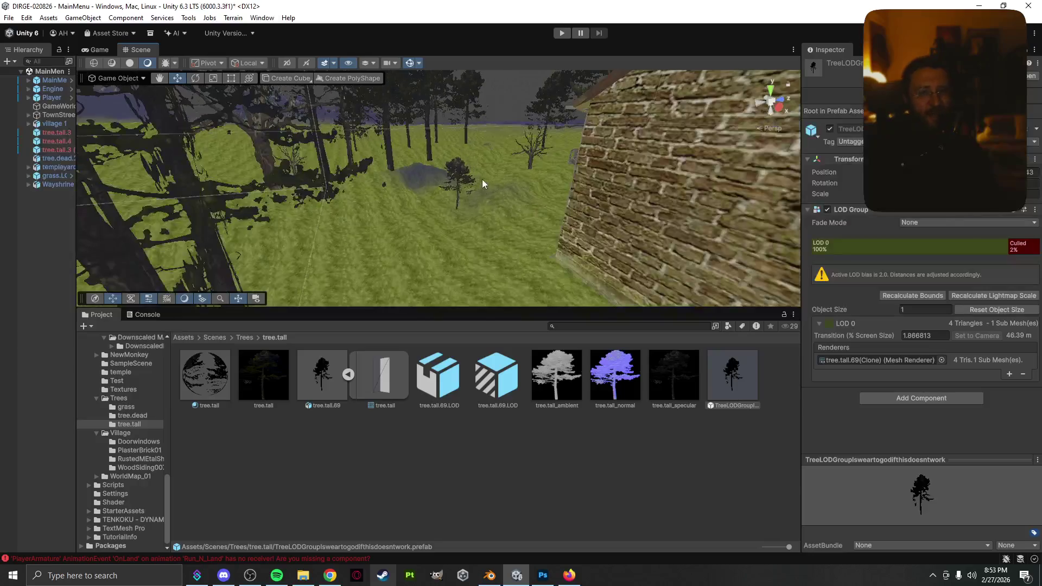
{"action": "key", "text": "Up"}
{"action": "key", "text": "Up"}
{"action": "key", "text": "Up"}
{"action": "key", "text": "Down"}
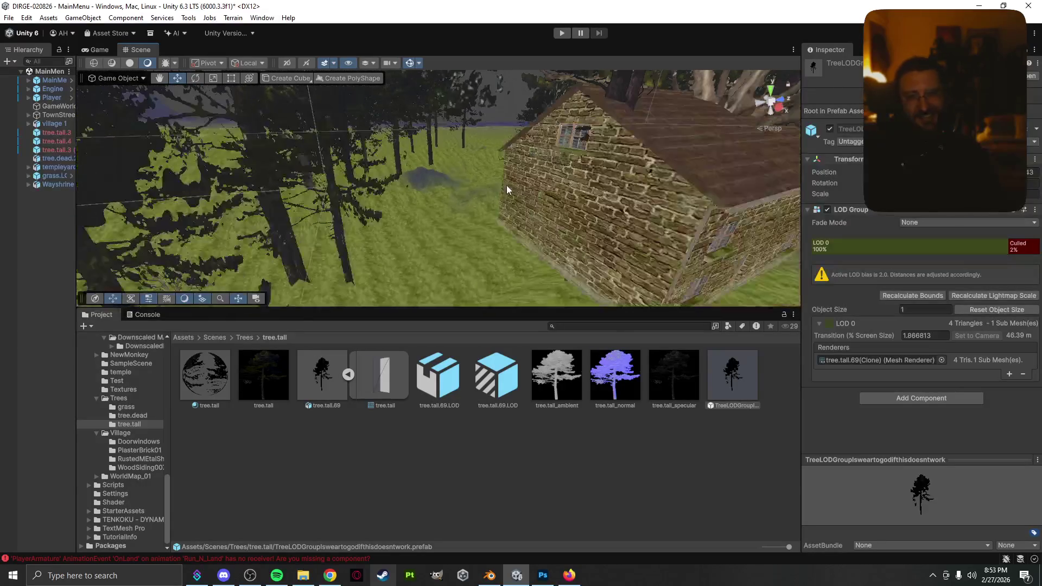
{"action": "key", "text": "Up"}
{"action": "key", "text": "Up"}
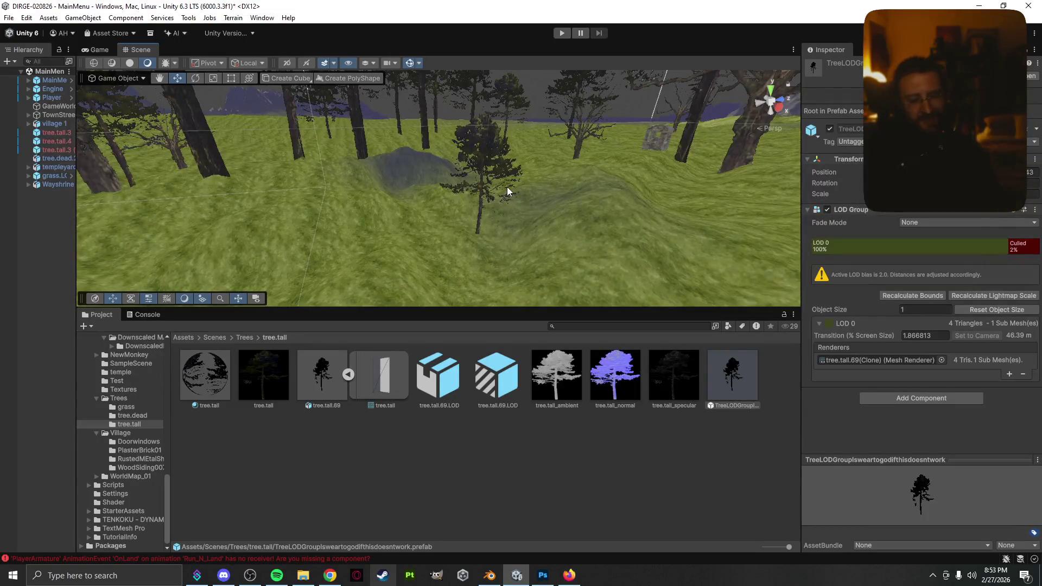
{"action": "key", "text": "Down"}
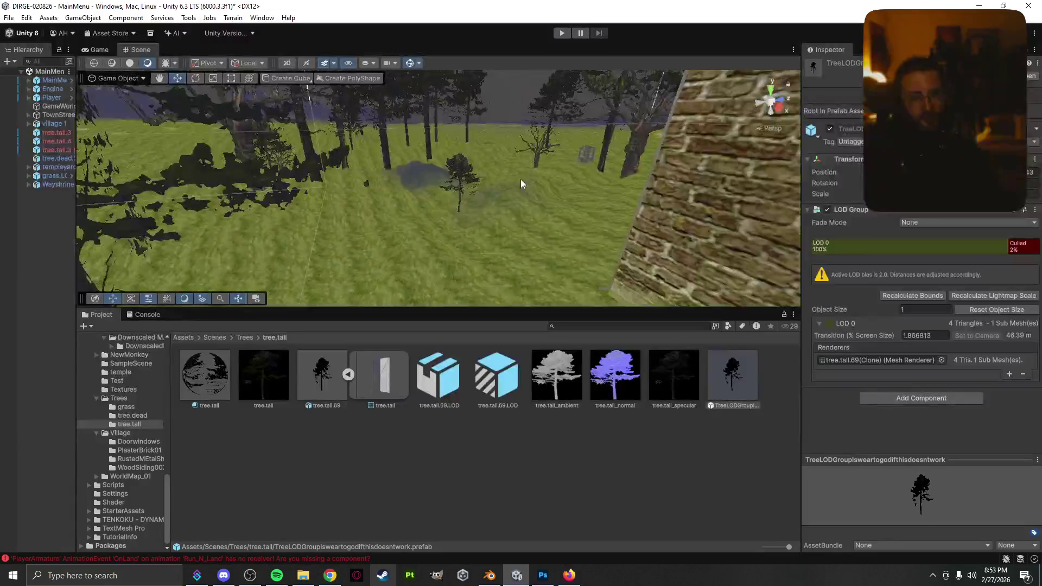
{"action": "key", "text": "Up"}
{"action": "key", "text": "Up"}
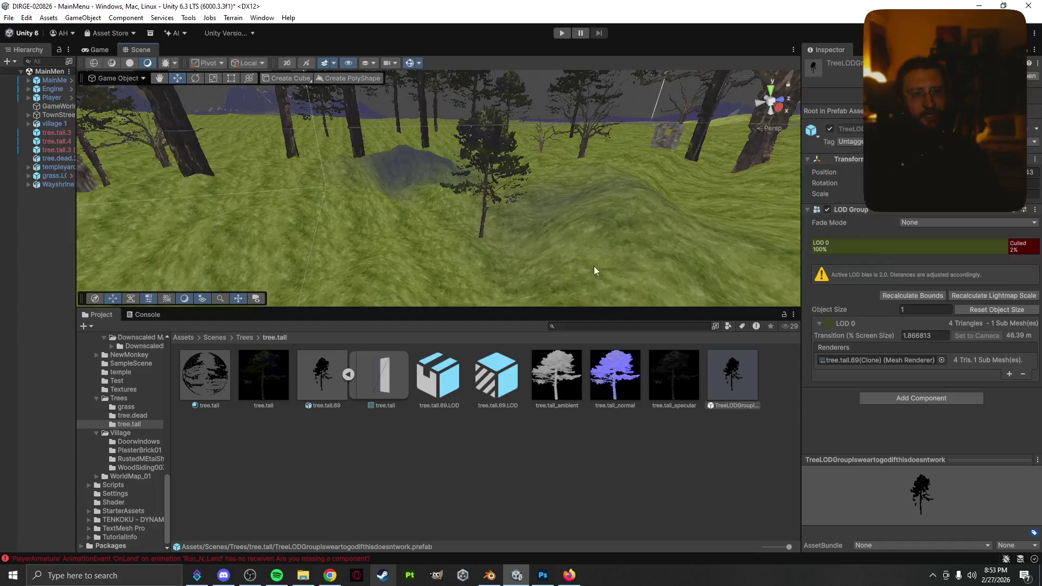
{"action": "key", "text": "Down"}
{"action": "key", "text": "Up"}
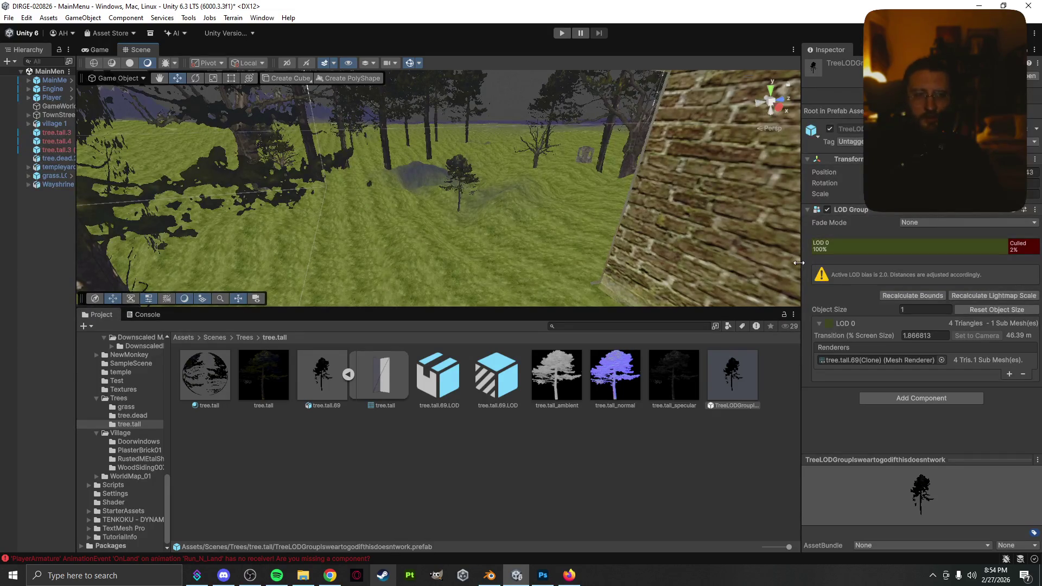
{"action": "key", "text": "Up"}
{"action": "key", "text": "Up"}
{"action": "key", "text": "Up"}
{"action": "key", "text": "Left"}
{"action": "key", "text": "Left"}
{"action": "key", "text": "Left"}
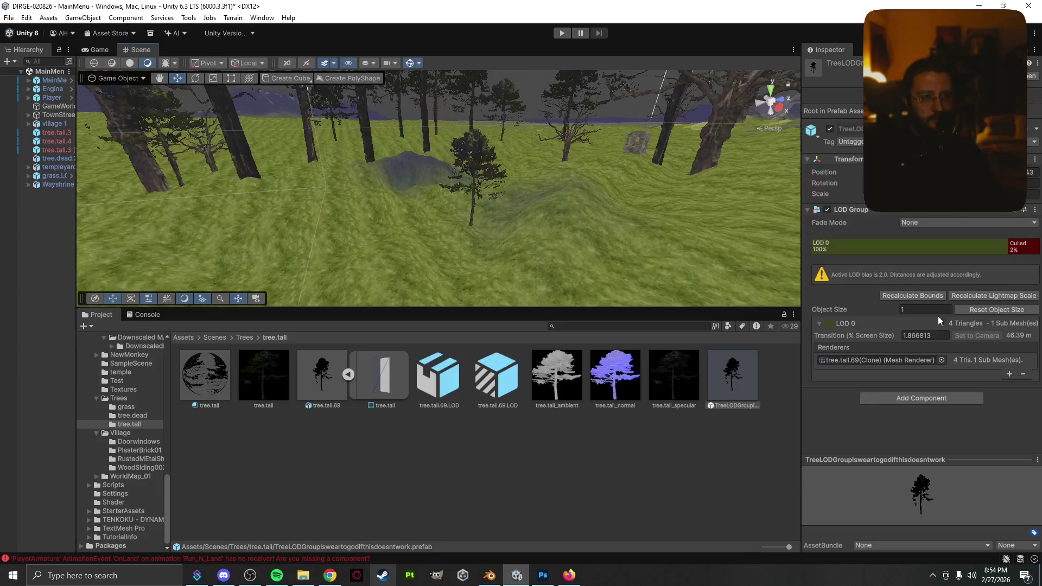
- Set the TreeLODGroup LOD Group's Fade Mode to Cross Fade and tick Animate Cross-fading
{"action": "left_click", "coordinate": [978, 335]}
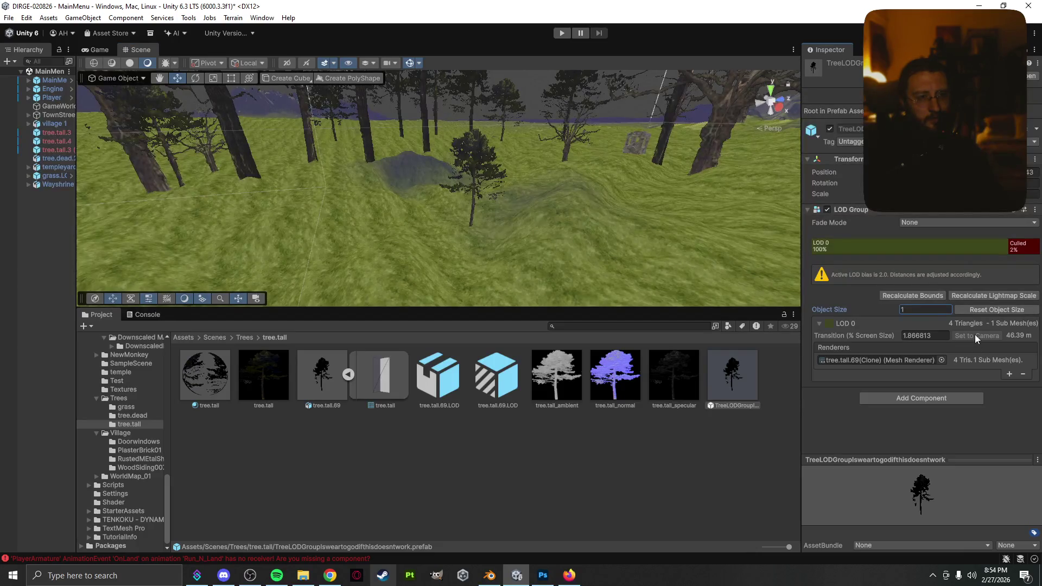
{"action": "left_click", "coordinate": [876, 334]}
{"action": "left_click", "coordinate": [904, 223]}
{"action": "left_click", "coordinate": [926, 243]}
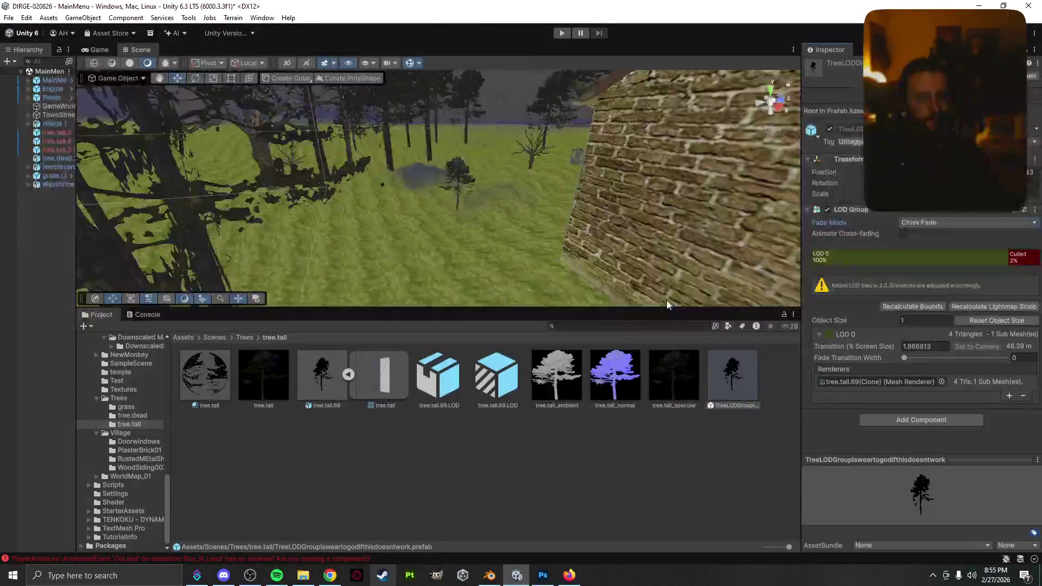
{"action": "left_click", "coordinate": [903, 233]}
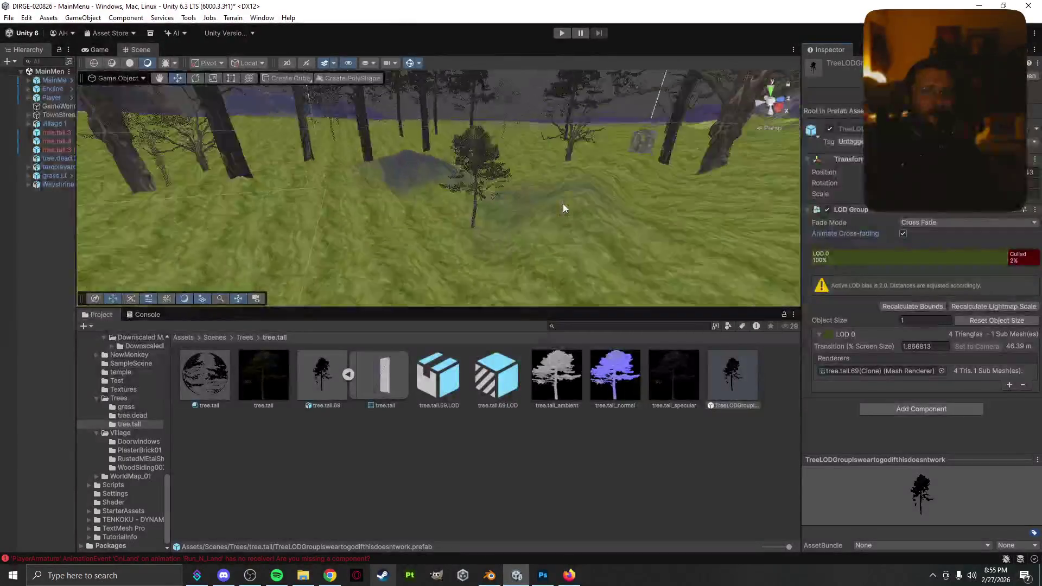
- Fly the Scene camera through the forest past the brick house and low over the grass
{"action": "key", "text": "w"}
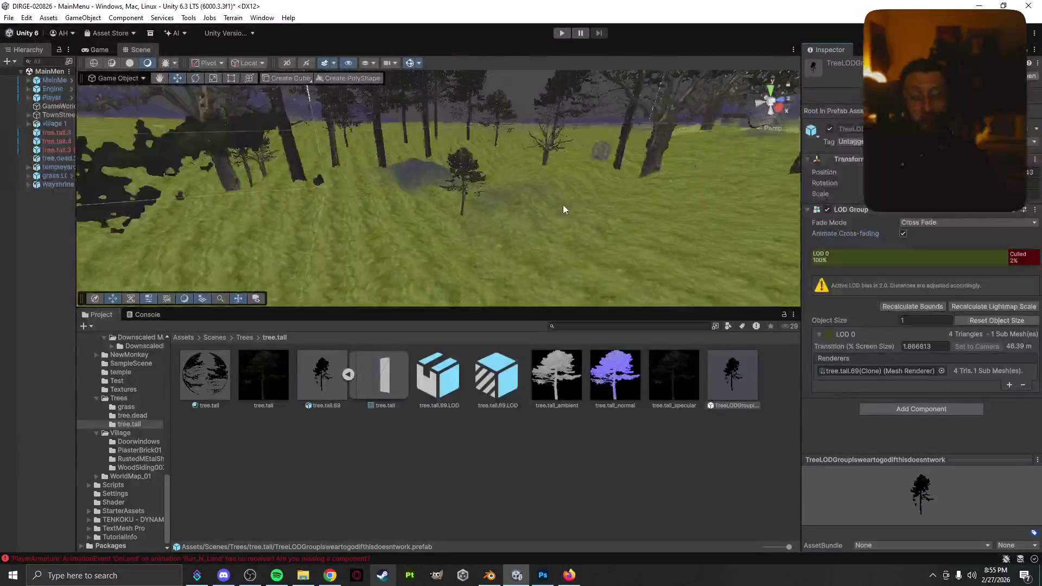
{"action": "key", "text": "w"}
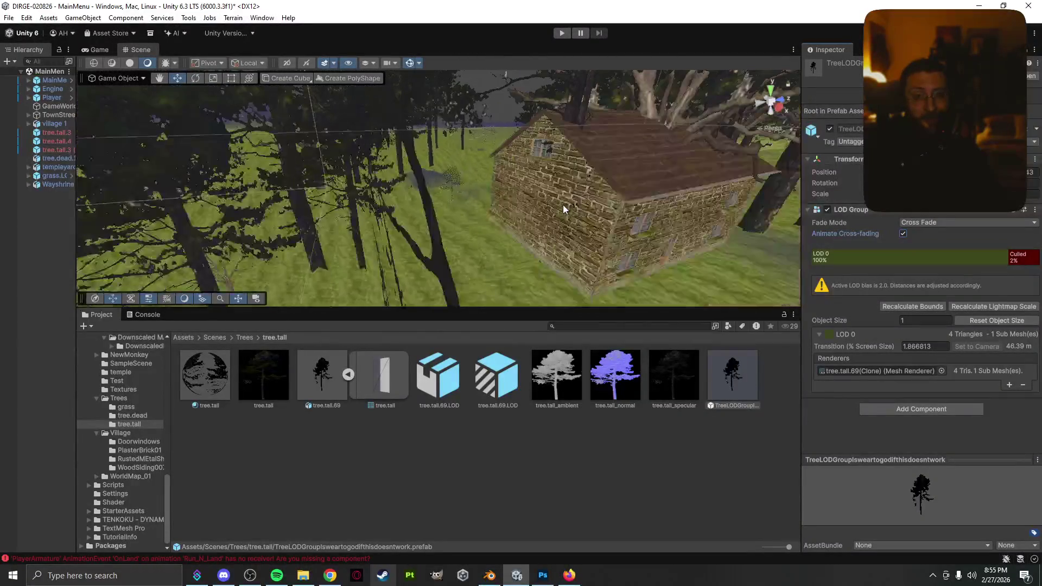
{"action": "key", "text": "w"}
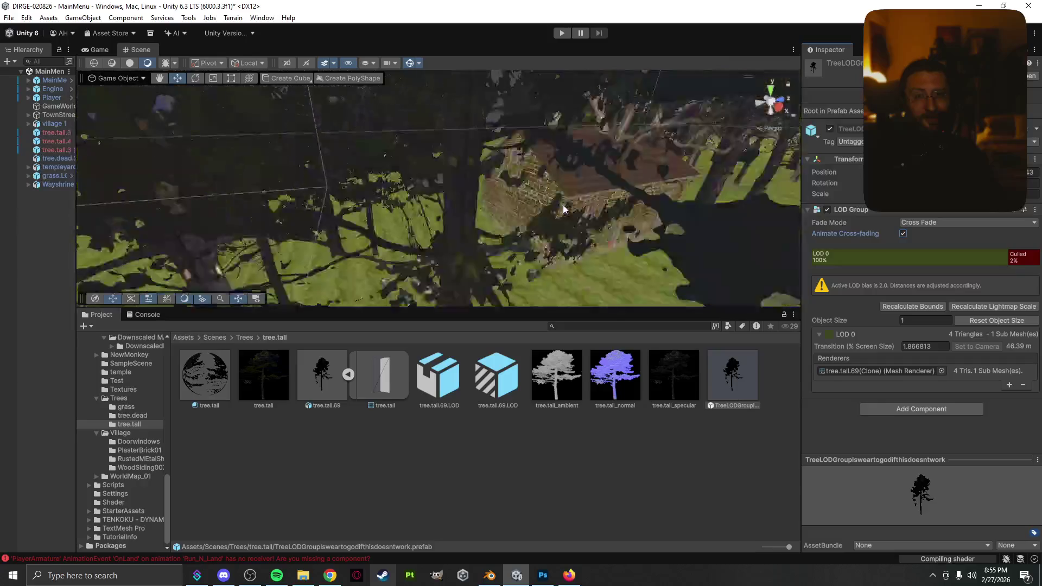
{"action": "key", "text": "w"}
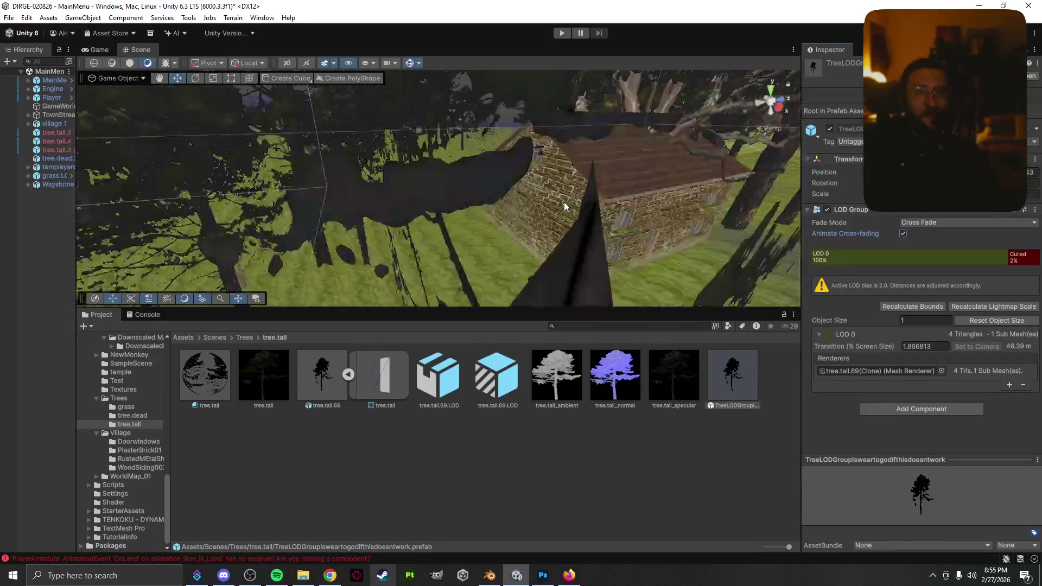
{"action": "key", "text": "w"}
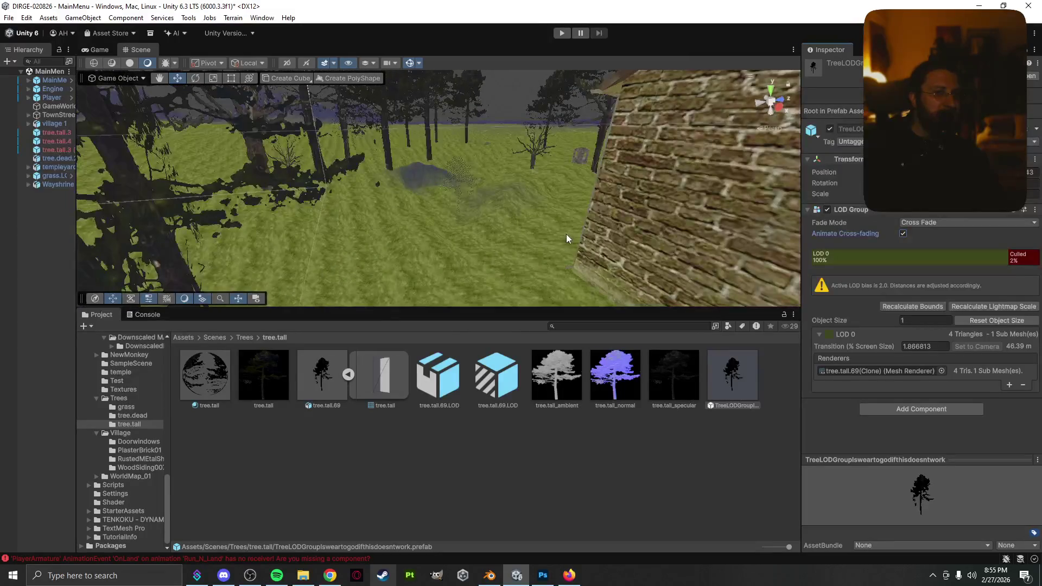
{"action": "key", "text": "w"}
{"action": "key", "text": "a"}
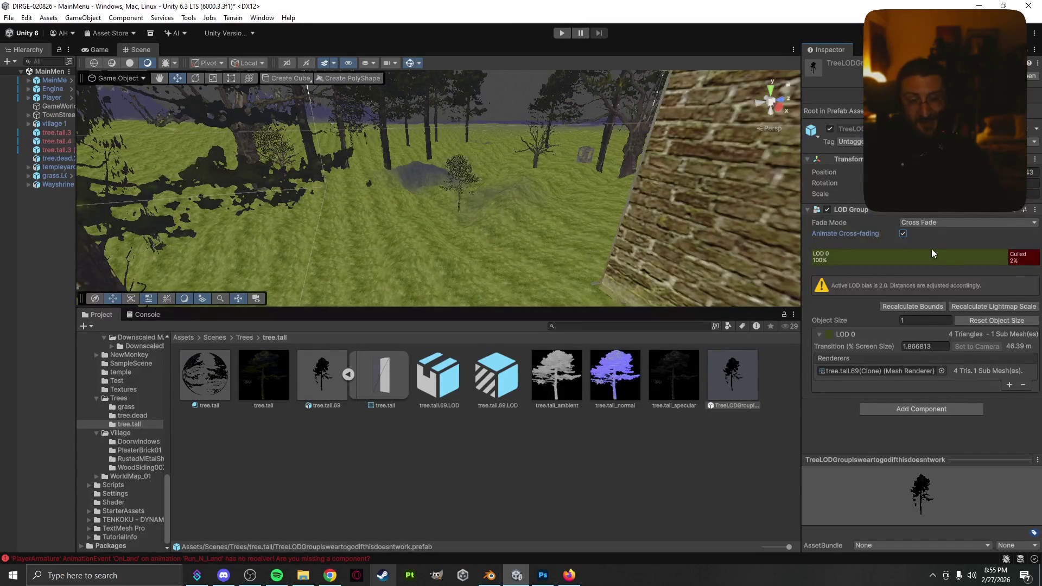
{"action": "key", "text": "w"}
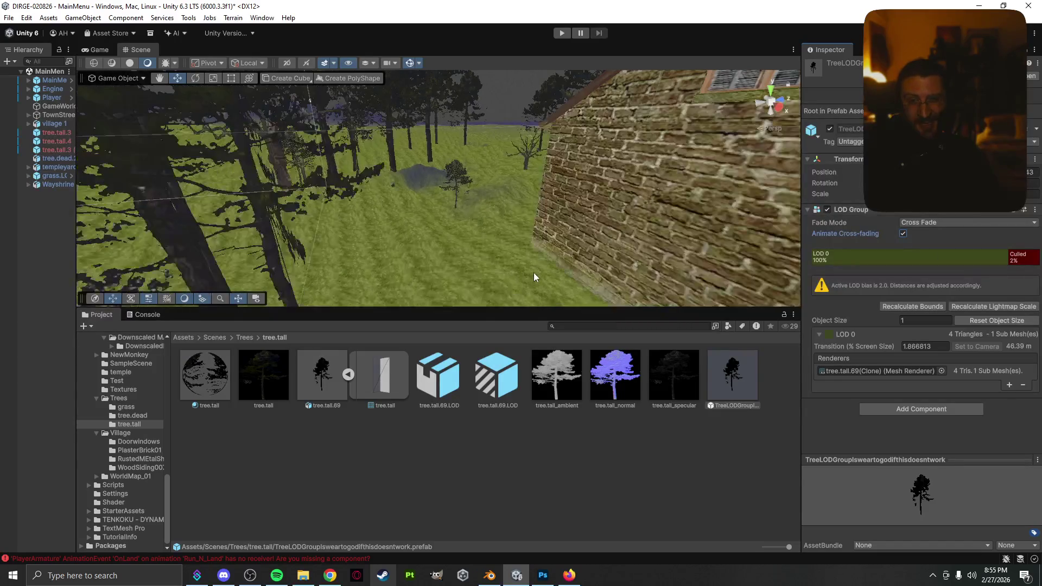
- Pull the camera back and forth over the village to end on an overview of houses and trees
{"action": "key", "text": "s"}
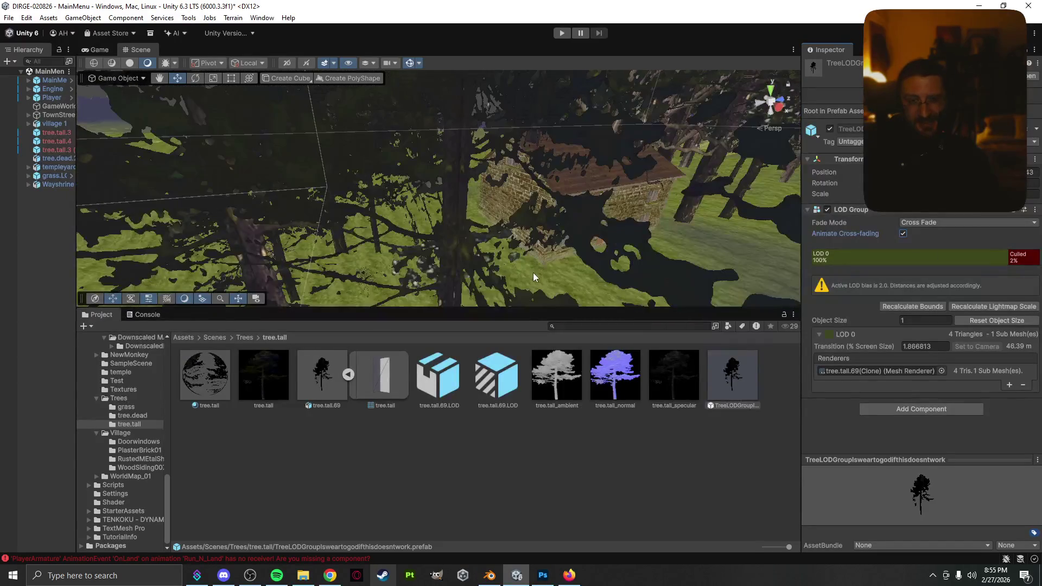
{"action": "key", "text": "s"}
{"action": "key", "text": "w"}
{"action": "key", "text": "s"}
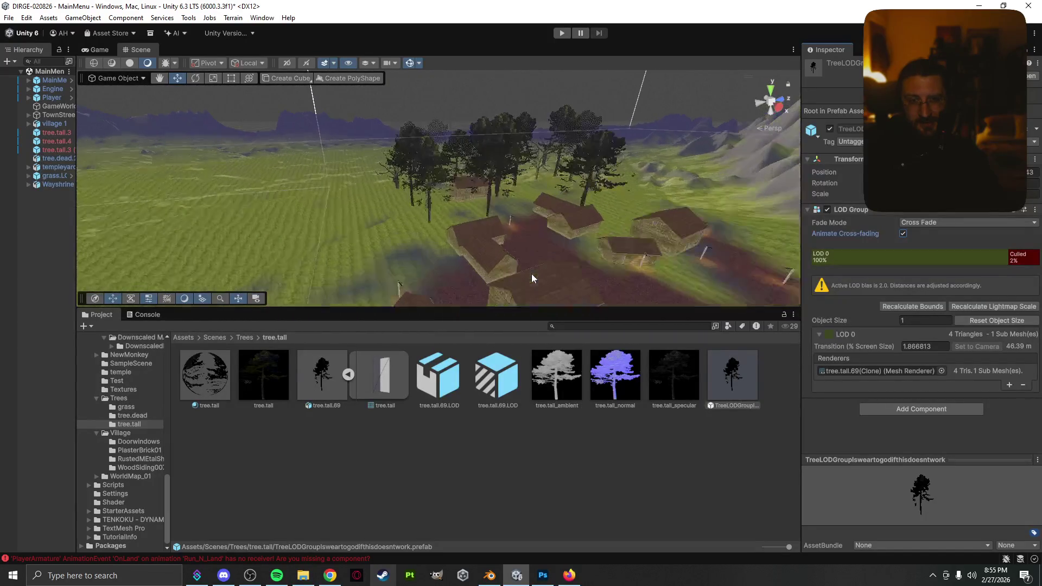
{"action": "key", "text": "w"}
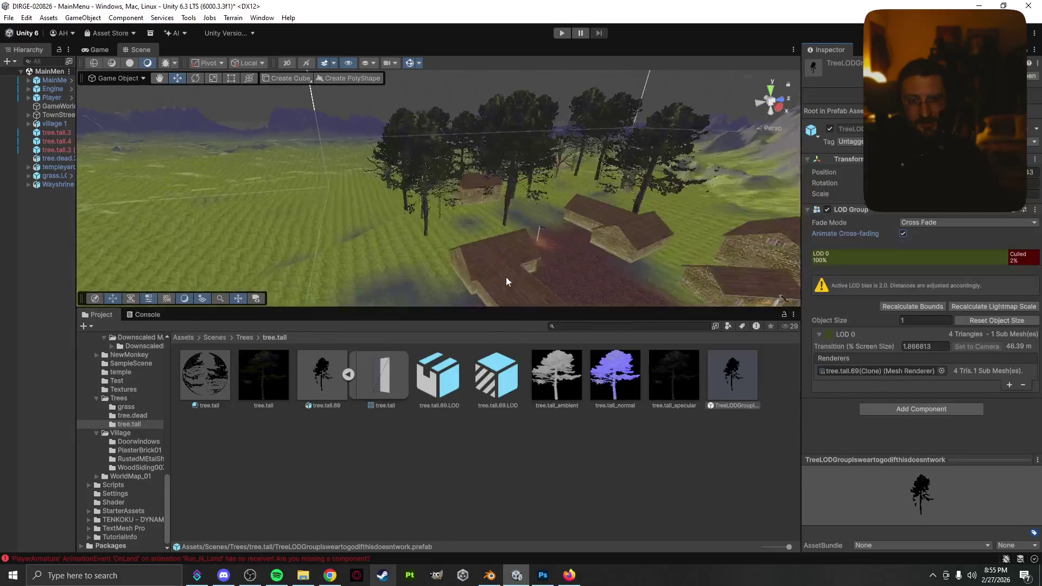
{"action": "key", "text": "s"}
{"action": "key", "text": "w"}
{"action": "scroll", "coordinate": [125, 489], "scroll_direction": "up", "scroll_amount": 2}
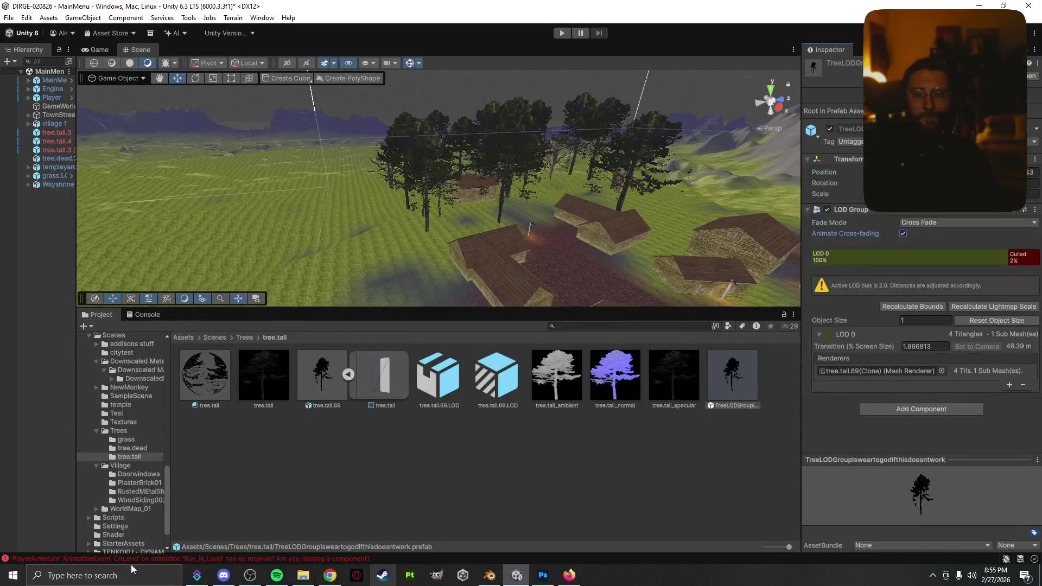
- Search Google for 'unity lod how to transition based on distance', then return to Unity
{"action": "left_click", "coordinate": [330, 575]}
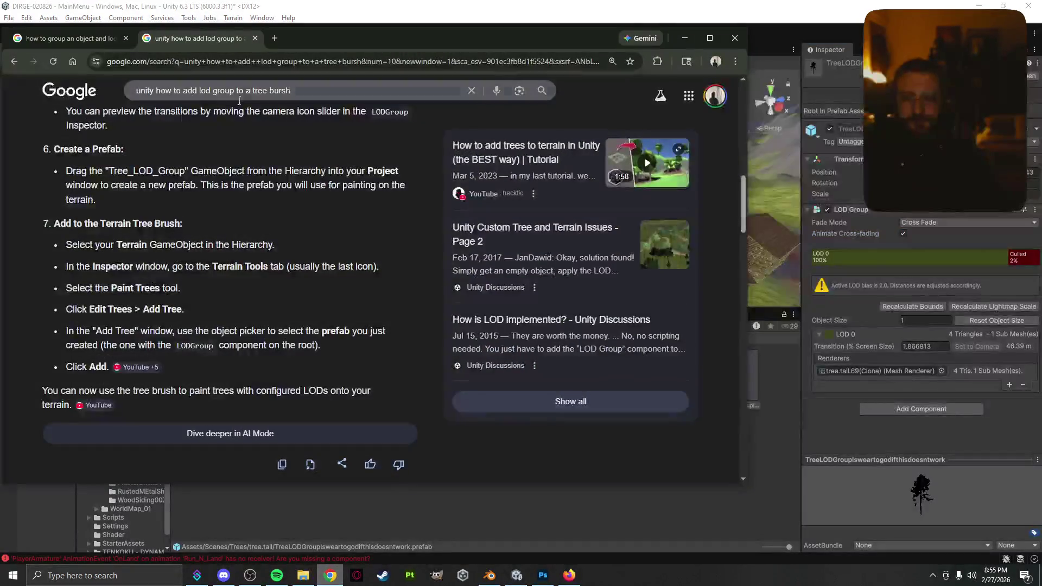
{"action": "left_click_drag", "start_coordinate": [292, 90], "coordinate": [105, 86]}
{"action": "type", "text": "un"}
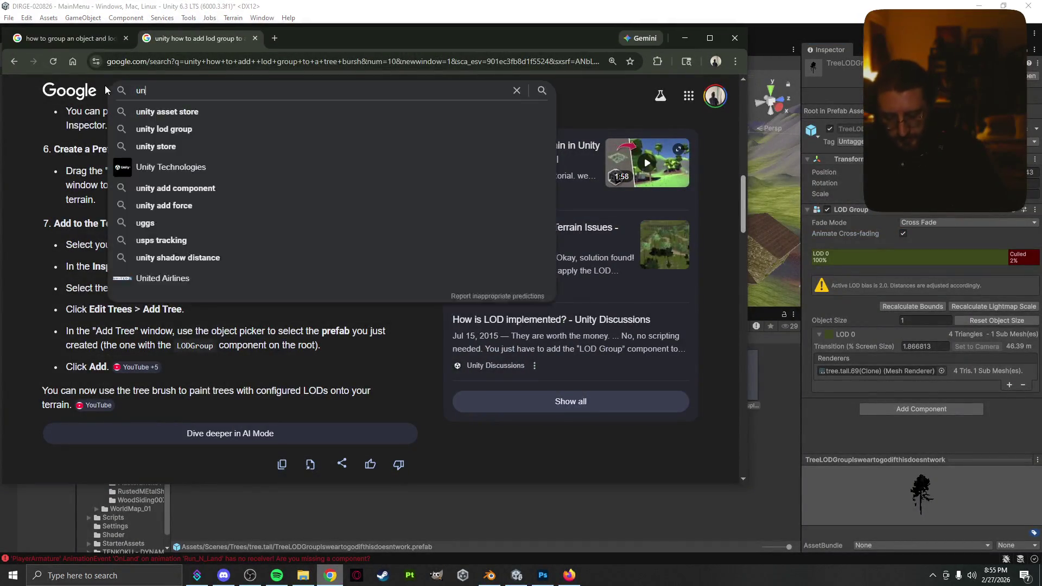
{"action": "type", "text": "ity lod how to "}
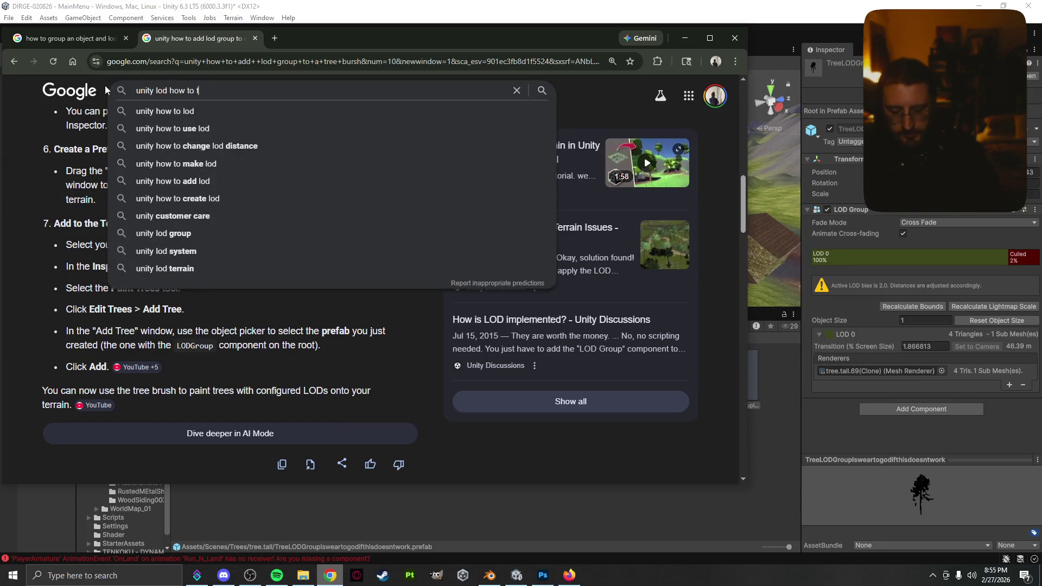
{"action": "type", "text": "transition based on dista"}
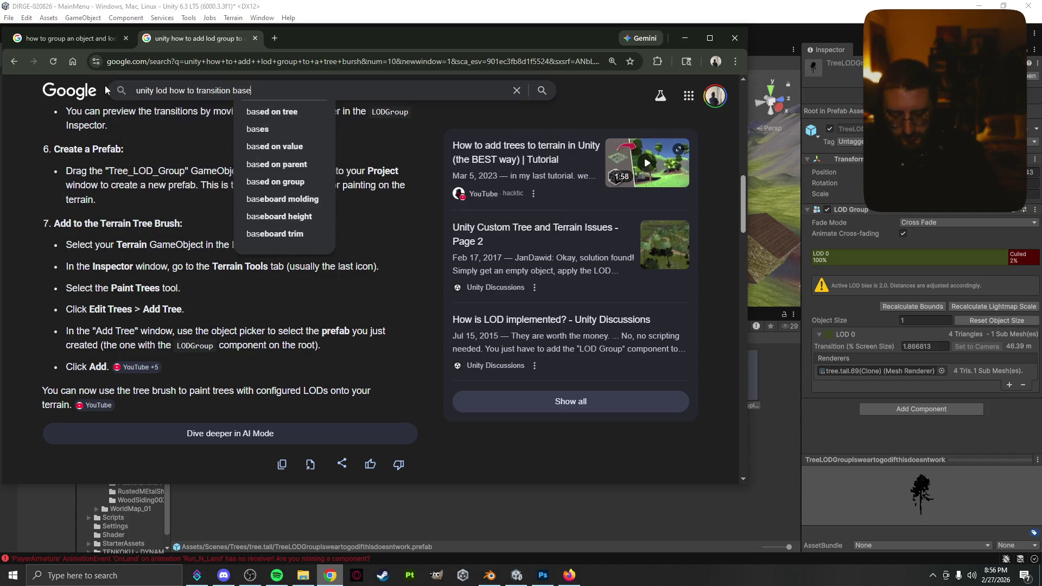
{"action": "type", "text": "nce"}
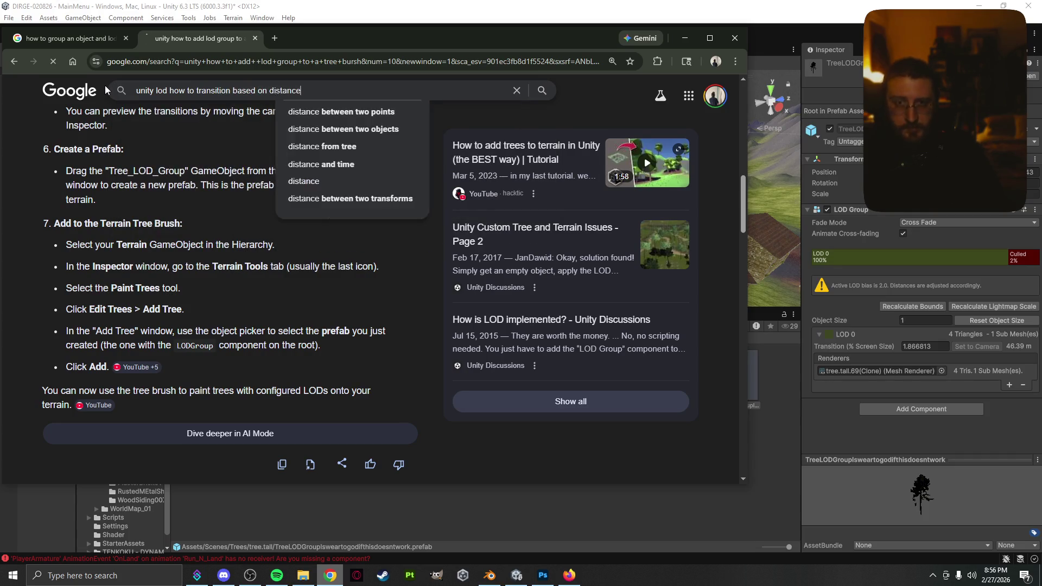
{"action": "key", "text": "Return"}
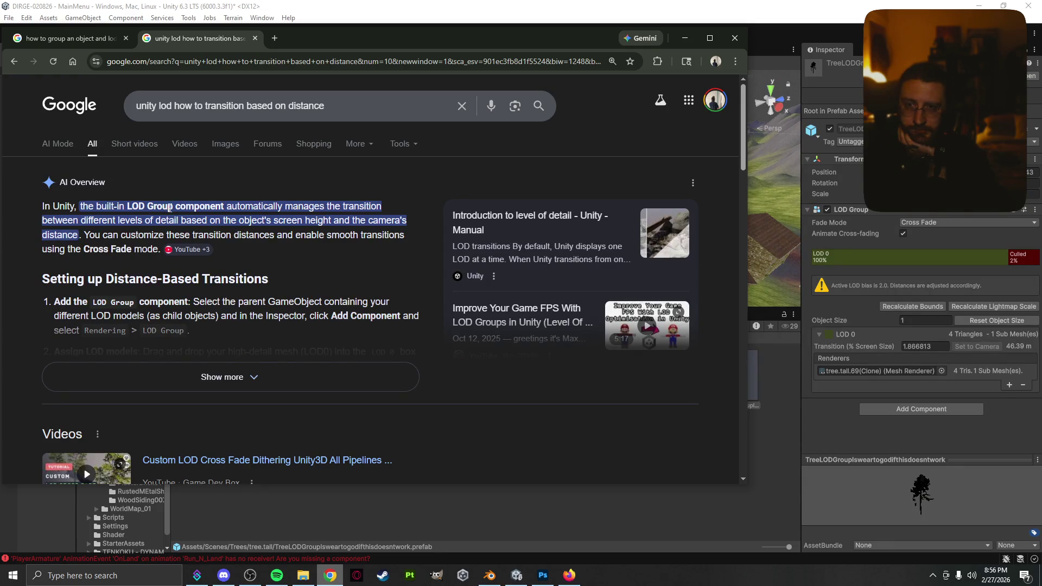
{"action": "left_click", "coordinate": [984, 357]}
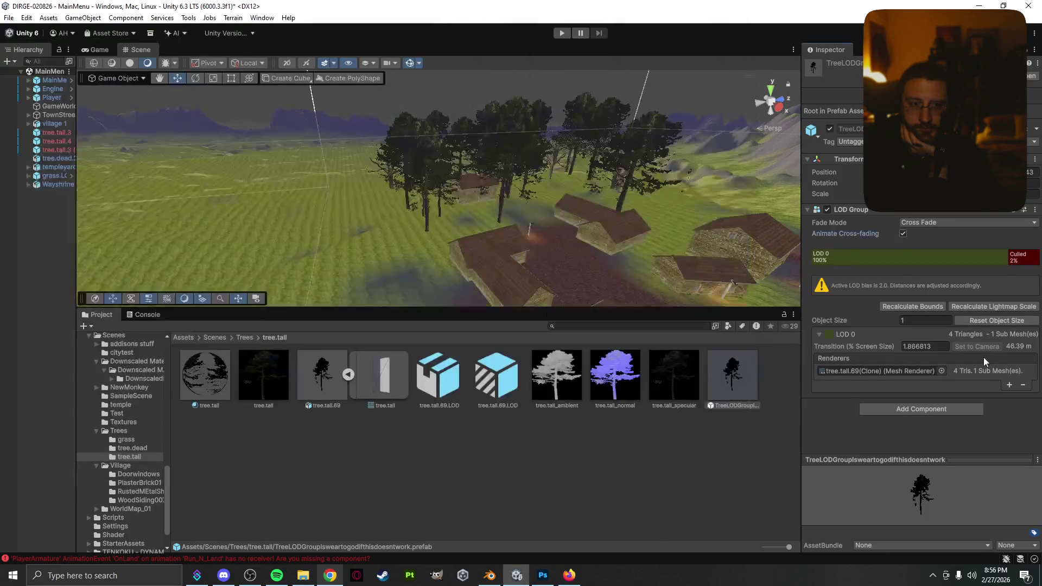
- Review the tree.tall.69.LOD model's import settings and its prefab's components
{"action": "left_click", "coordinate": [458, 383]}
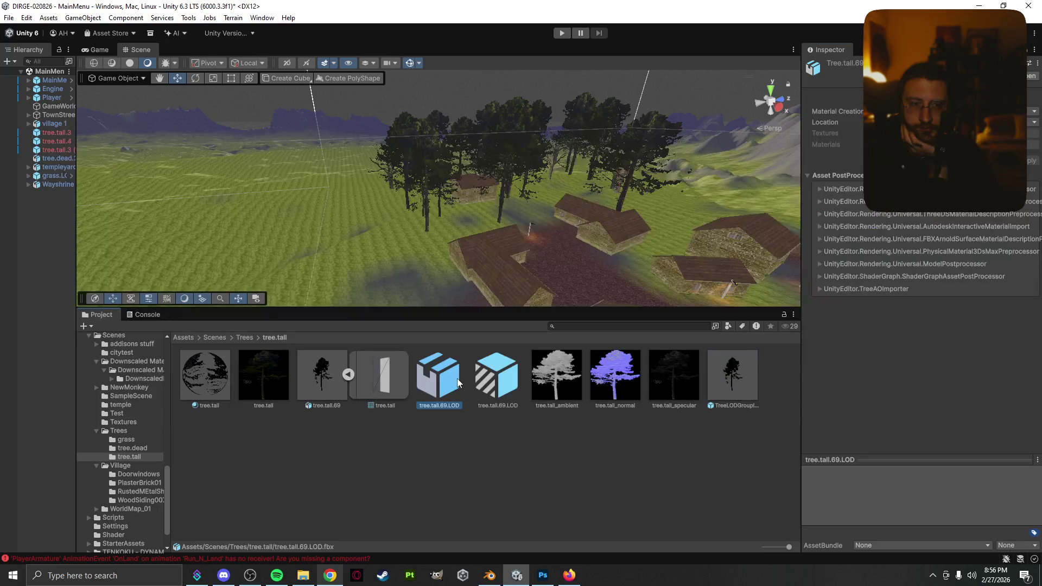
{"action": "left_click", "coordinate": [507, 380]}
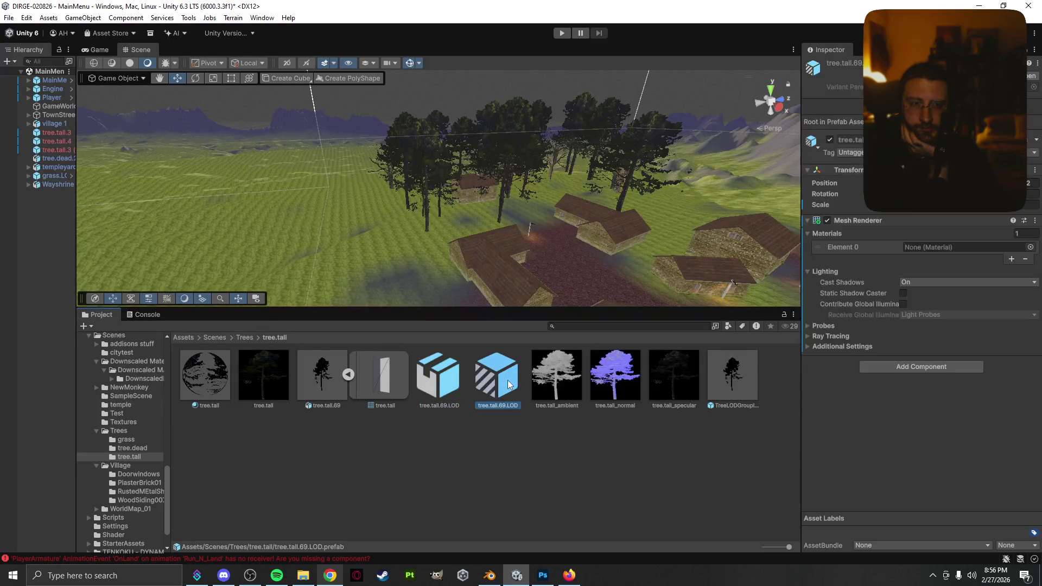
{"action": "left_click", "coordinate": [436, 379]}
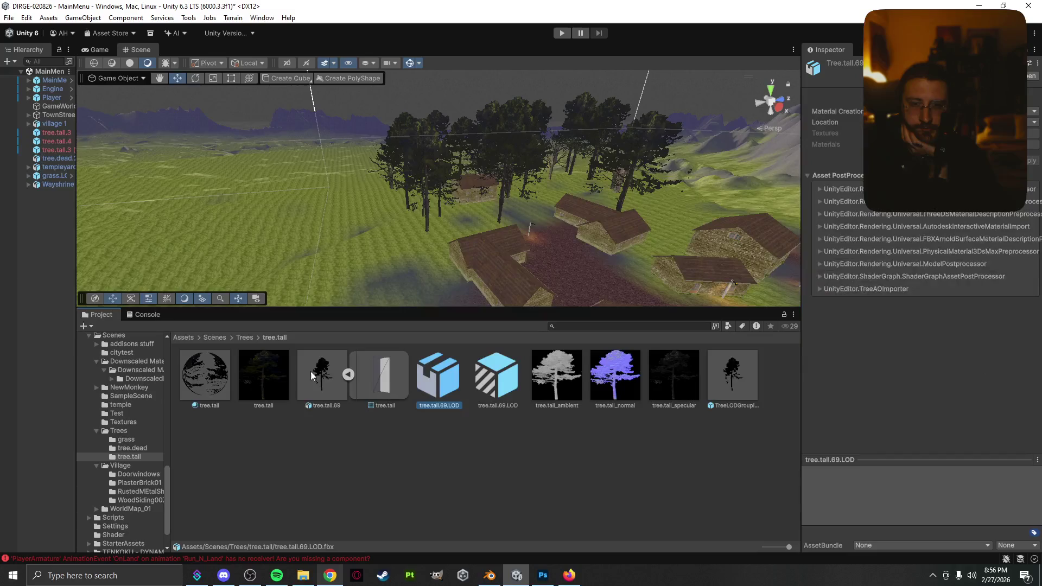
- Recheck the TreeLODGroup prefab's LOD 0 settings, then bring back the Google LOD results
{"action": "left_click", "coordinate": [742, 386]}
{"action": "left_click", "coordinate": [819, 336]}
{"action": "left_click", "coordinate": [818, 335]}
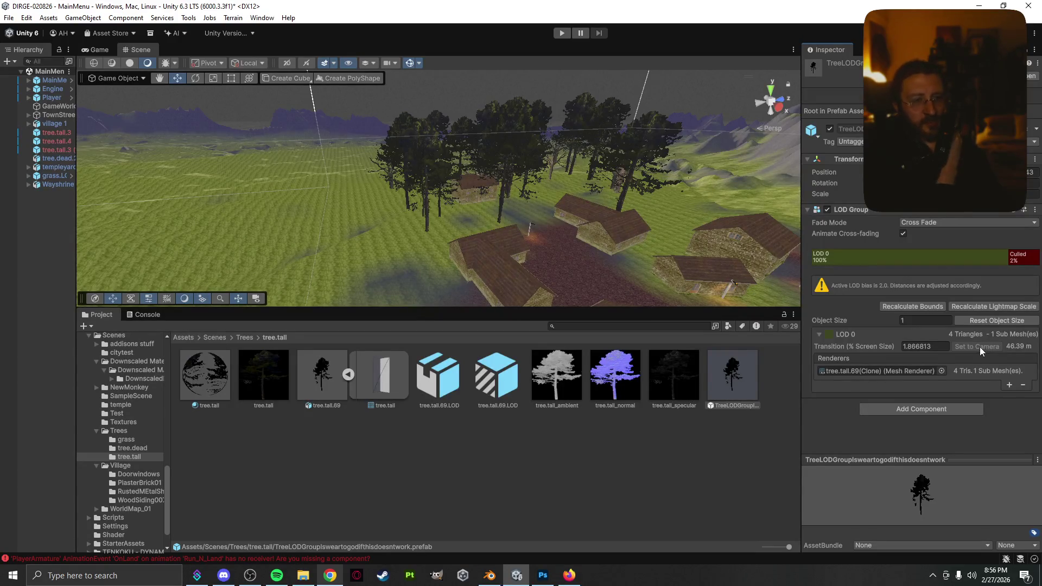
{"action": "scroll", "coordinate": [451, 244], "scroll_direction": "up", "scroll_amount": 5}
{"action": "scroll", "coordinate": [451, 243], "scroll_direction": "up", "scroll_amount": 3}
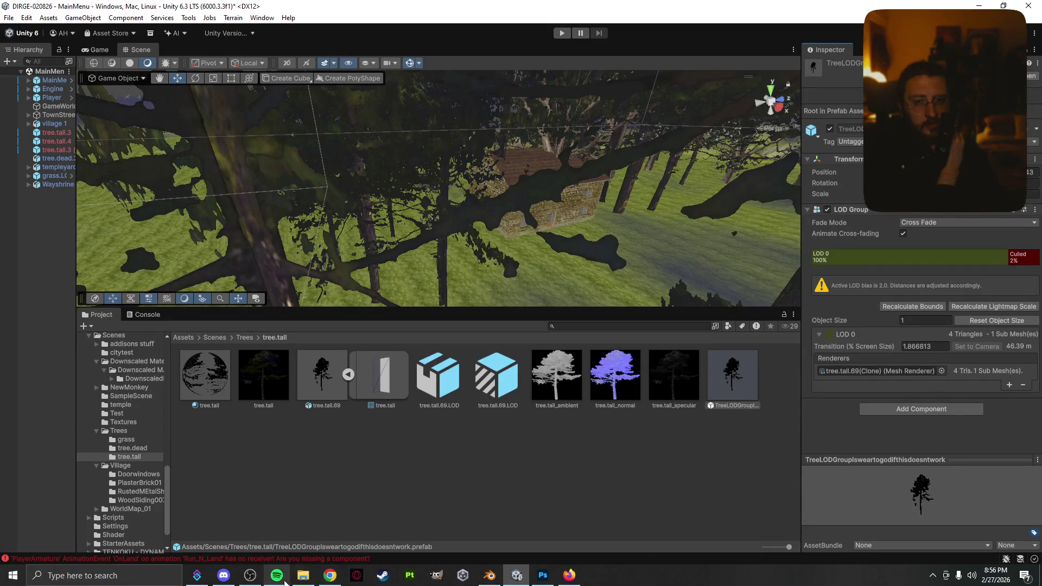
{"action": "left_click", "coordinate": [331, 578]}
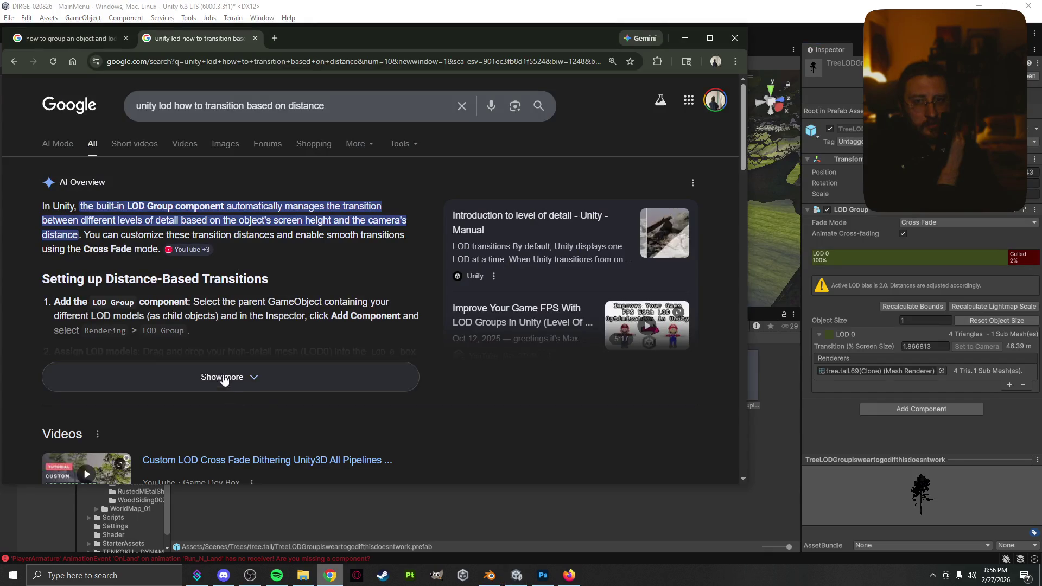
- Expand Google's AI Overview, read its cross-fade and LODGroup.ForceLOD advice, and minimise Chrome
{"action": "left_click", "coordinate": [224, 376]}
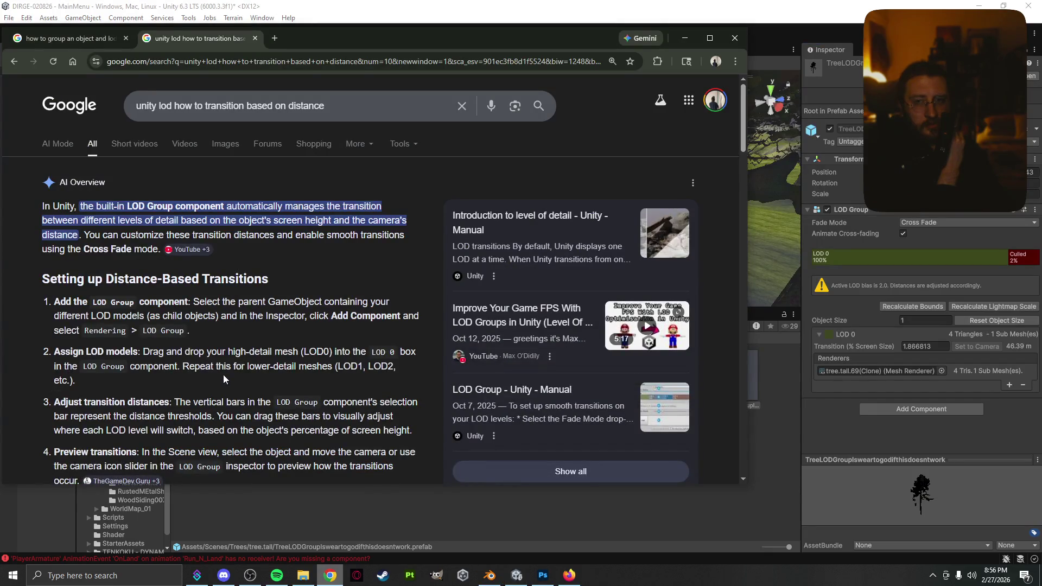
{"action": "scroll", "coordinate": [226, 358], "scroll_direction": "down", "scroll_amount": 1}
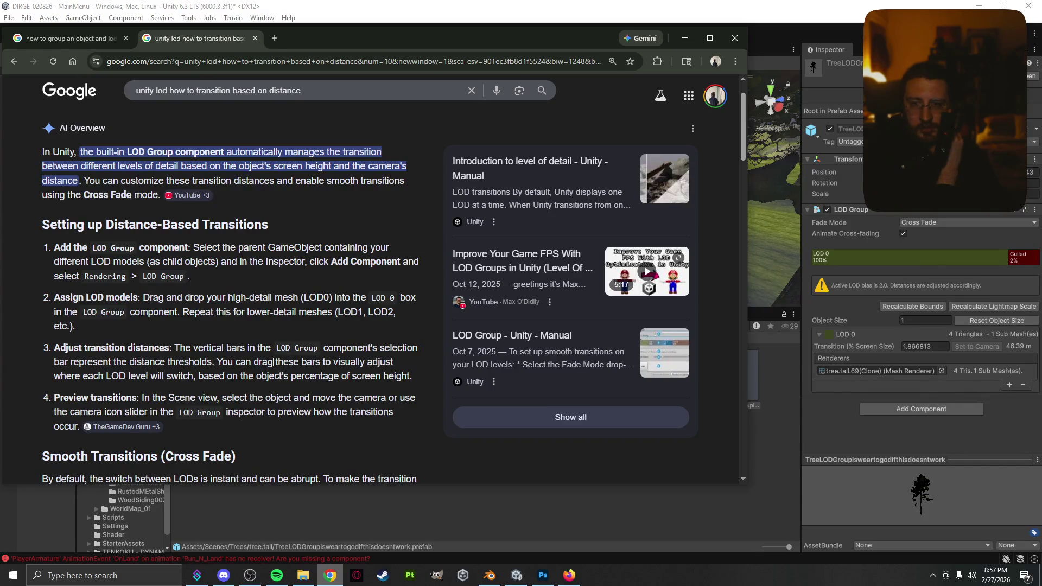
{"action": "scroll", "coordinate": [233, 374], "scroll_direction": "down", "scroll_amount": 4}
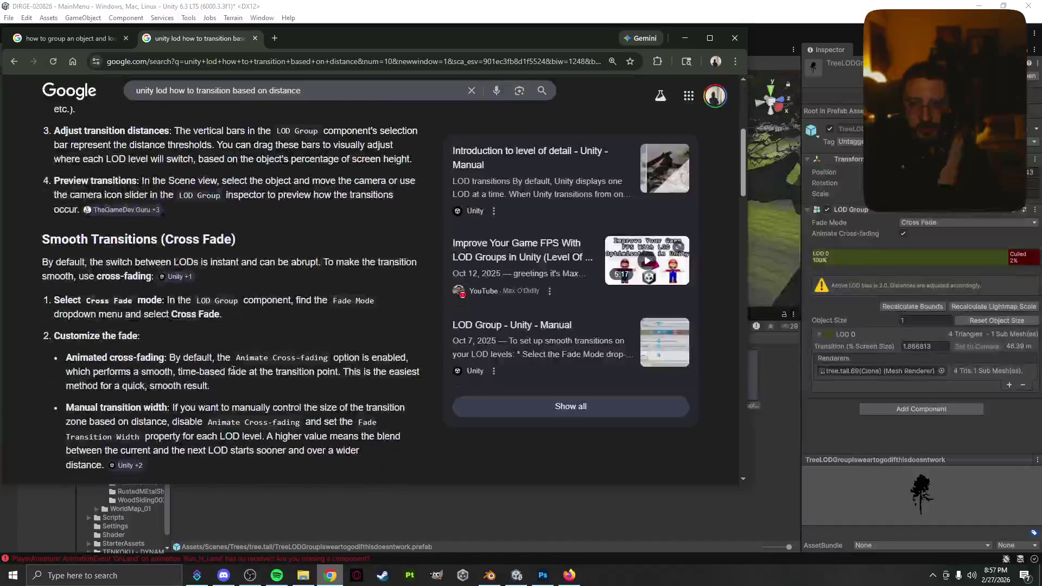
{"action": "scroll", "coordinate": [255, 382], "scroll_direction": "down", "scroll_amount": 3}
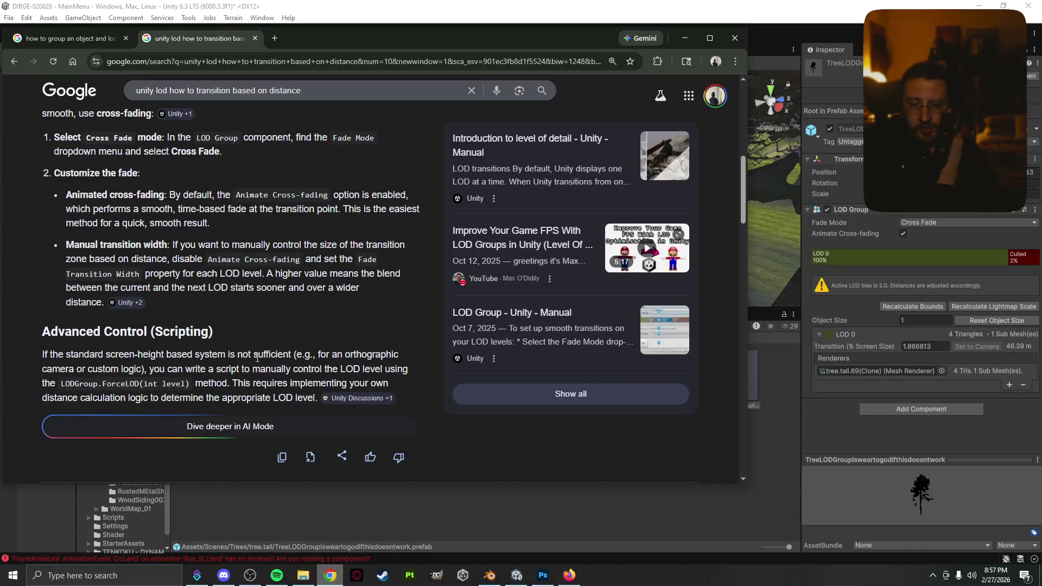
{"action": "left_click", "coordinate": [684, 39]}
{"action": "scroll", "coordinate": [486, 262], "scroll_direction": "down", "scroll_amount": 5}
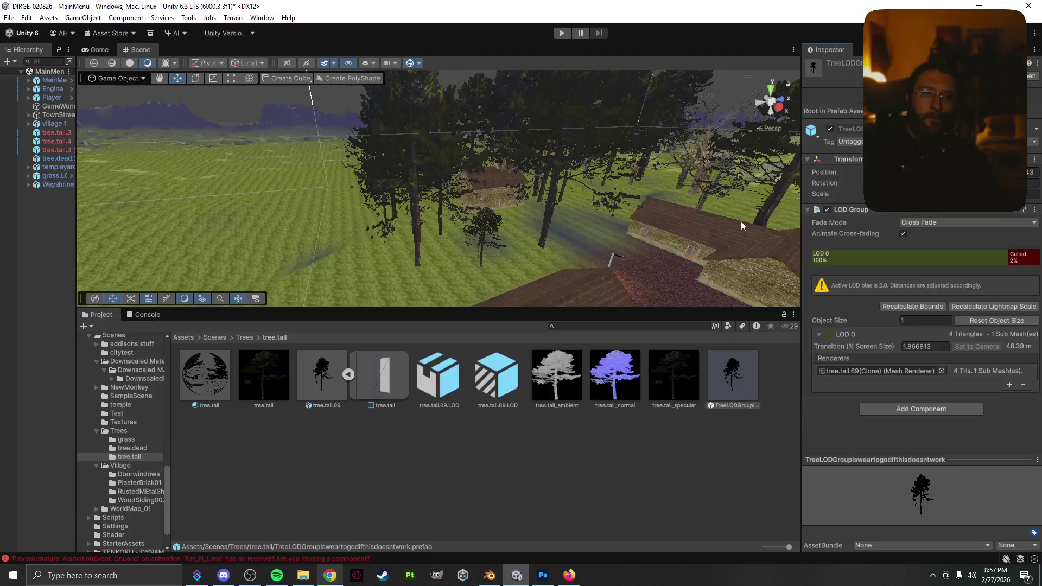
- Expand Player in the Hierarchy, widen the panel, and frame MainCamera in the Scene
{"action": "left_click", "coordinate": [29, 97]}
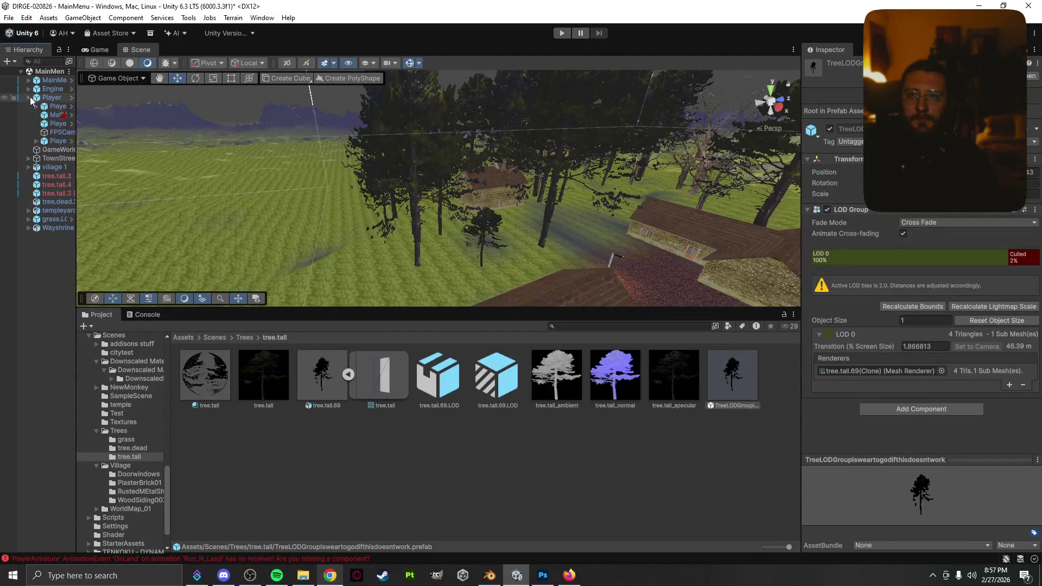
{"action": "mouse_move", "coordinate": [77, 488]}
{"action": "left_mouse_down"}
{"action": "mouse_move", "coordinate": [151, 503]}
{"action": "mouse_move", "coordinate": [142, 503]}
{"action": "left_mouse_up"}
{"action": "left_click", "coordinate": [95, 114]}
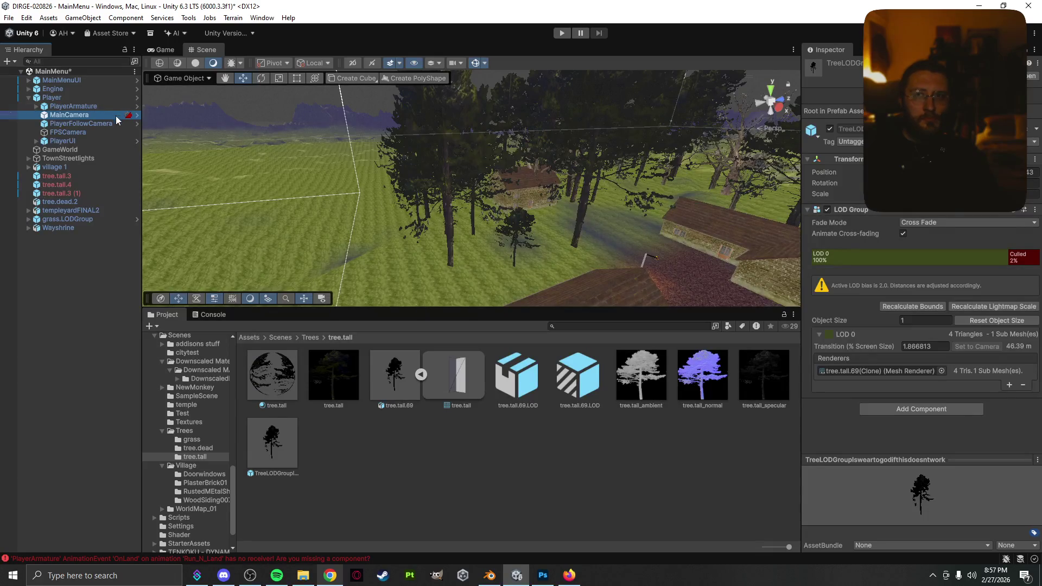
{"action": "double_click", "coordinate": [116, 115]}
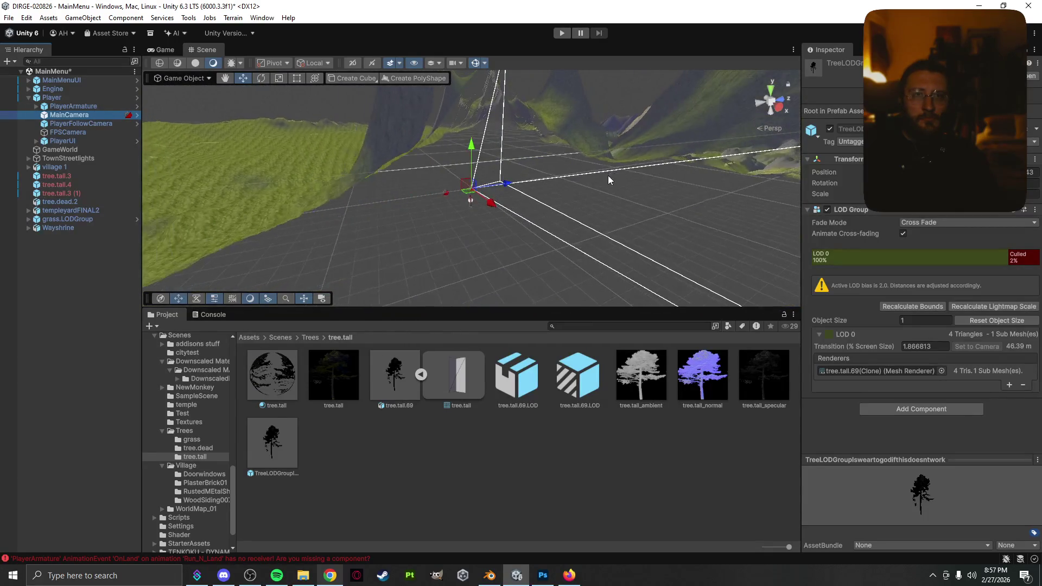
- Filter the Hierarchy by 'camera' and alternate selecting and framing FPSCamera and MainCamera
{"action": "left_click", "coordinate": [61, 61]}
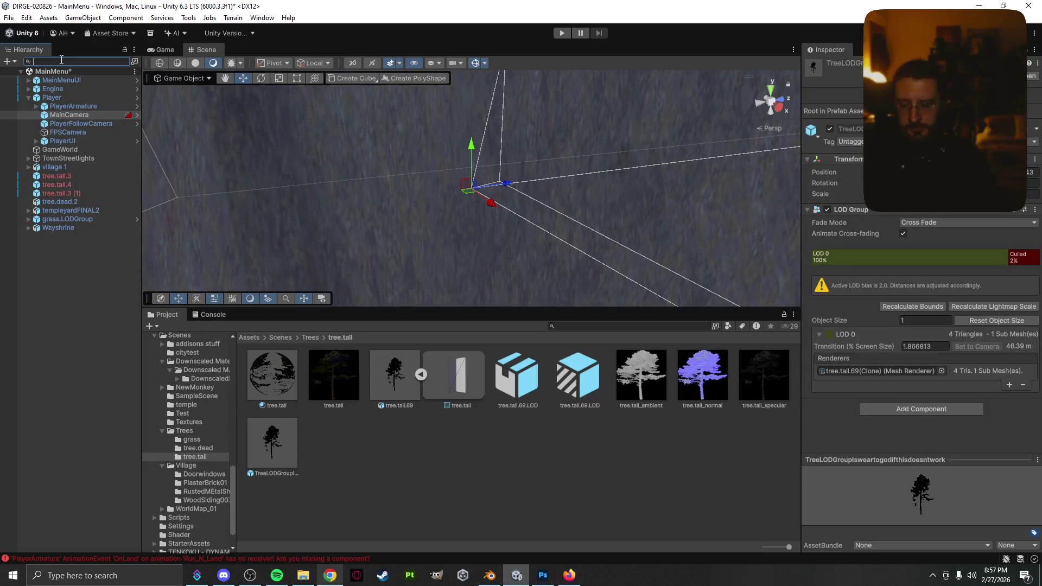
{"action": "type", "text": "camera"}
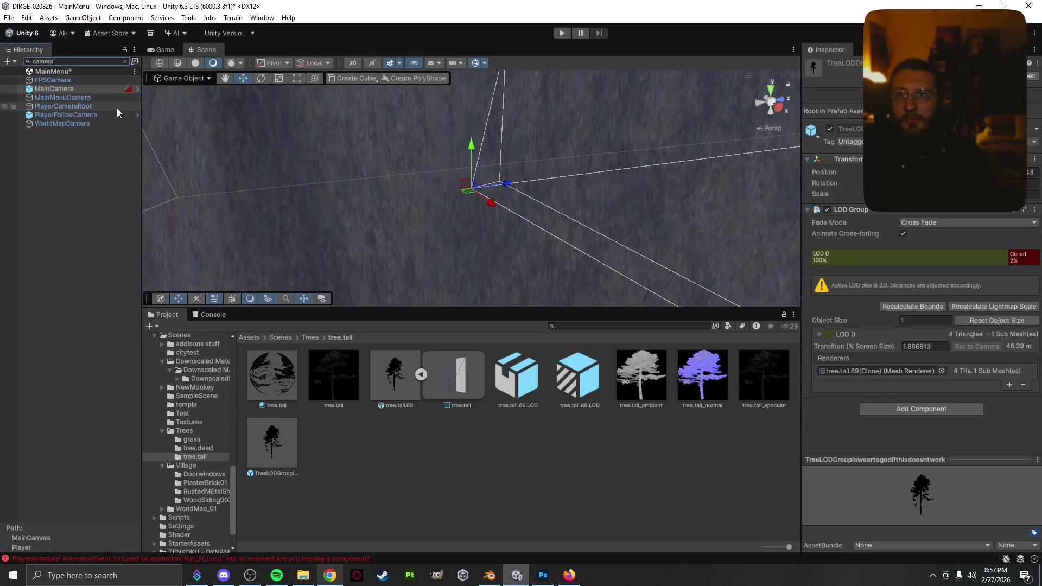
{"action": "left_click", "coordinate": [86, 80]}
{"action": "left_click", "coordinate": [91, 87]}
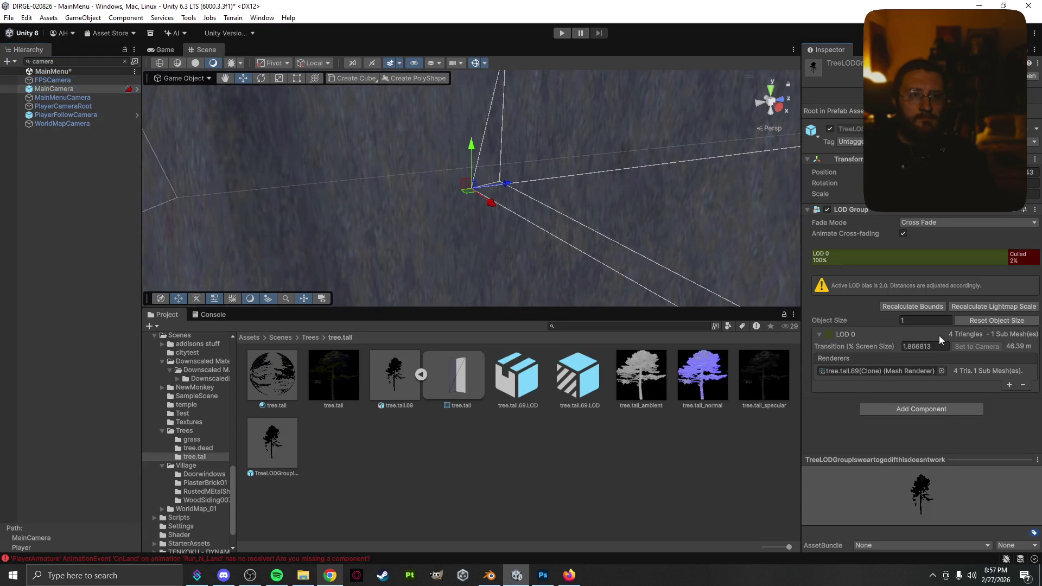
{"action": "left_click", "coordinate": [68, 82]}
{"action": "double_click", "coordinate": [77, 89]}
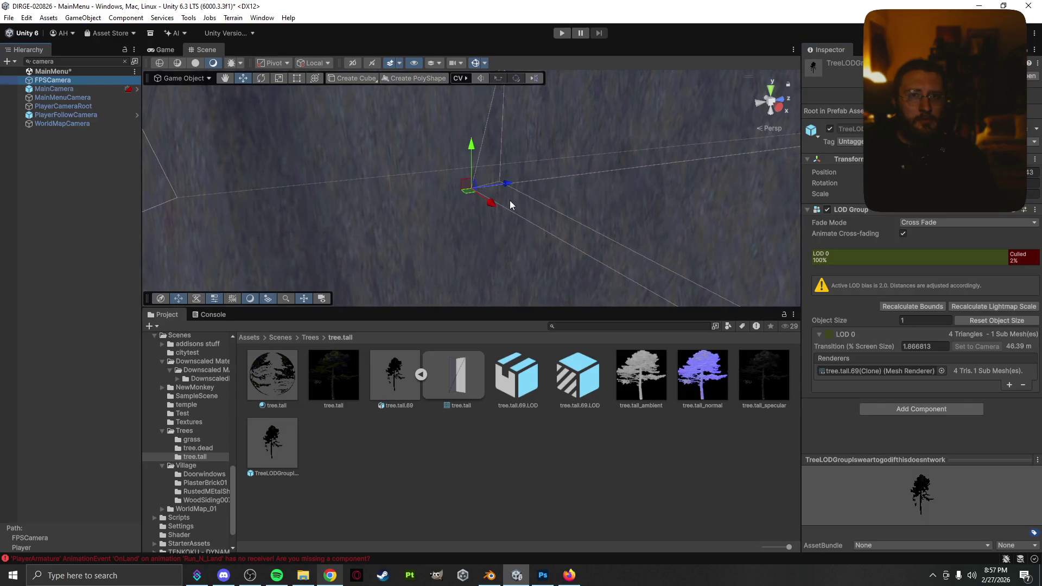
{"action": "double_click", "coordinate": [85, 89]}
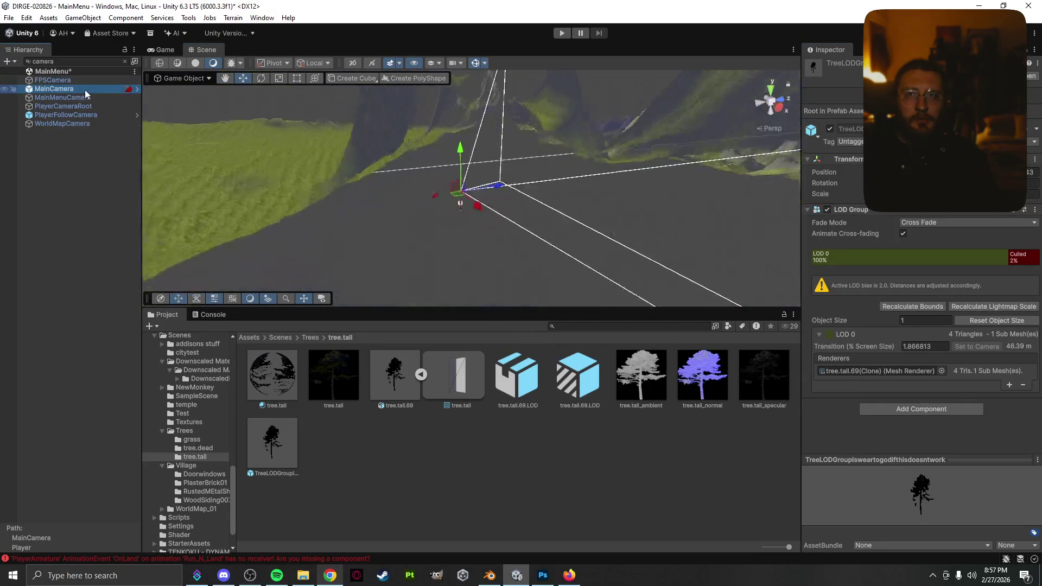
- Select the player and its FPSCamera in the Scene view, then bring Chrome forward
{"action": "scroll", "coordinate": [463, 210], "scroll_direction": "up", "scroll_amount": 5}
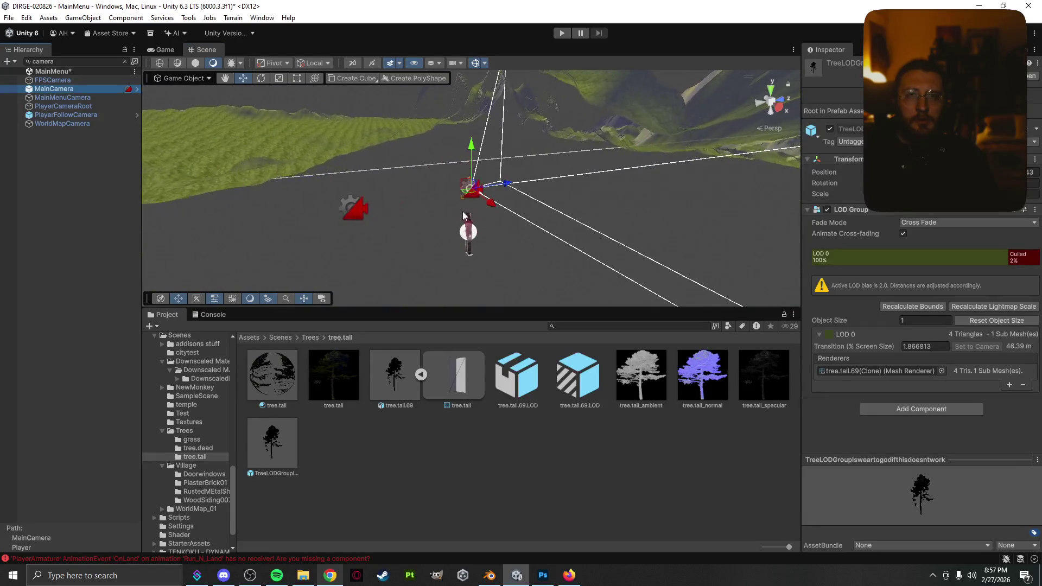
{"action": "left_click", "coordinate": [259, 226]}
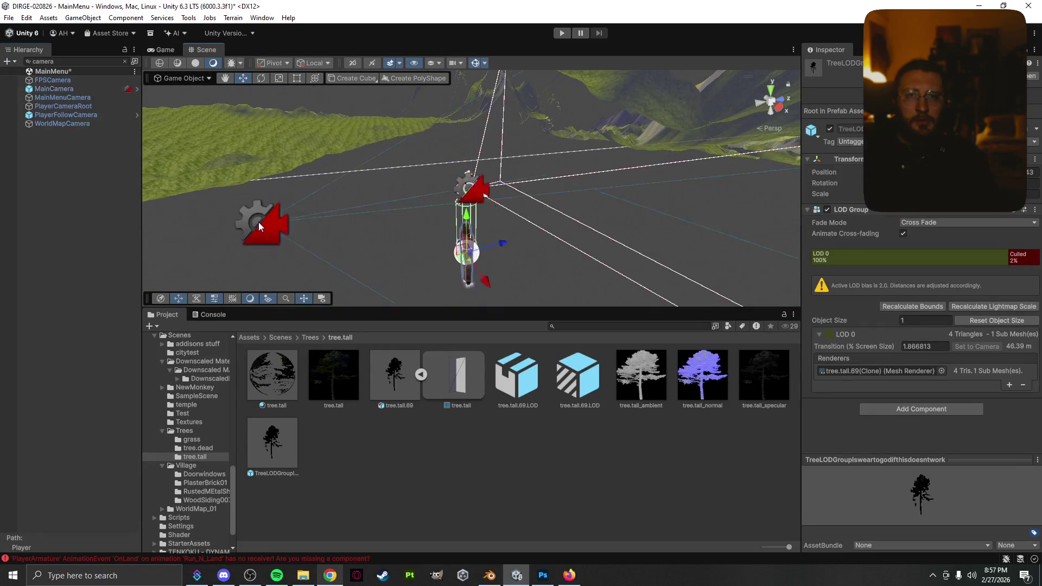
{"action": "left_click", "coordinate": [472, 184]}
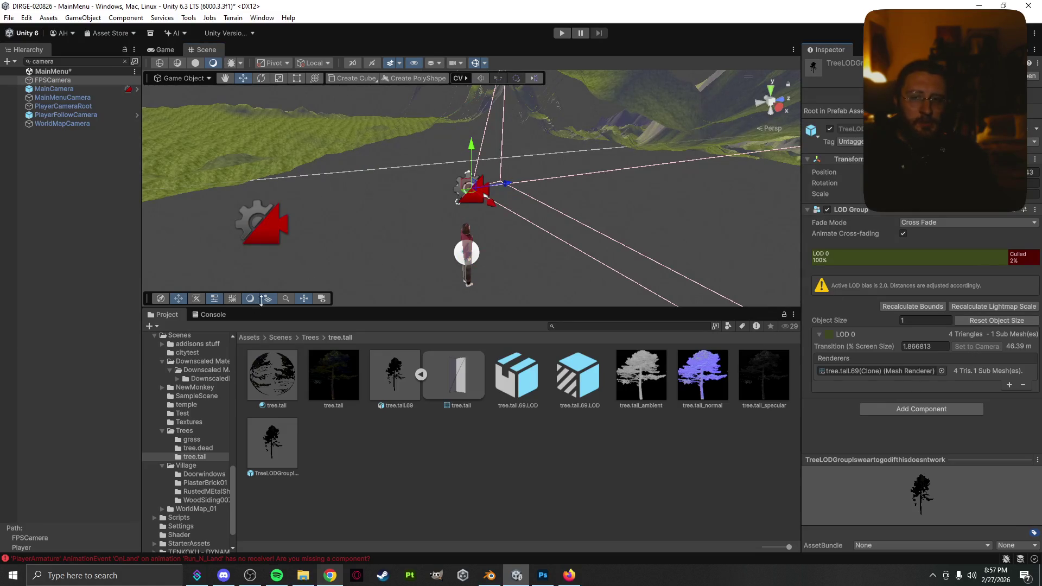
{"action": "left_click", "coordinate": [323, 575]}
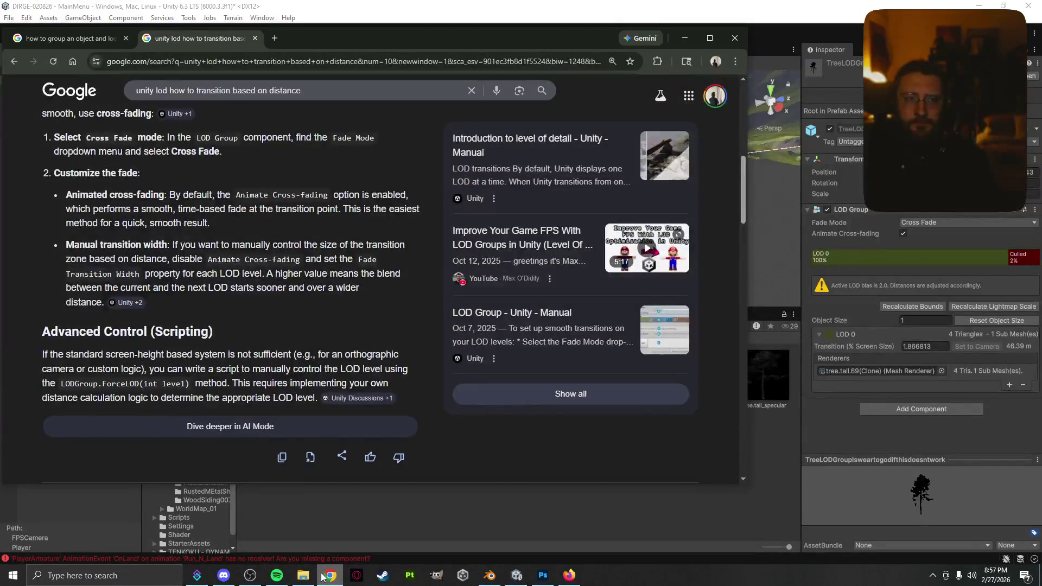
- Search Google for 'unity lod how to set to camera', expand the AI Overview, and return to Unity
{"action": "left_click_drag", "start_coordinate": [358, 89], "coordinate": [169, 90]}
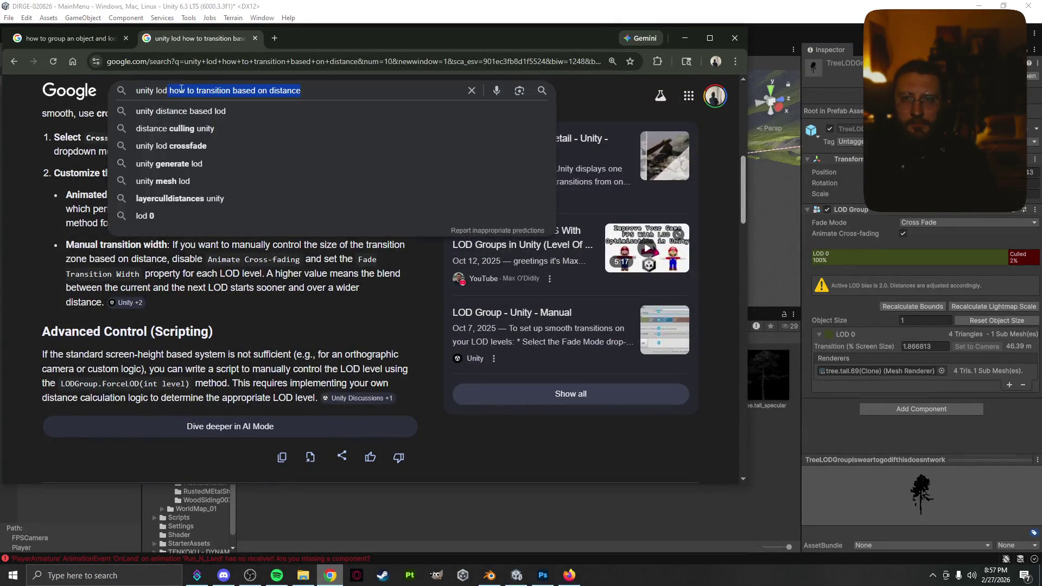
{"action": "type", "text": "how to se"}
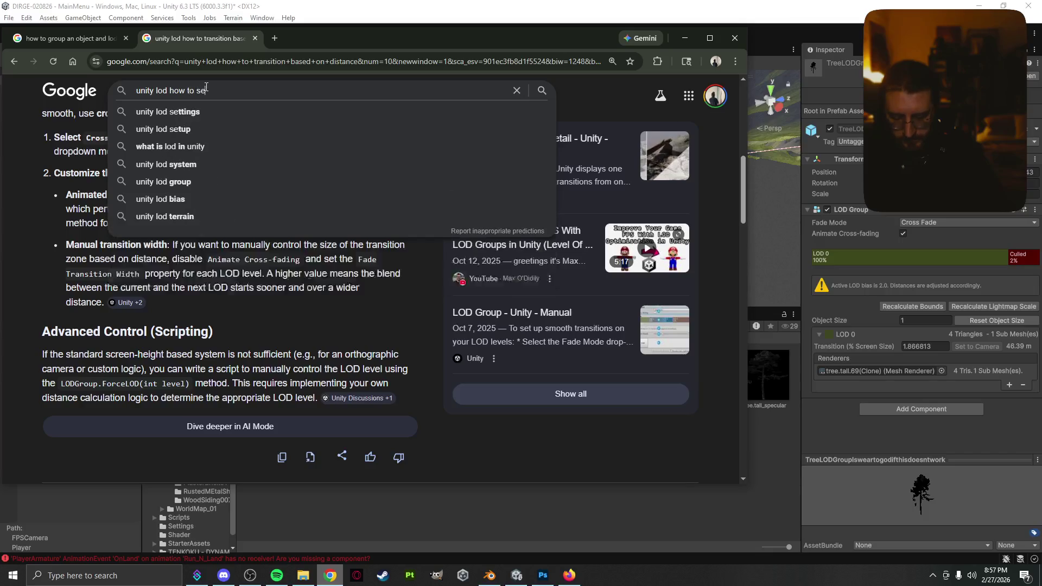
{"action": "type", "text": "t to camera"}
{"action": "key", "text": "Return"}
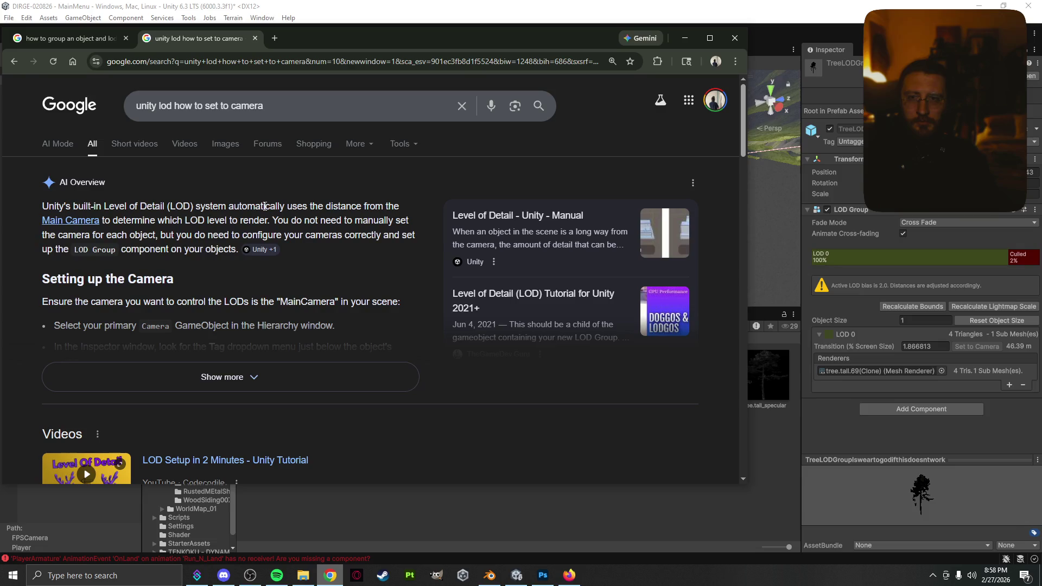
{"action": "left_click", "coordinate": [221, 374]}
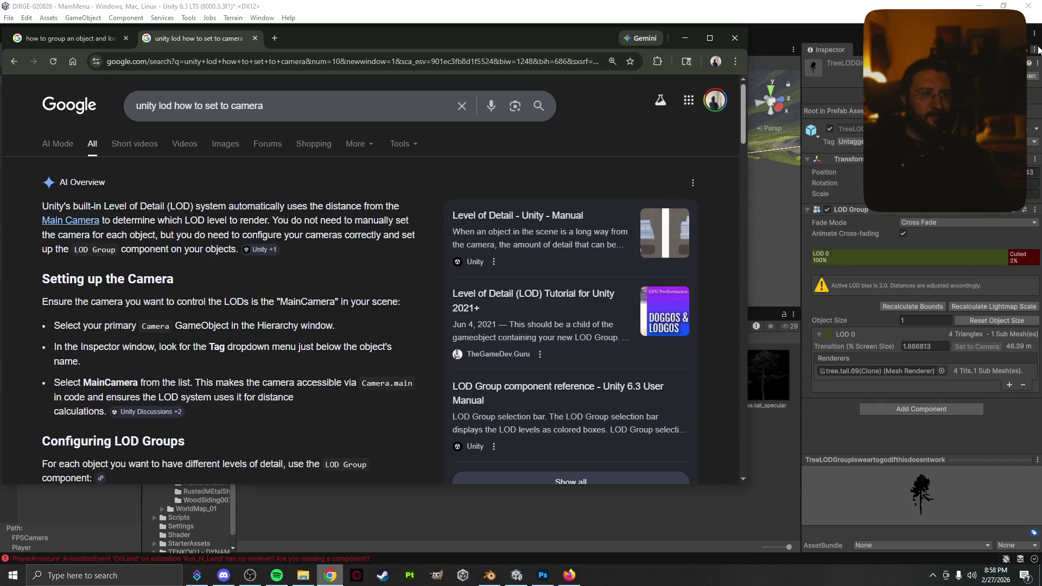
{"action": "left_click", "coordinate": [330, 575]}
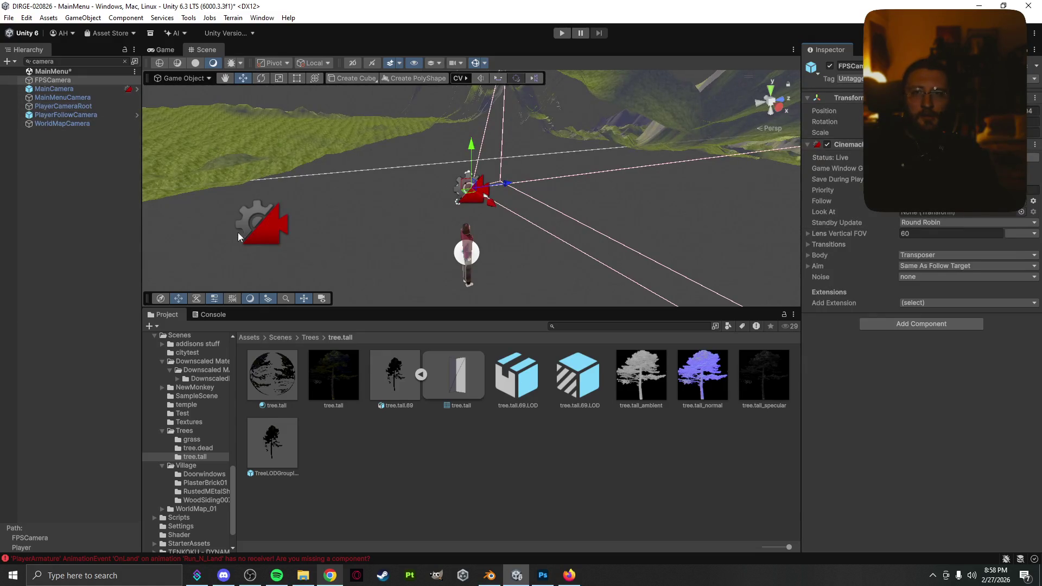
- Select the player and then its FPSCamera in the Scene view before switching back to Chrome
{"action": "left_click", "coordinate": [466, 247]}
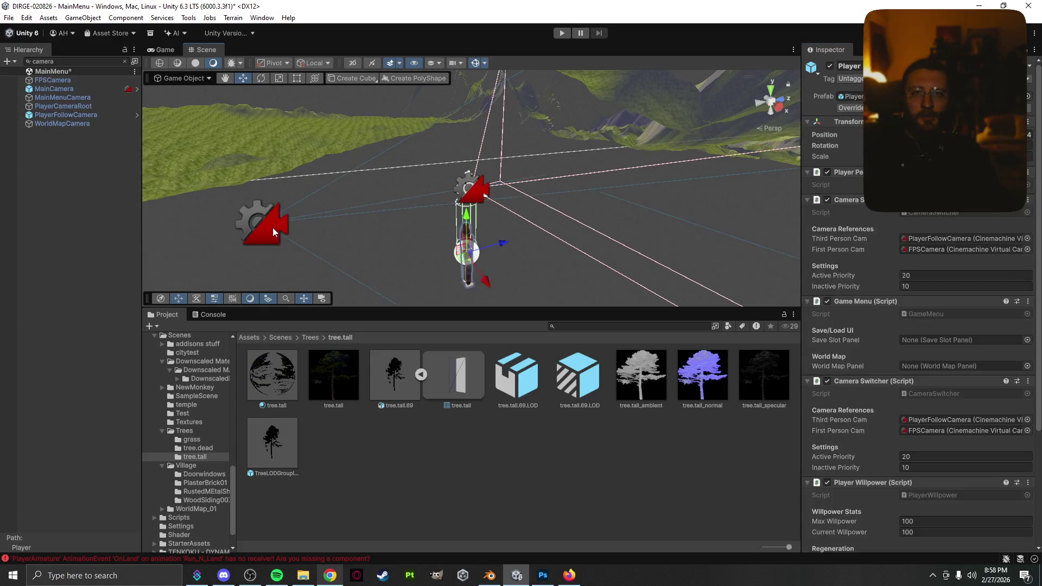
{"action": "left_click", "coordinate": [480, 192]}
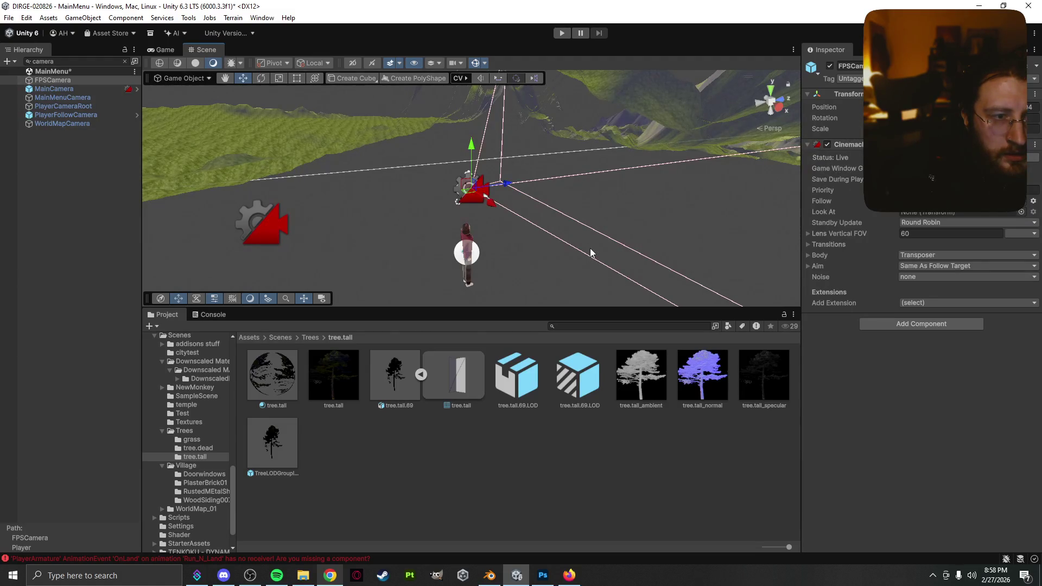
{"action": "left_click", "coordinate": [330, 576]}
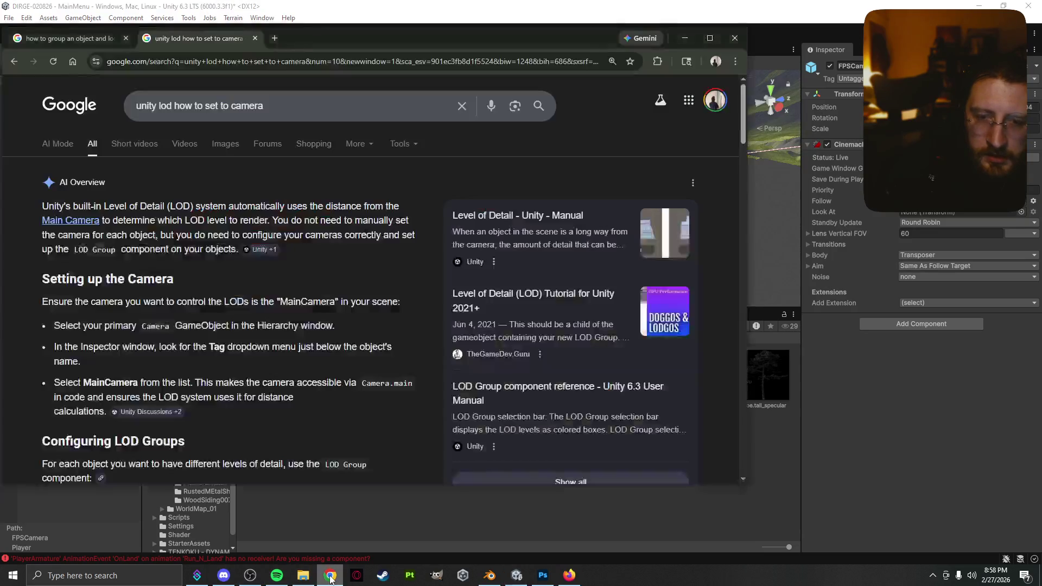
- Scroll through the AI Overview's Configuring LOD Groups steps 1–6, then switch back to Unity
{"action": "scroll", "coordinate": [320, 379], "scroll_direction": "down", "scroll_amount": 3}
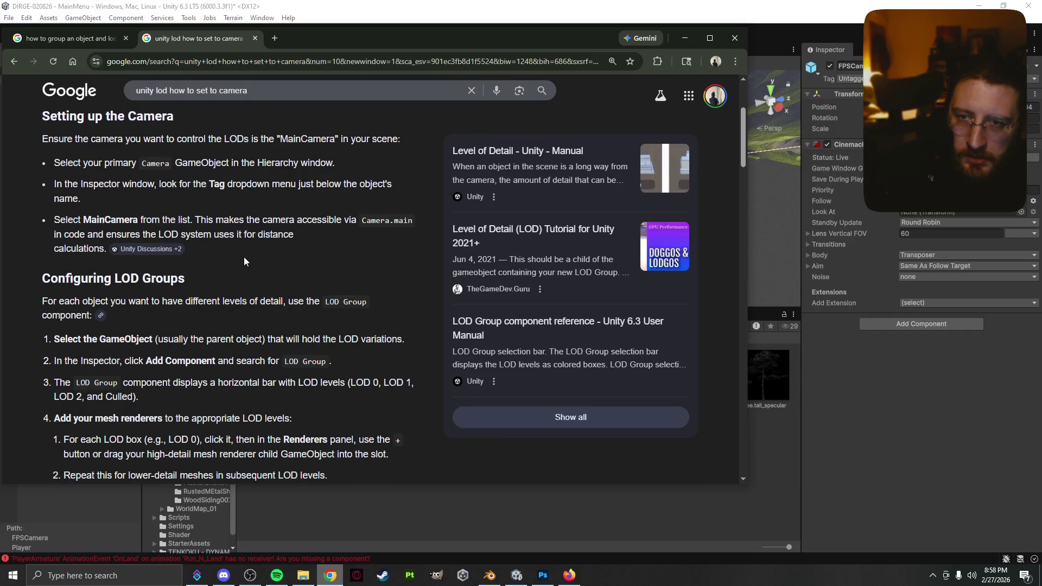
{"action": "scroll", "coordinate": [244, 258], "scroll_direction": "up", "scroll_amount": 2}
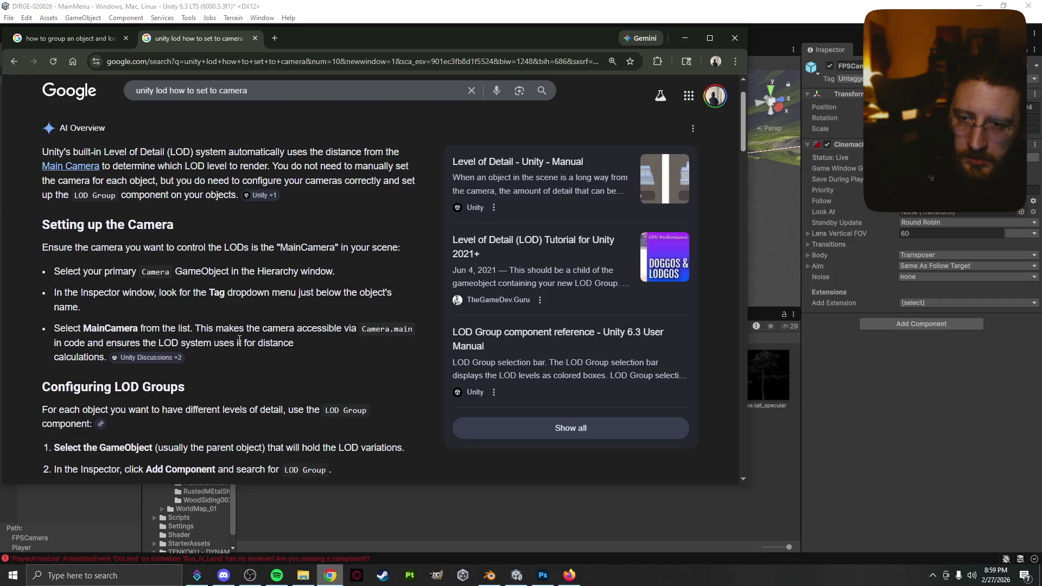
{"action": "scroll", "coordinate": [238, 339], "scroll_direction": "down", "scroll_amount": 4}
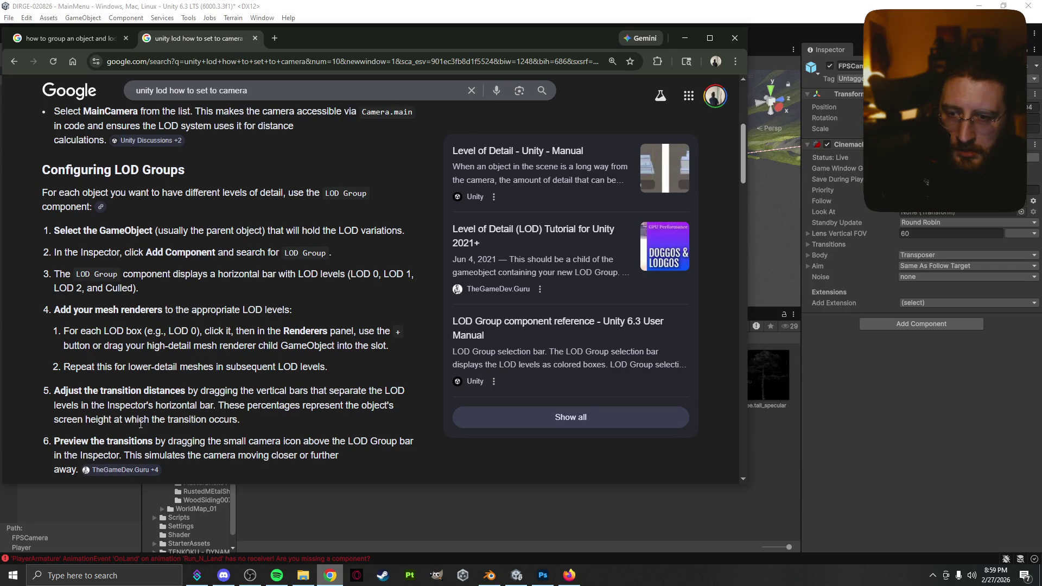
{"action": "scroll", "coordinate": [140, 424], "scroll_direction": "down", "scroll_amount": 2}
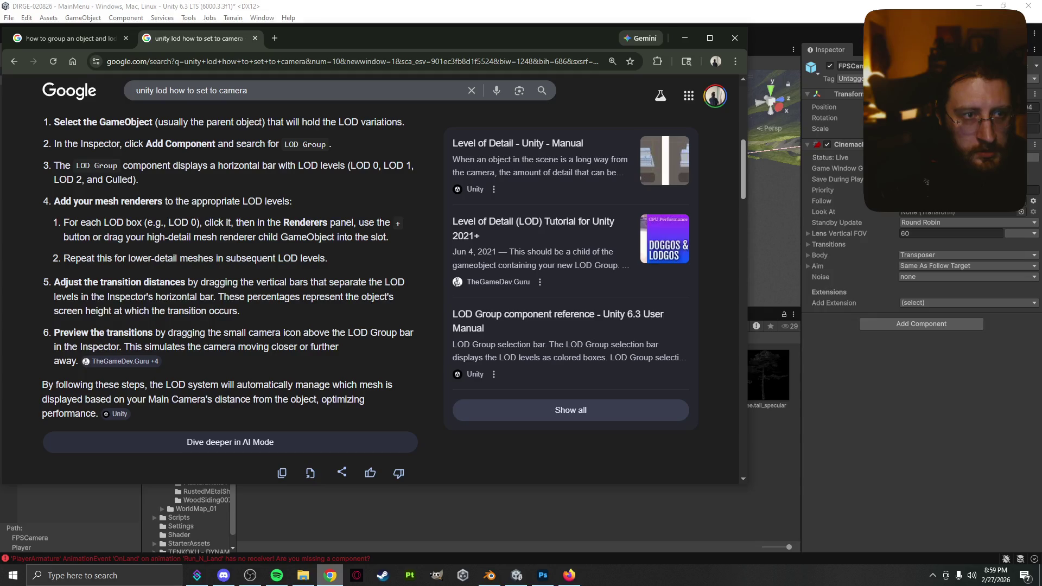
{"action": "left_click", "coordinate": [852, 79]}
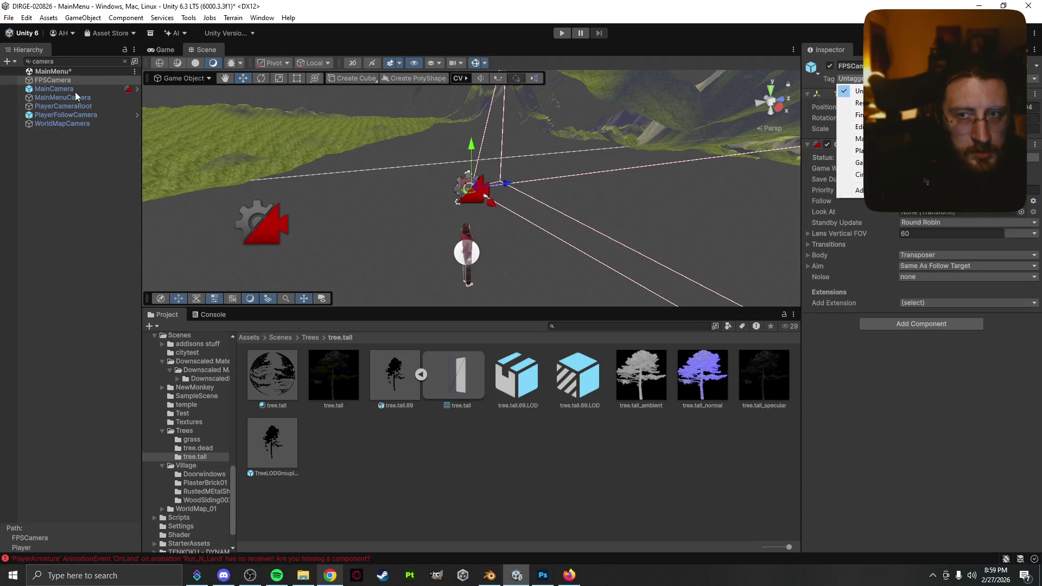
- Select Player, FPSCamera and MainCamera in the Hierarchy to check the scene's cameras
{"action": "left_click", "coordinate": [467, 250]}
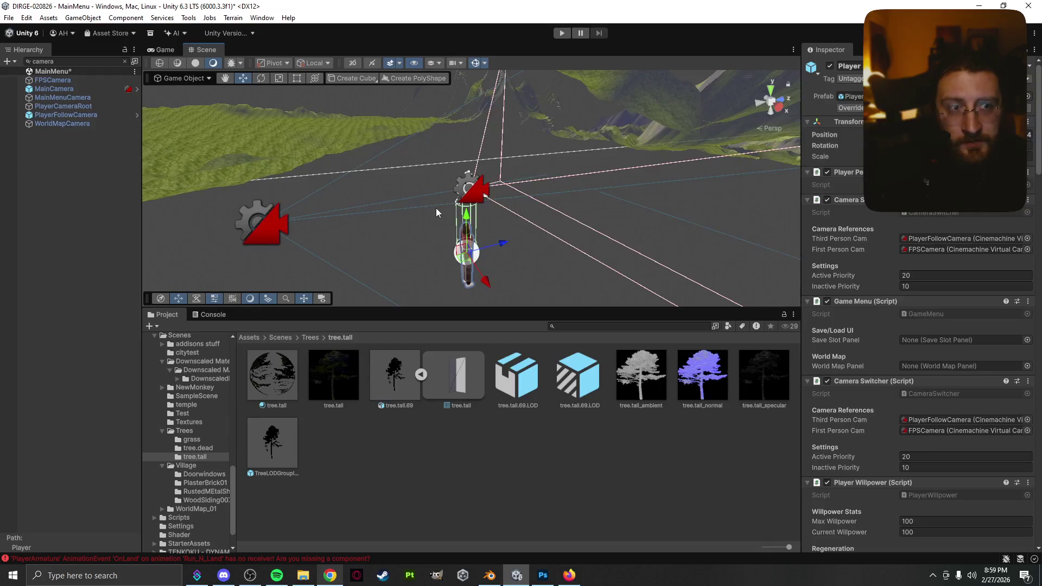
{"action": "left_click", "coordinate": [471, 187]}
{"action": "left_click", "coordinate": [479, 202]}
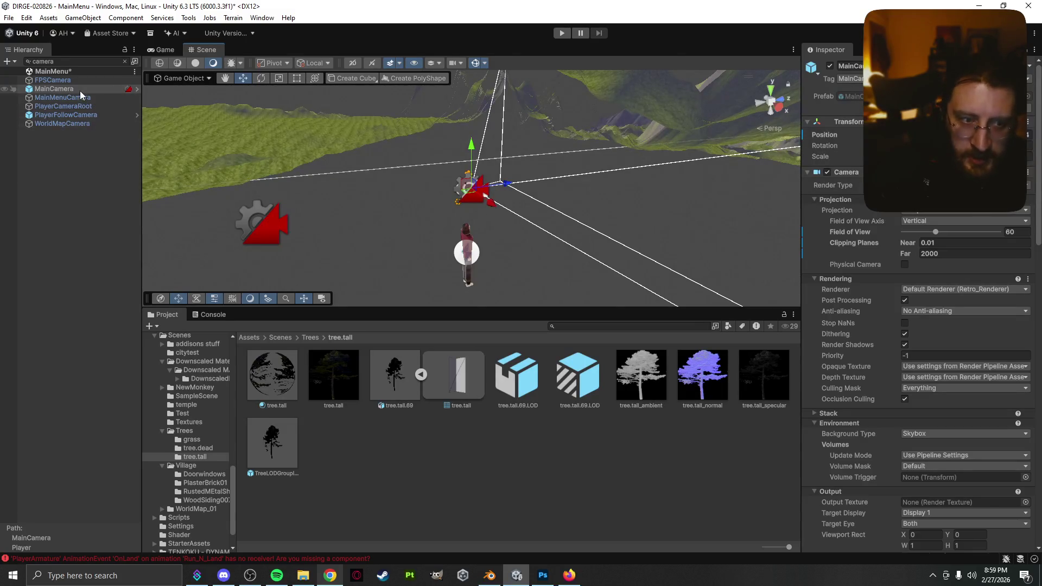
- Select the TreeLODGroup prefab, try its LOD Group's Set to Camera, then return to Chrome
{"action": "left_click", "coordinate": [279, 442]}
{"action": "left_click", "coordinate": [972, 350]}
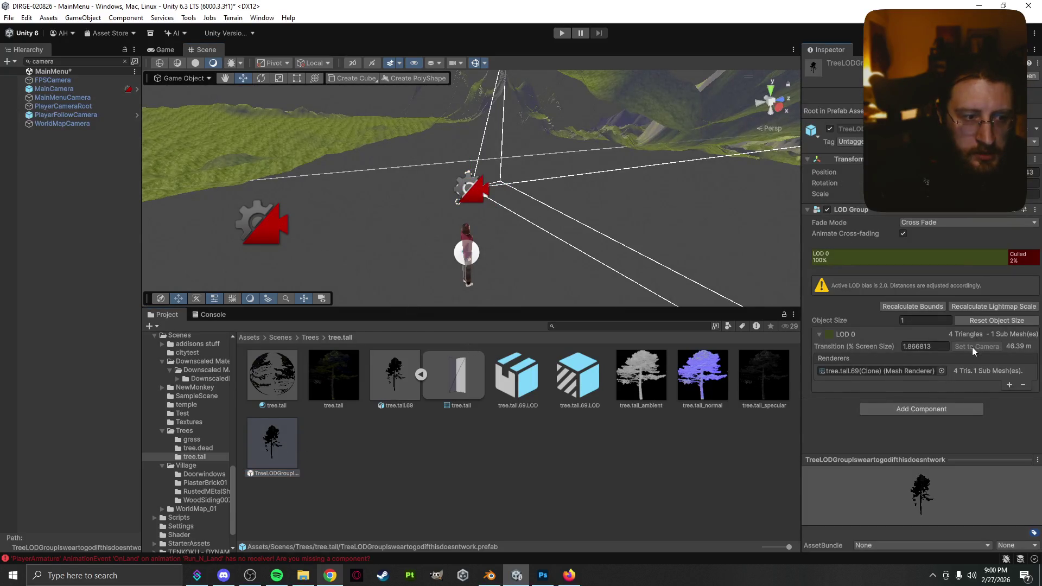
{"action": "mouse_move", "coordinate": [1014, 344]}
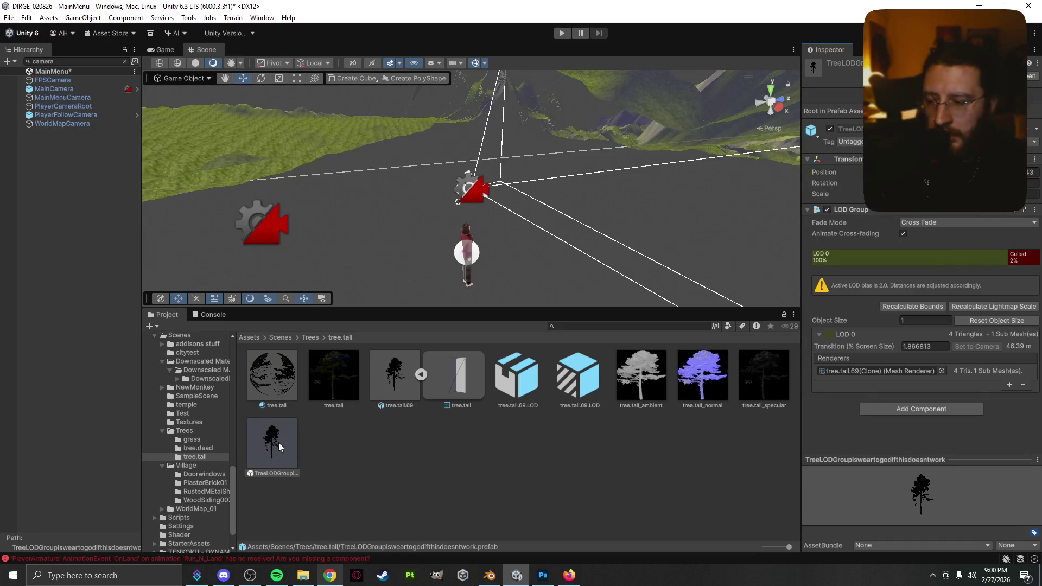
{"action": "left_click", "coordinate": [330, 575]}
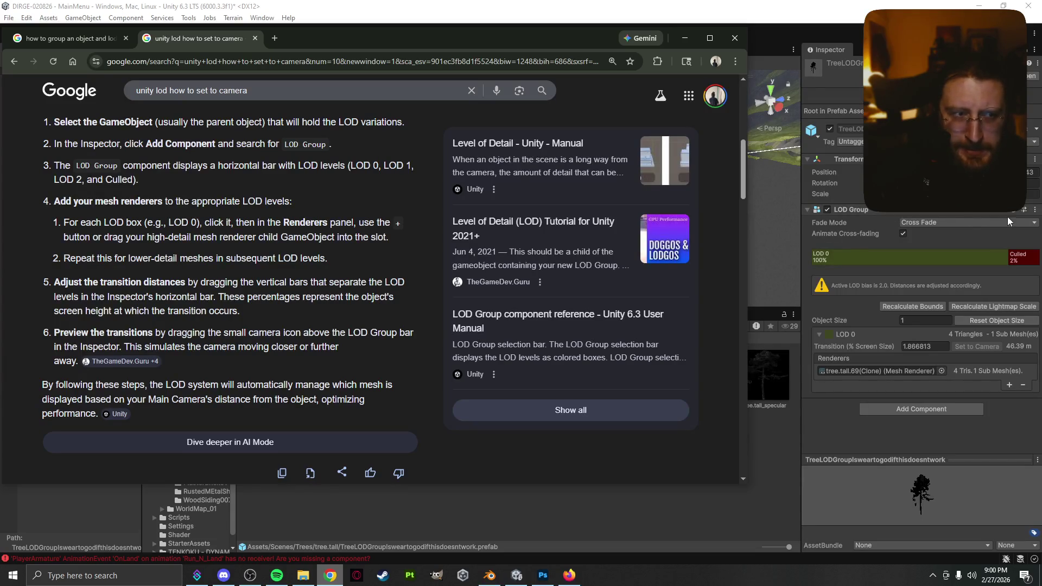
- Open the LOD Group component's manual page from its Inspector header help icon
{"action": "left_click", "coordinate": [1034, 210]}
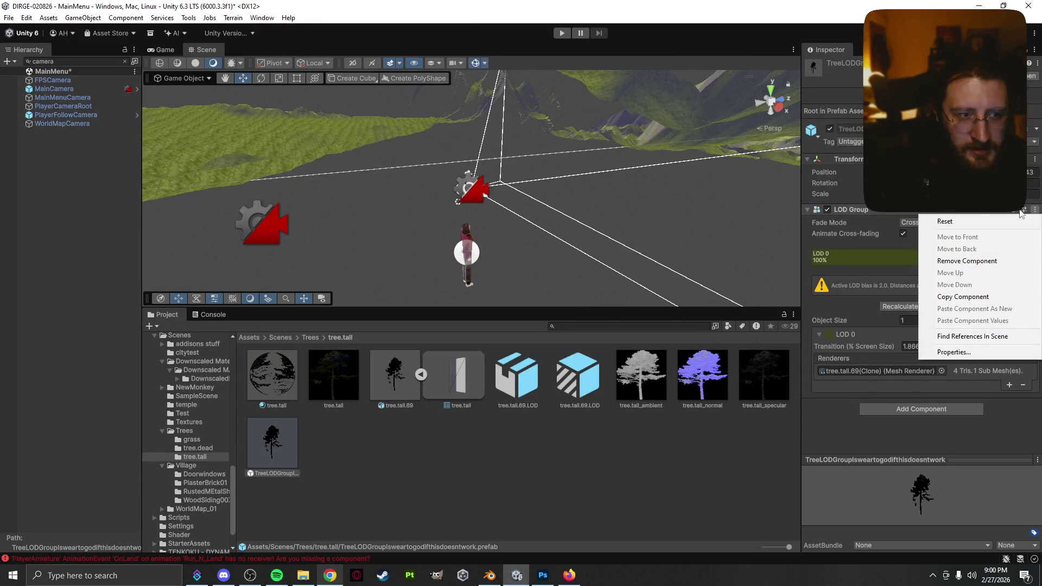
{"action": "left_click", "coordinate": [960, 212]}
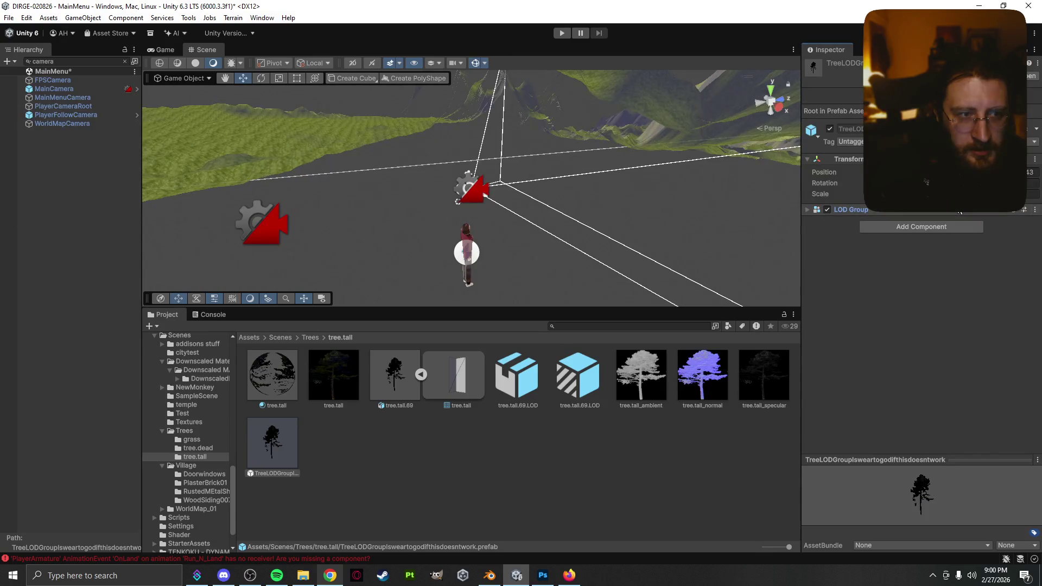
{"action": "left_click", "coordinate": [959, 211]}
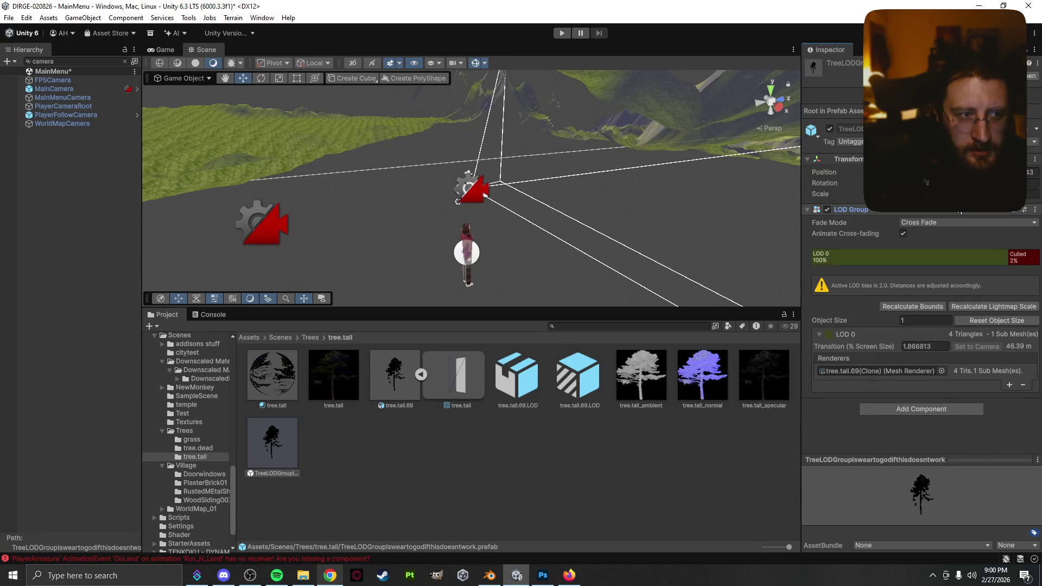
{"action": "left_click", "coordinate": [1014, 209]}
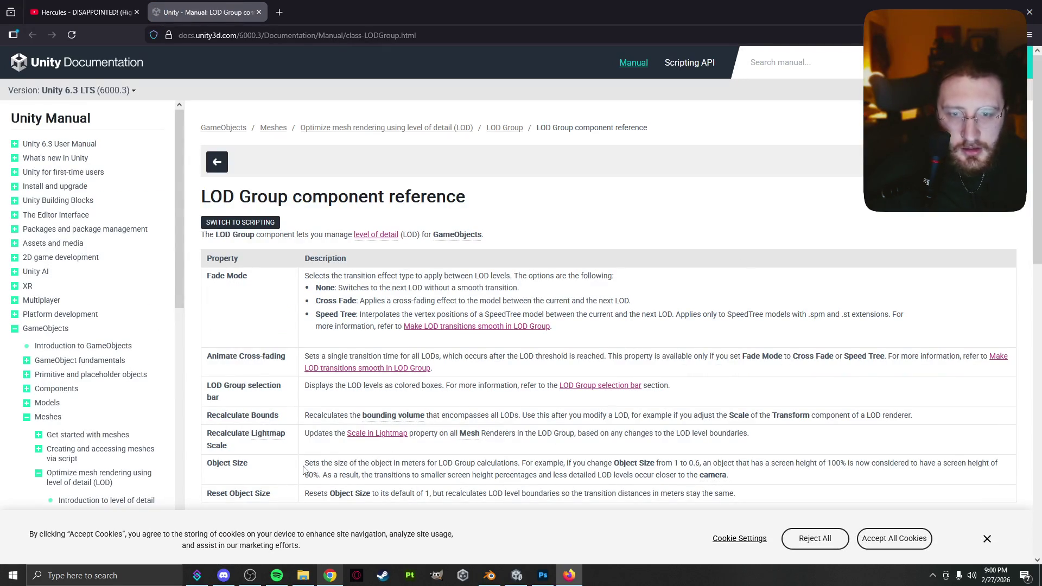
- Highlight and read the Object Size description on the LOD Group manual page
{"action": "mouse_move", "coordinate": [305, 468]}
{"action": "left_mouse_down"}
{"action": "mouse_move", "coordinate": [1001, 472]}
{"action": "mouse_move", "coordinate": [498, 476]}
{"action": "mouse_move", "coordinate": [738, 487]}
{"action": "mouse_move", "coordinate": [705, 477]}
{"action": "mouse_move", "coordinate": [431, 491]}
{"action": "mouse_move", "coordinate": [326, 463]}
{"action": "mouse_move", "coordinate": [886, 459]}
{"action": "mouse_move", "coordinate": [954, 476]}
{"action": "mouse_move", "coordinate": [952, 463]}
{"action": "mouse_move", "coordinate": [719, 461]}
{"action": "mouse_move", "coordinate": [1019, 476]}
{"action": "mouse_move", "coordinate": [308, 476]}
{"action": "mouse_move", "coordinate": [340, 477]}
{"action": "left_mouse_up"}
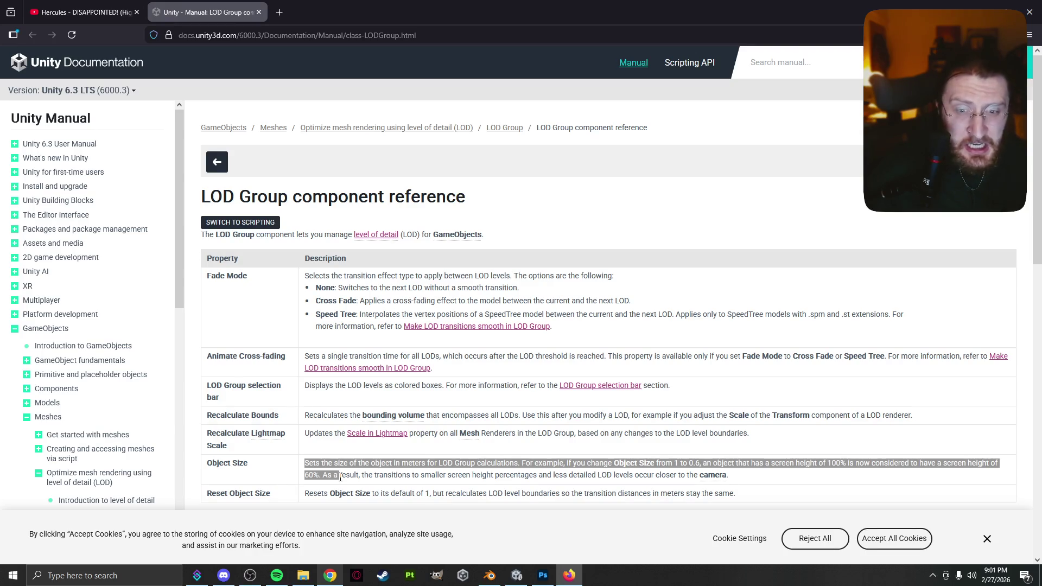
{"action": "mouse_move", "coordinate": [340, 477]}
{"action": "left_mouse_down"}
{"action": "mouse_move", "coordinate": [717, 480]}
{"action": "mouse_move", "coordinate": [556, 527]}
{"action": "mouse_move", "coordinate": [551, 502]}
{"action": "mouse_move", "coordinate": [625, 482]}
{"action": "left_mouse_up"}
{"action": "left_click", "coordinate": [439, 488]}
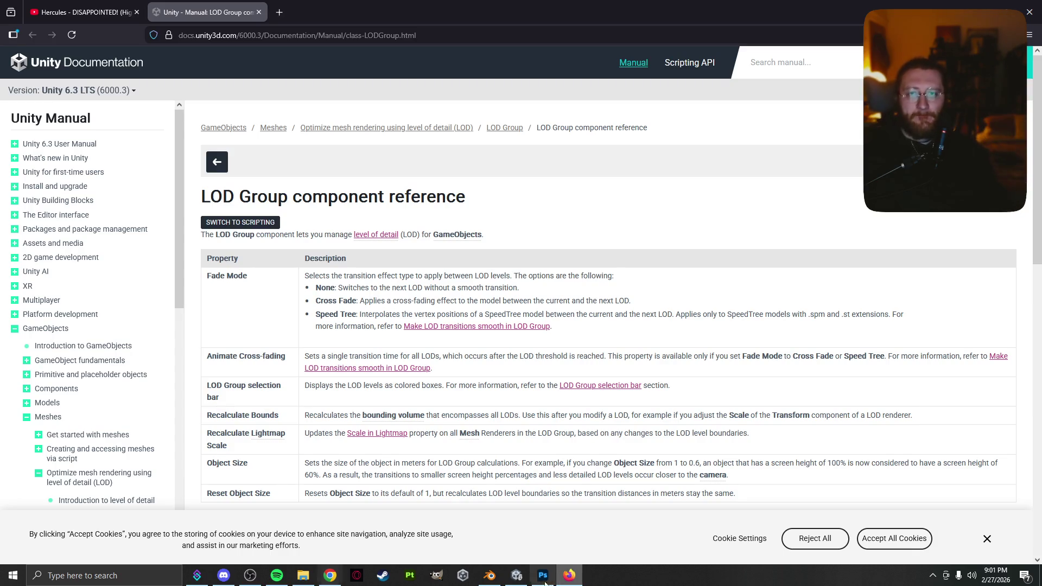
- Scroll down to the Renderers panel properties, then go back to the Unity editor
{"action": "scroll", "coordinate": [518, 487], "scroll_direction": "down", "scroll_amount": 5}
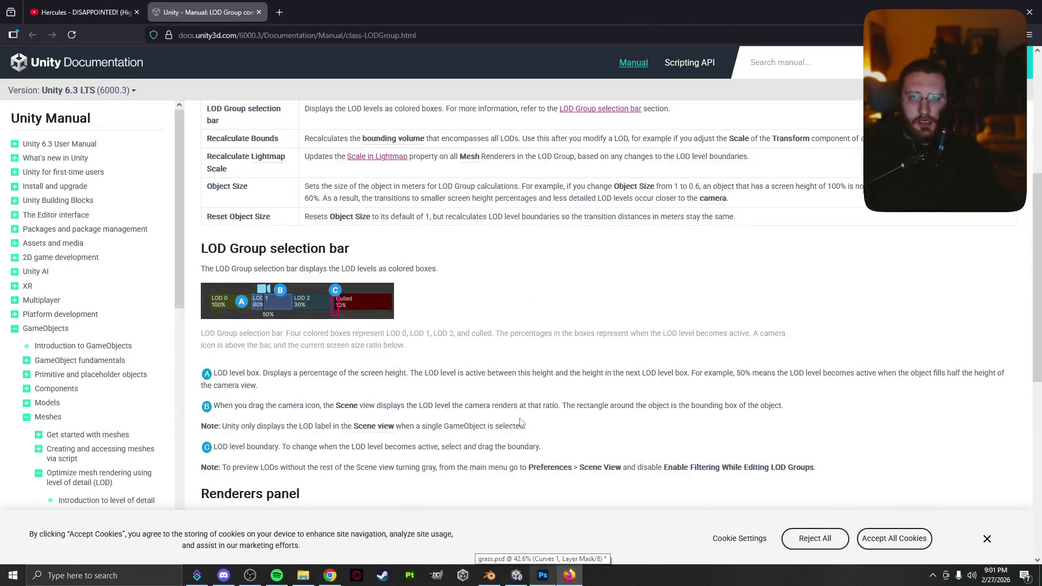
{"action": "scroll", "coordinate": [510, 400], "scroll_direction": "down", "scroll_amount": 2}
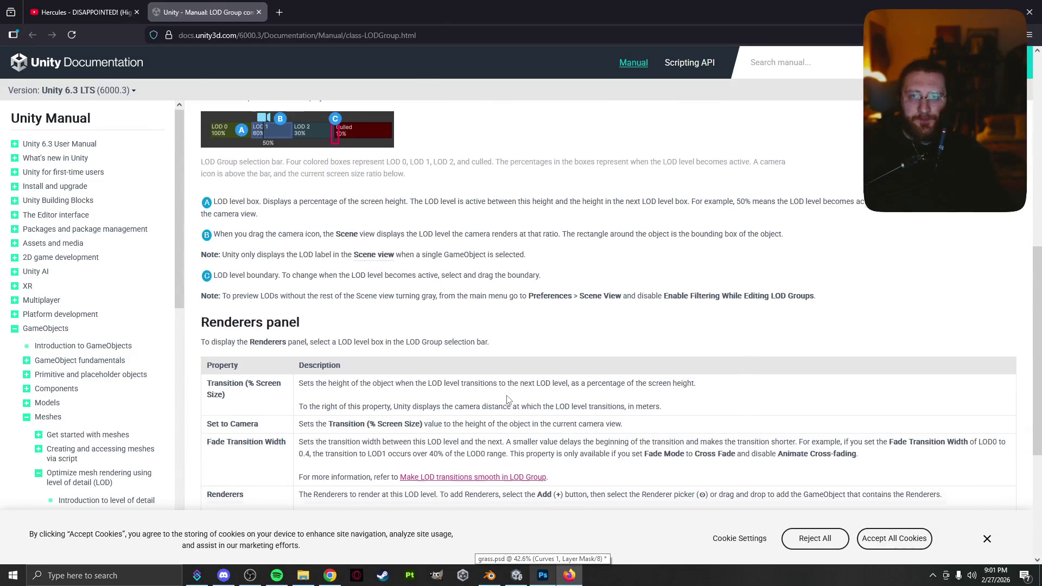
{"action": "scroll", "coordinate": [510, 402], "scroll_direction": "down", "scroll_amount": 5}
{"action": "scroll", "coordinate": [506, 400], "scroll_direction": "up", "scroll_amount": 4}
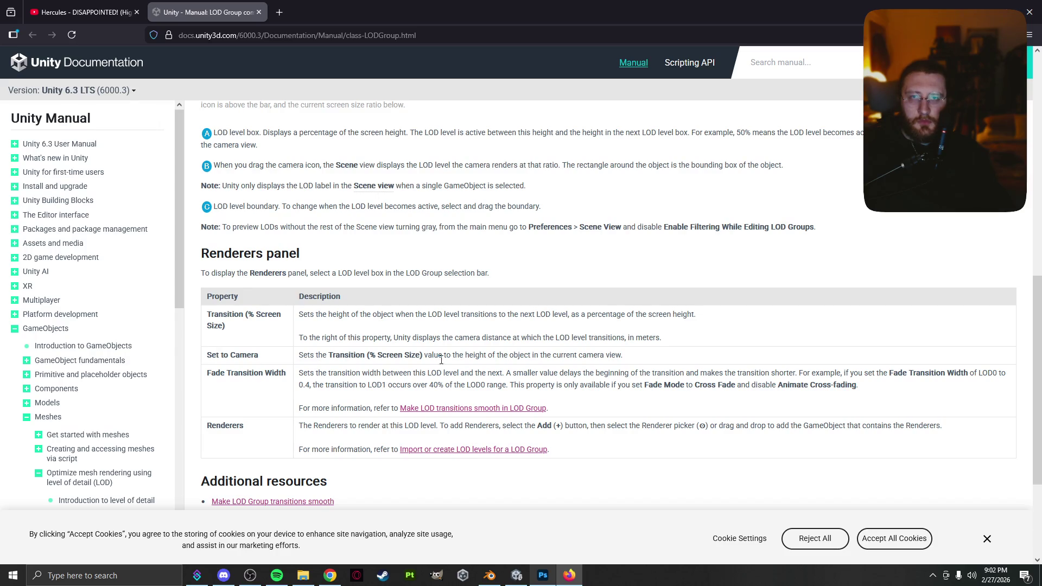
{"action": "left_click", "coordinate": [516, 575]}
- Inspect FPSCamera, MainCamera and MainMenuCamera in the Hierarchy, ending with MainCamera selected
{"action": "left_click", "coordinate": [482, 184]}
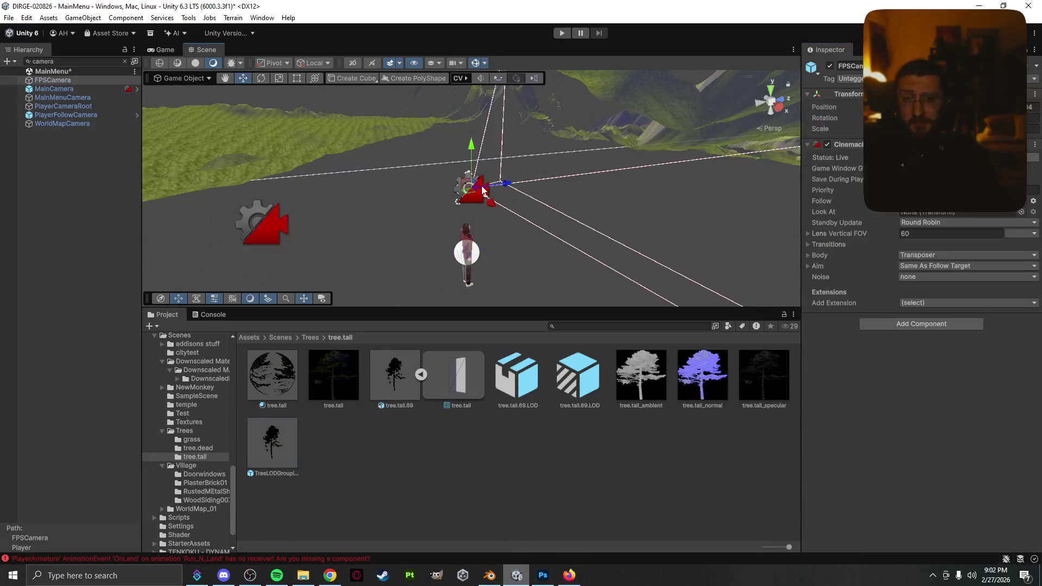
{"action": "right_click", "coordinate": [479, 191]}
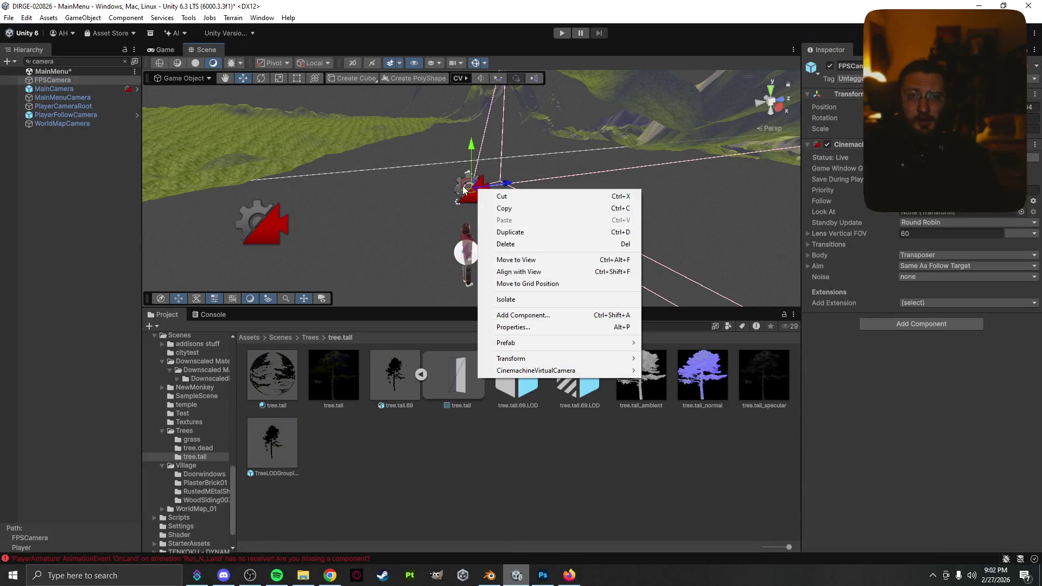
{"action": "key", "text": "Escape"}
{"action": "left_click", "coordinate": [82, 90]}
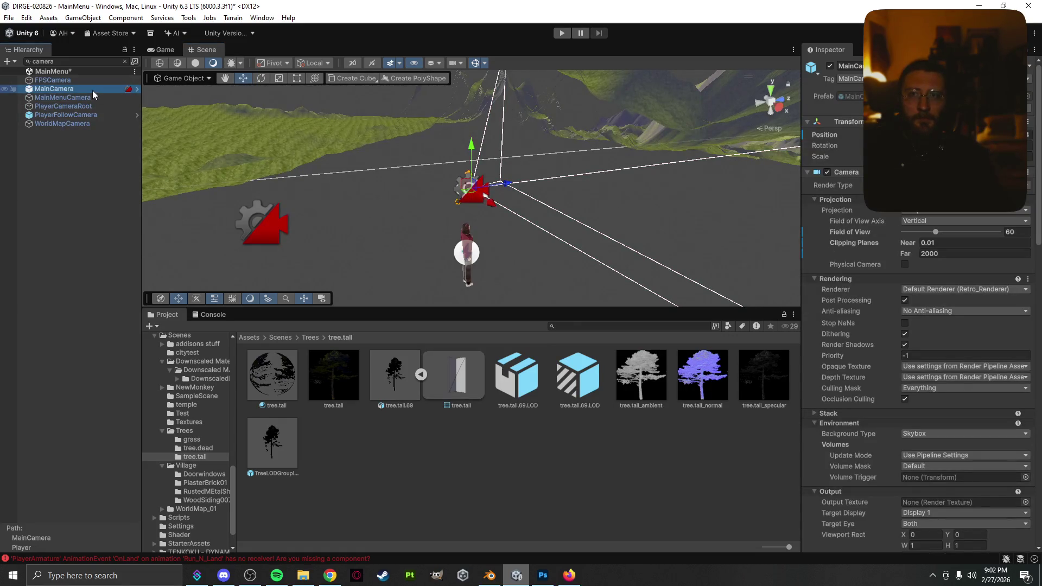
{"action": "left_click", "coordinate": [133, 90]}
{"action": "right_click", "coordinate": [132, 90]}
{"action": "left_click", "coordinate": [120, 93]}
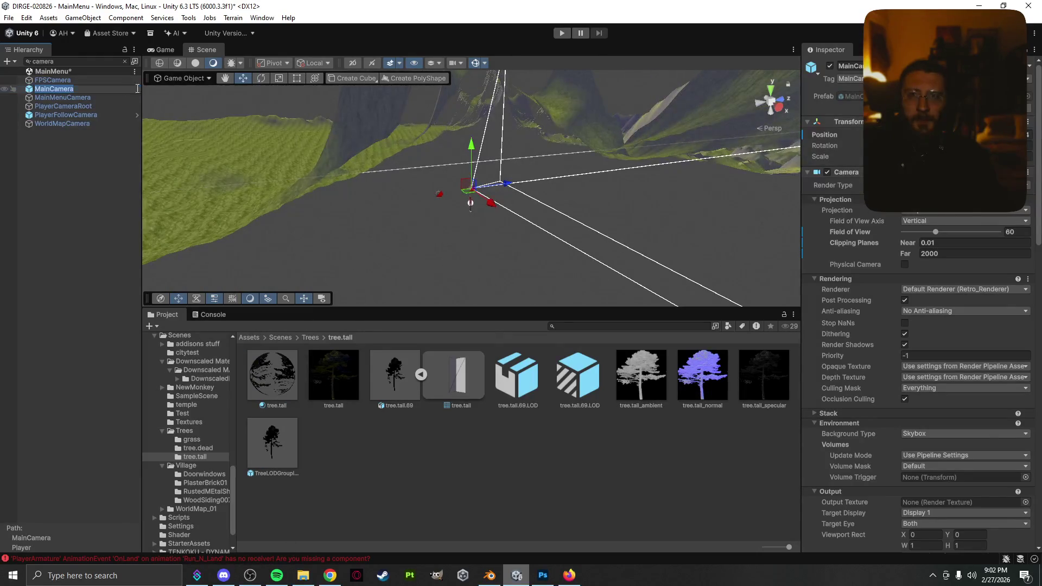
{"action": "left_click", "coordinate": [123, 97]}
{"action": "left_click", "coordinate": [122, 90]}
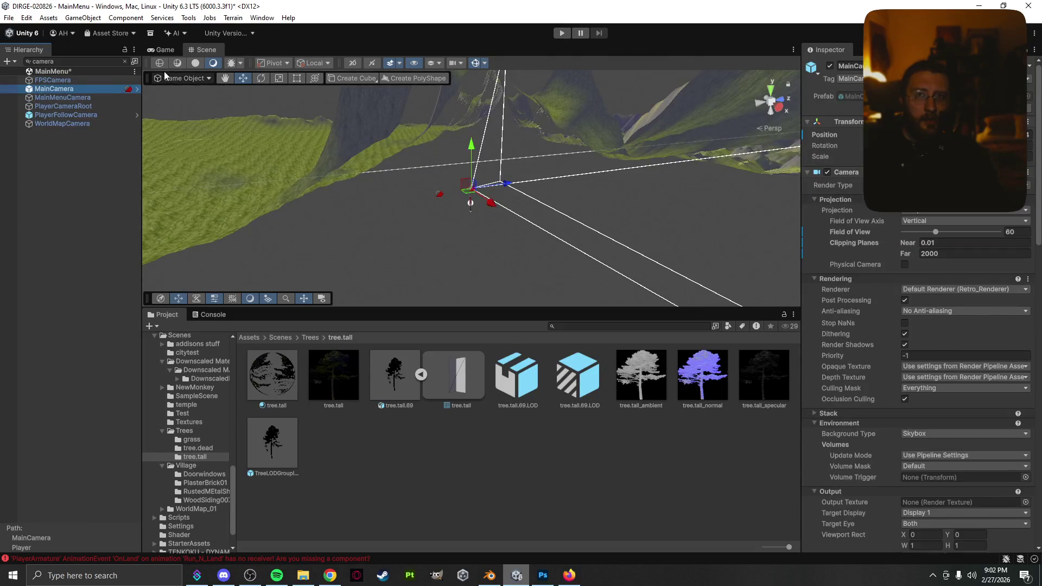
- Switch to the Game view showing the DIRGE main menu, then bring Chrome forward
{"action": "left_click", "coordinate": [173, 50]}
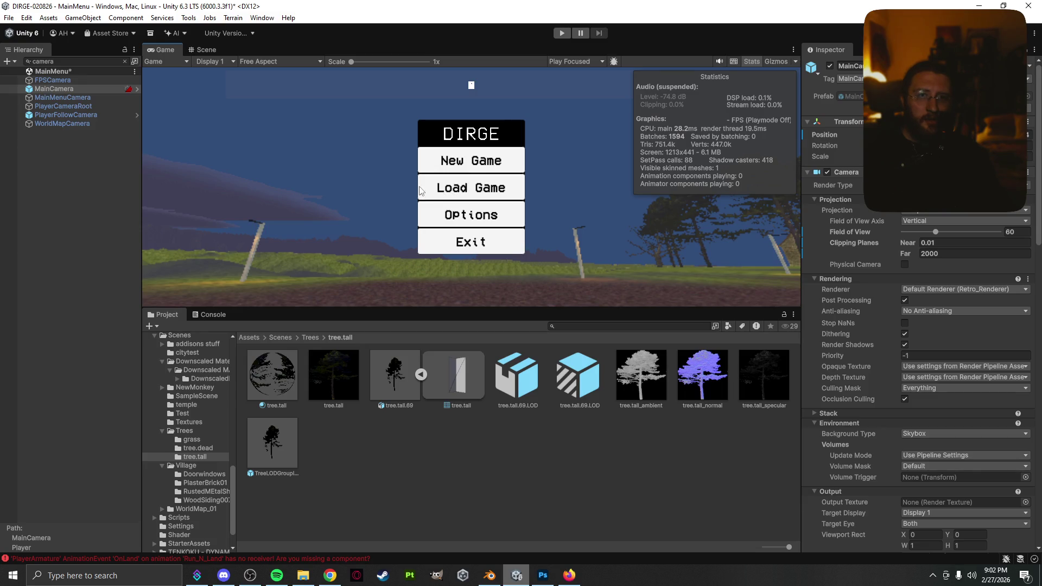
{"action": "right_click", "coordinate": [129, 91]}
{"action": "key", "text": "Escape"}
{"action": "left_click", "coordinate": [330, 575]}
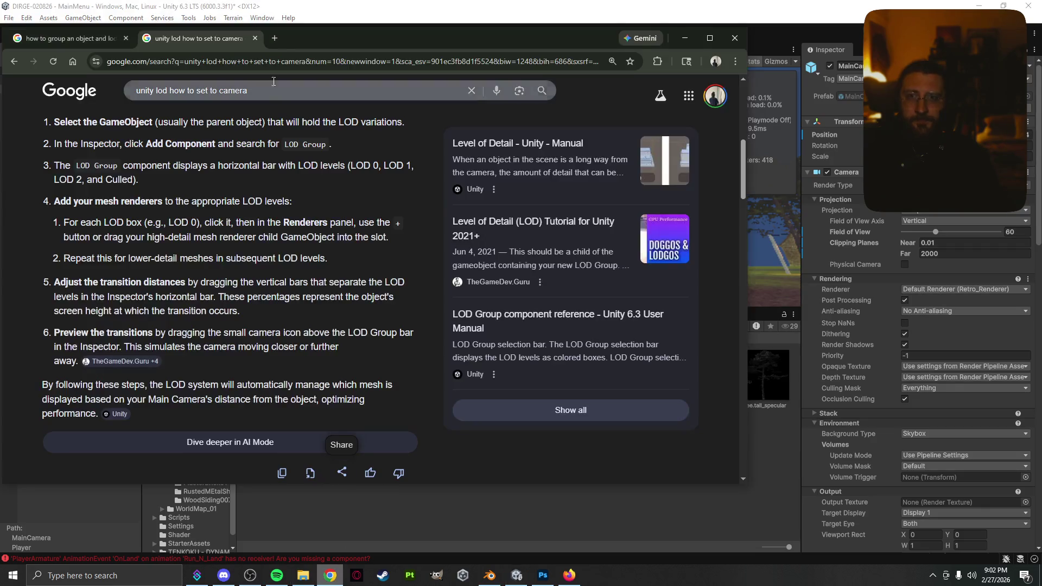
- Search 'unity how to view out of a camera' in a new tab, then minimise Chrome
{"action": "left_click", "coordinate": [275, 38]}
{"action": "type", "text": "unity how to view out of a camera"}
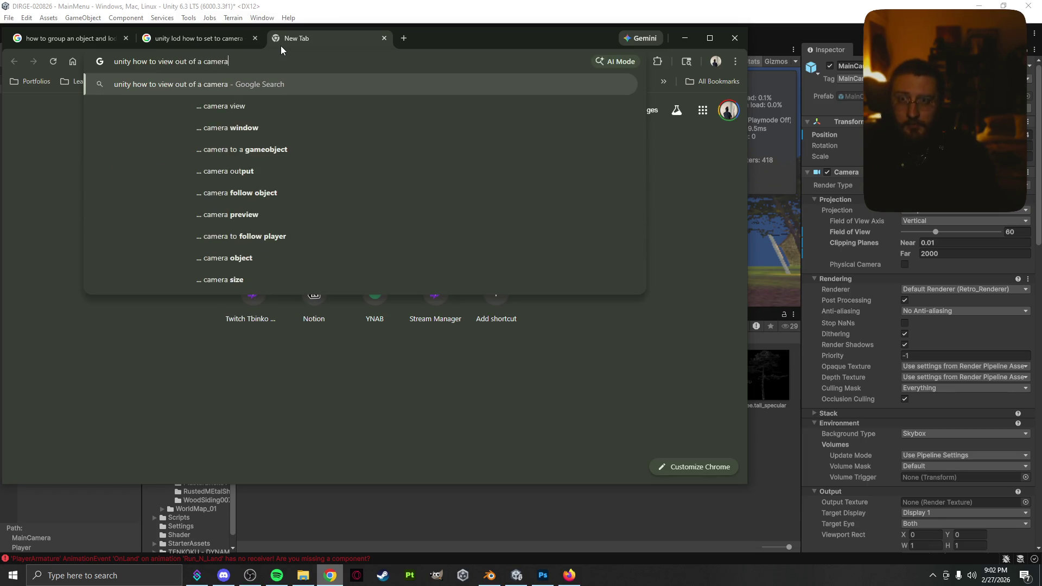
{"action": "key", "text": "Return"}
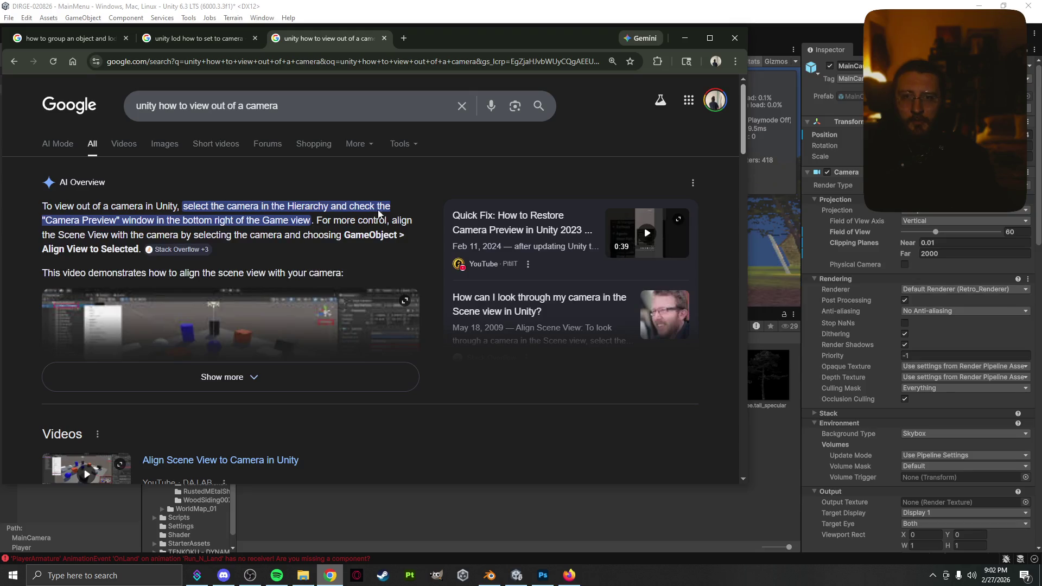
{"action": "left_click", "coordinate": [677, 39]}
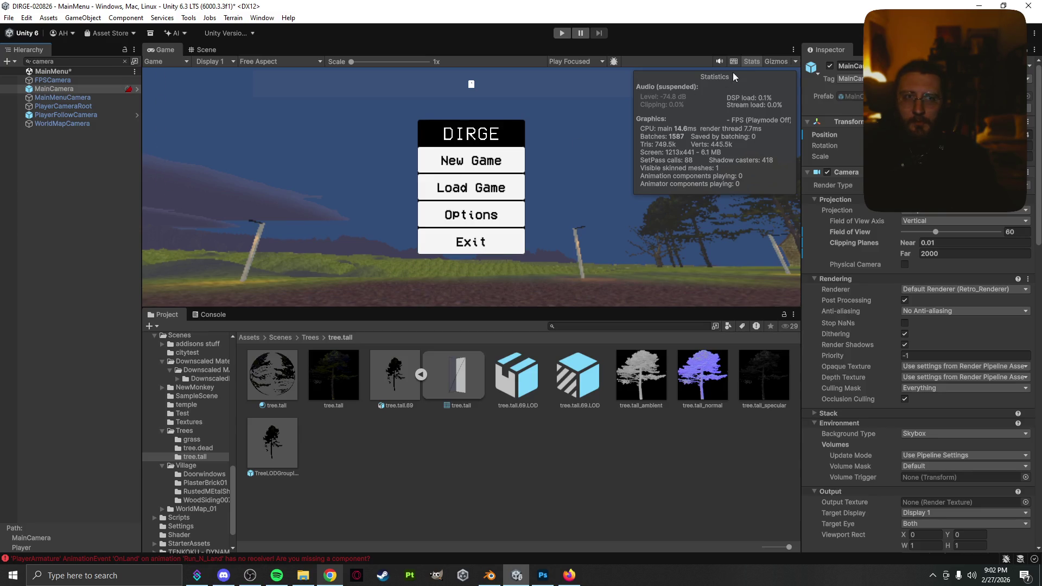
- Look through the Game view's Play Focused, Display and Free Aspect dropdowns without changing them
{"action": "left_click", "coordinate": [585, 63]}
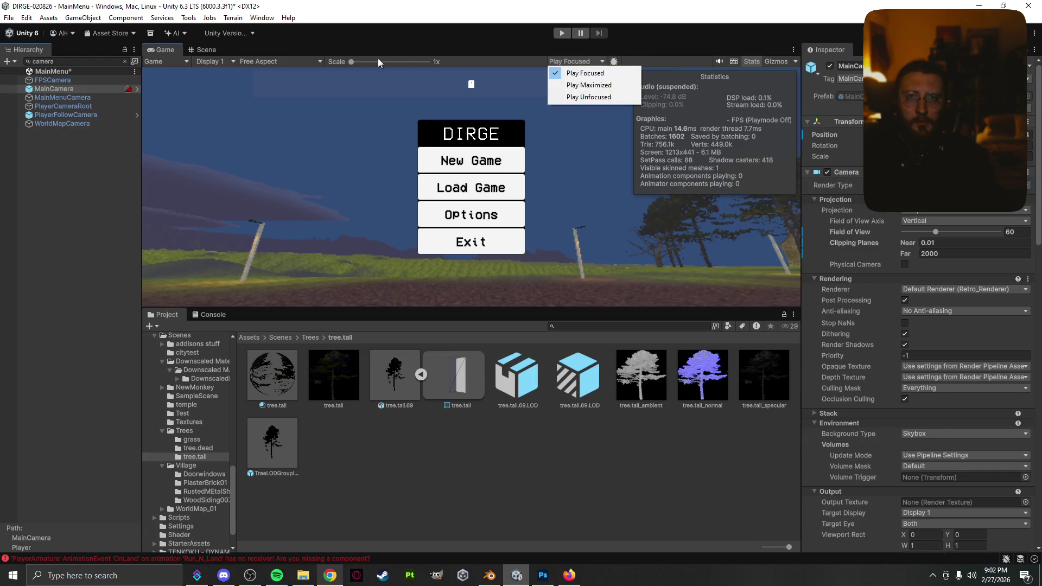
{"action": "left_click", "coordinate": [288, 62]}
{"action": "left_click", "coordinate": [217, 61]}
{"action": "left_click", "coordinate": [183, 61]}
{"action": "left_click", "coordinate": [253, 63]}
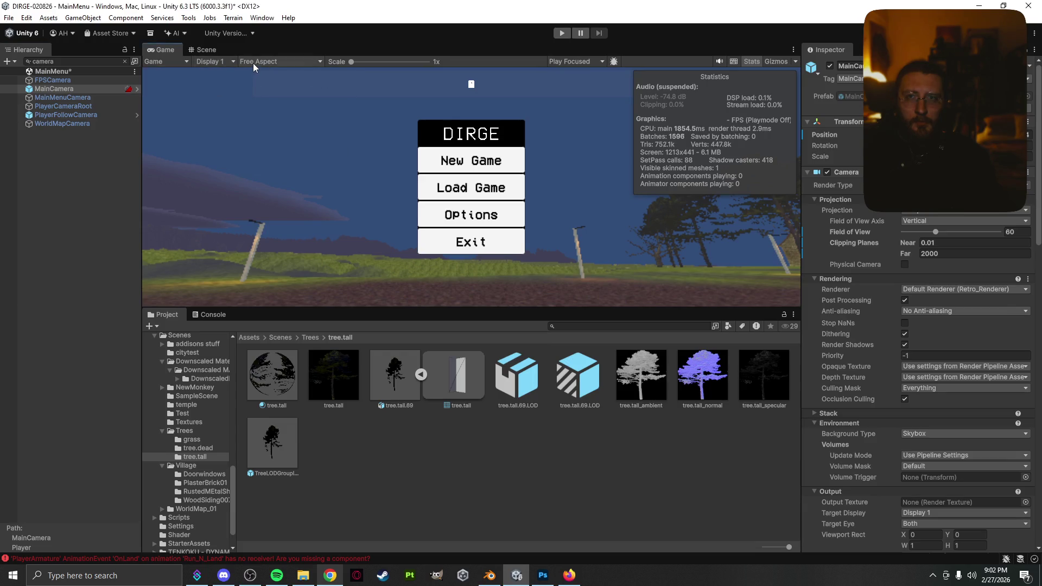
{"action": "left_click", "coordinate": [253, 63]}
{"action": "left_click", "coordinate": [256, 60]}
- Select MainCamera, toggle its Scene visibility, then bring the camera-viewing search forward
{"action": "left_click", "coordinate": [99, 90]}
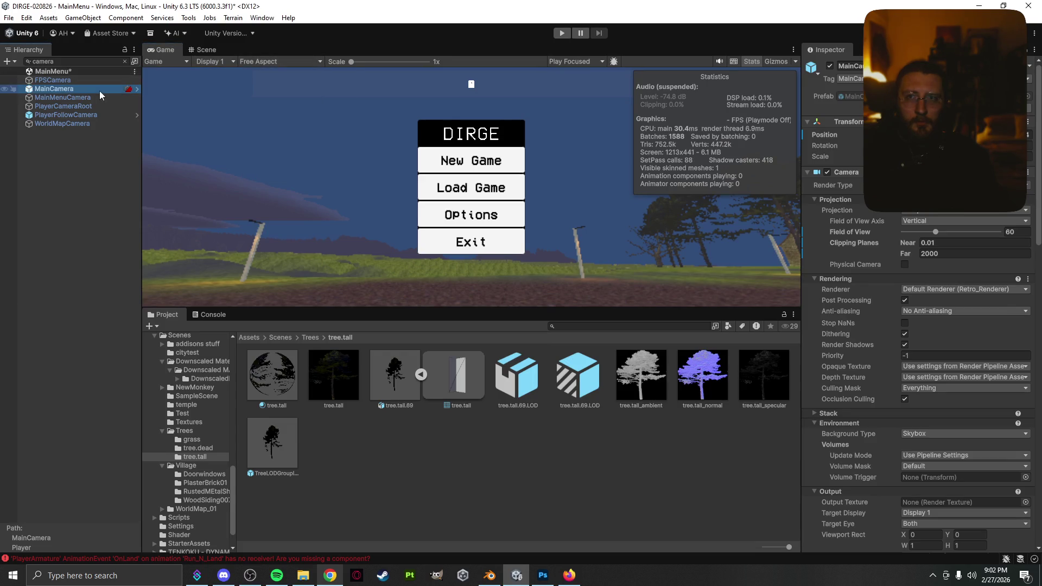
{"action": "left_click", "coordinate": [4, 90]}
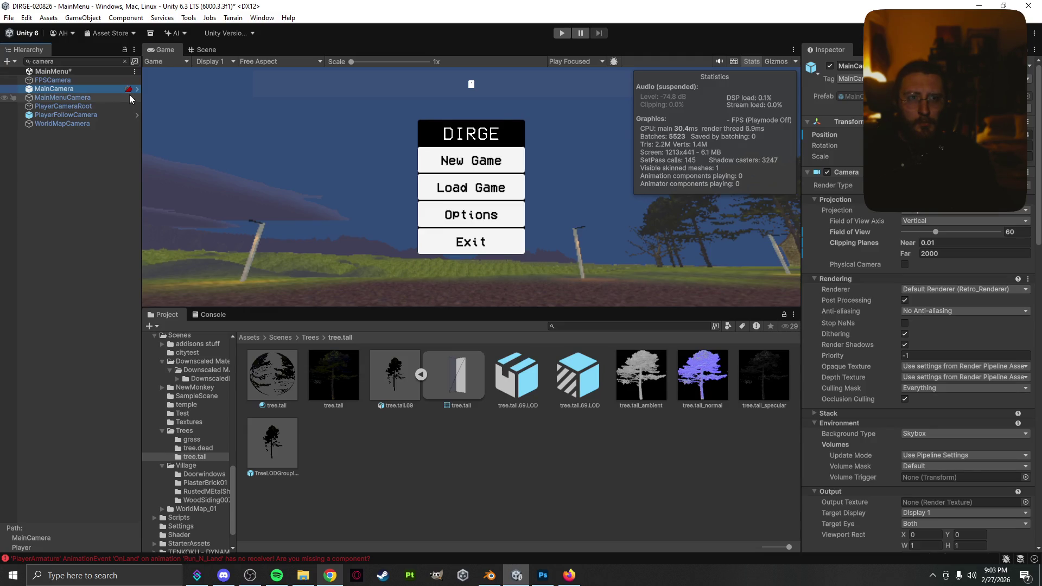
{"action": "left_click", "coordinate": [326, 576]}
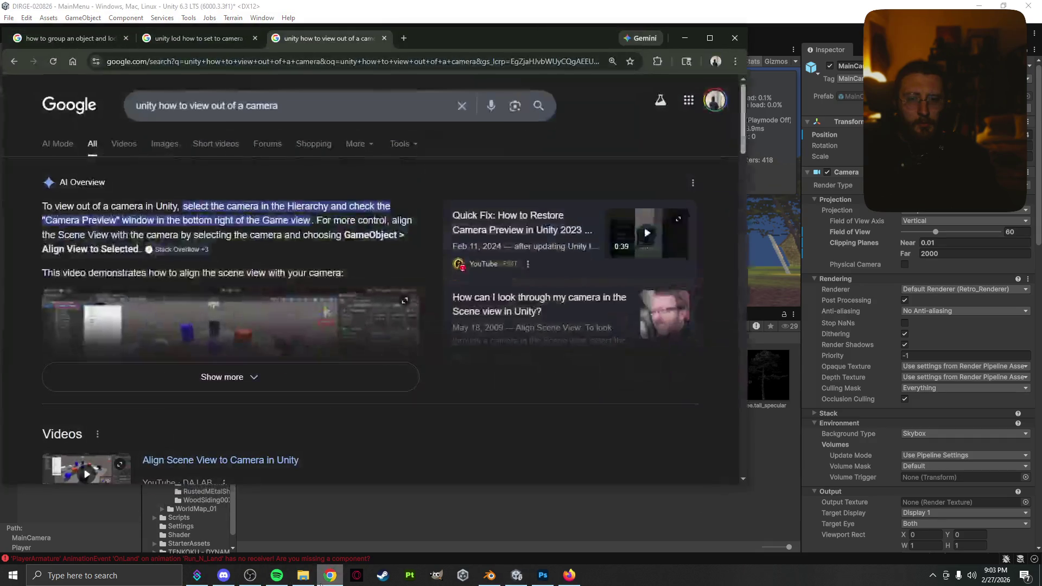
- Expand the full AI Overview and read its Key Methods for viewing through a camera
{"action": "left_click", "coordinate": [246, 375]}
{"action": "scroll", "coordinate": [246, 373], "scroll_direction": "down", "scroll_amount": 3}
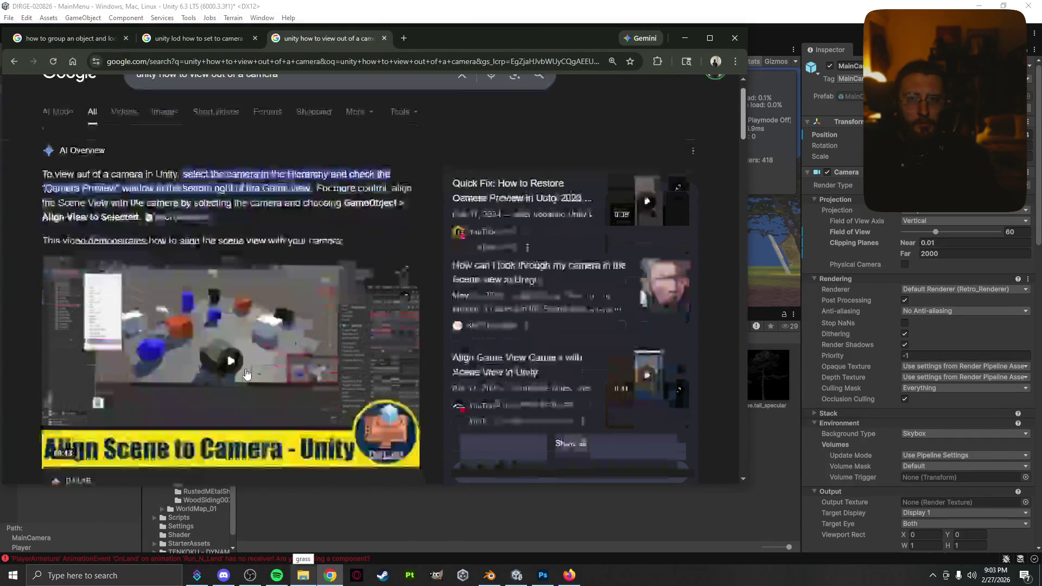
{"action": "scroll", "coordinate": [246, 373], "scroll_direction": "down", "scroll_amount": 5}
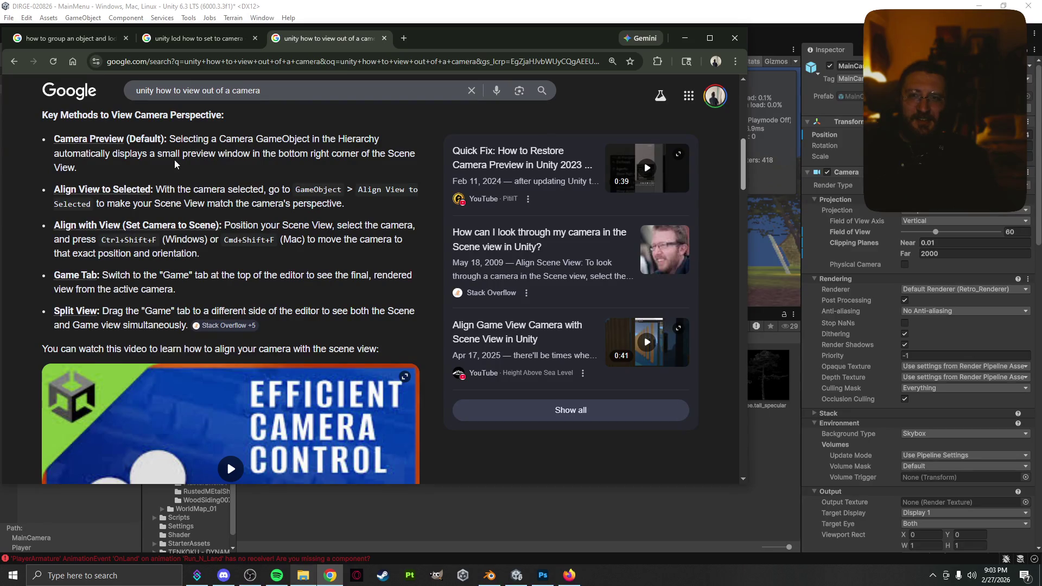
{"action": "scroll", "coordinate": [306, 156], "scroll_direction": "up", "scroll_amount": 5}
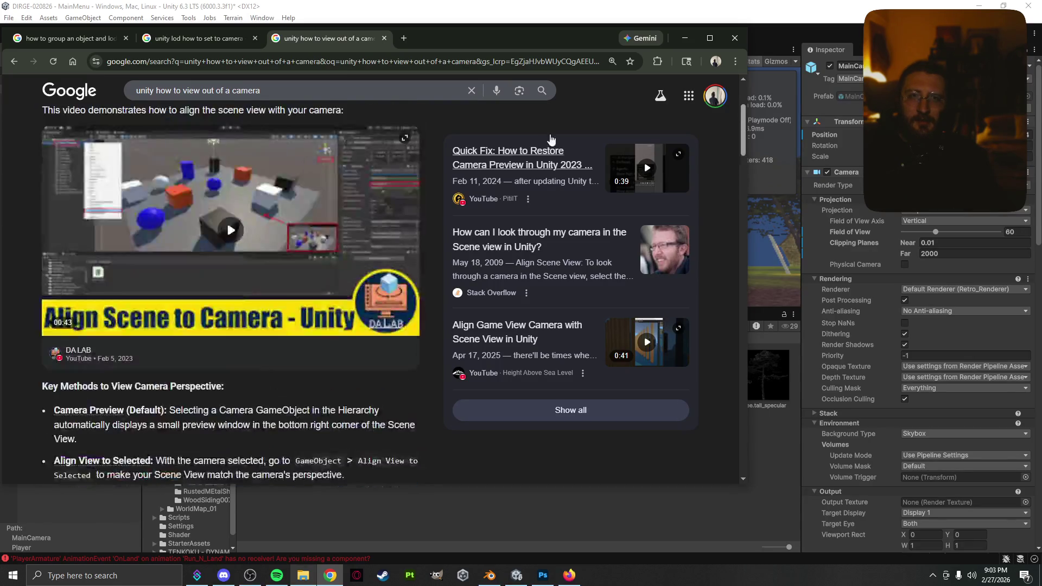
- Minimise Chrome and select MainCamera in Unity's Hierarchy to show its frustum
{"action": "left_click", "coordinate": [685, 38]}
{"action": "left_click", "coordinate": [76, 83]}
{"action": "left_click", "coordinate": [76, 89]}
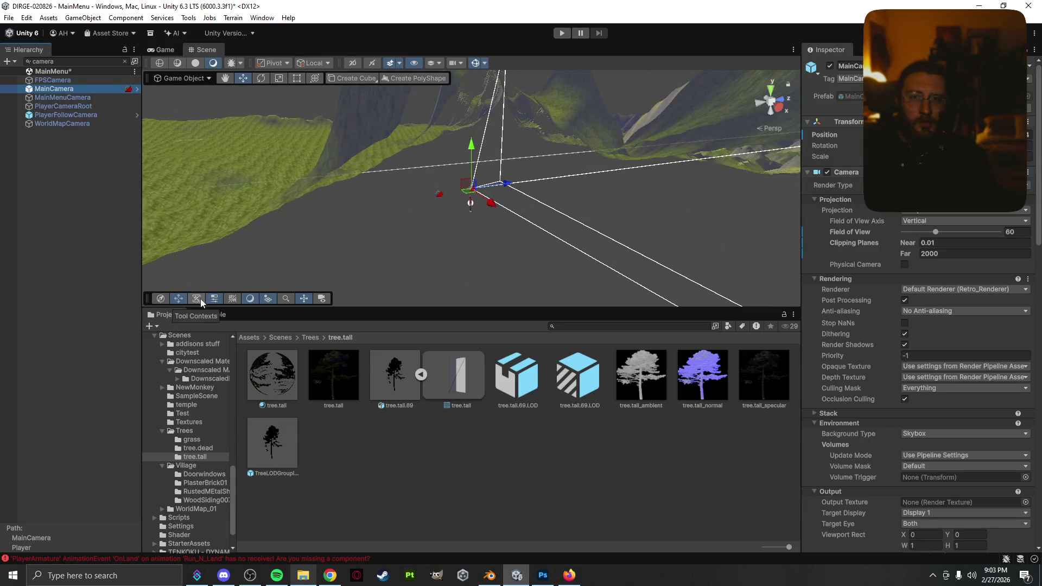
- Turn on MainCamera's live Scene view preview and select the TreeLODGroup prefab
{"action": "left_click", "coordinate": [320, 298]}
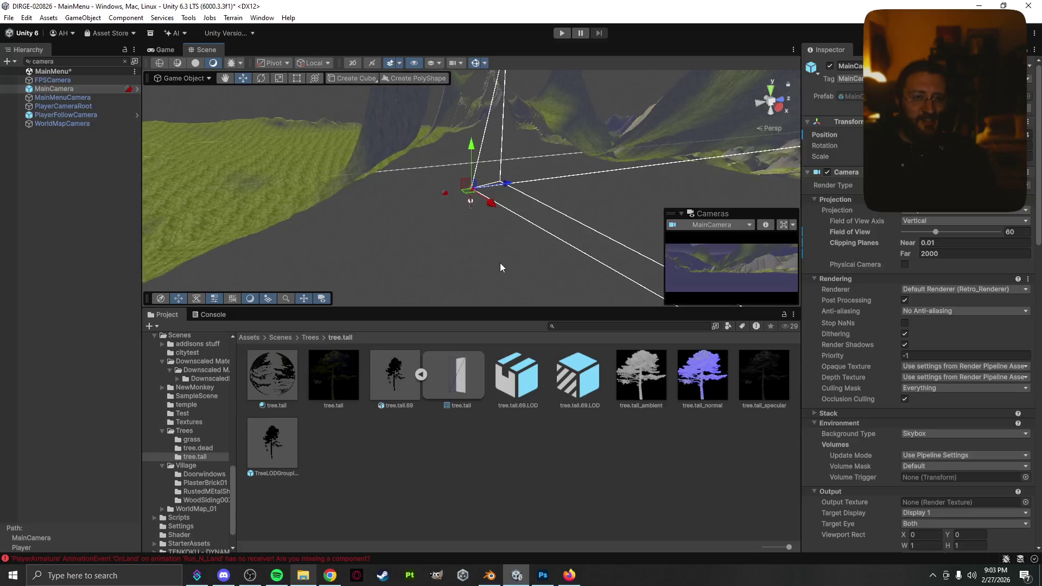
{"action": "left_click", "coordinate": [289, 438]}
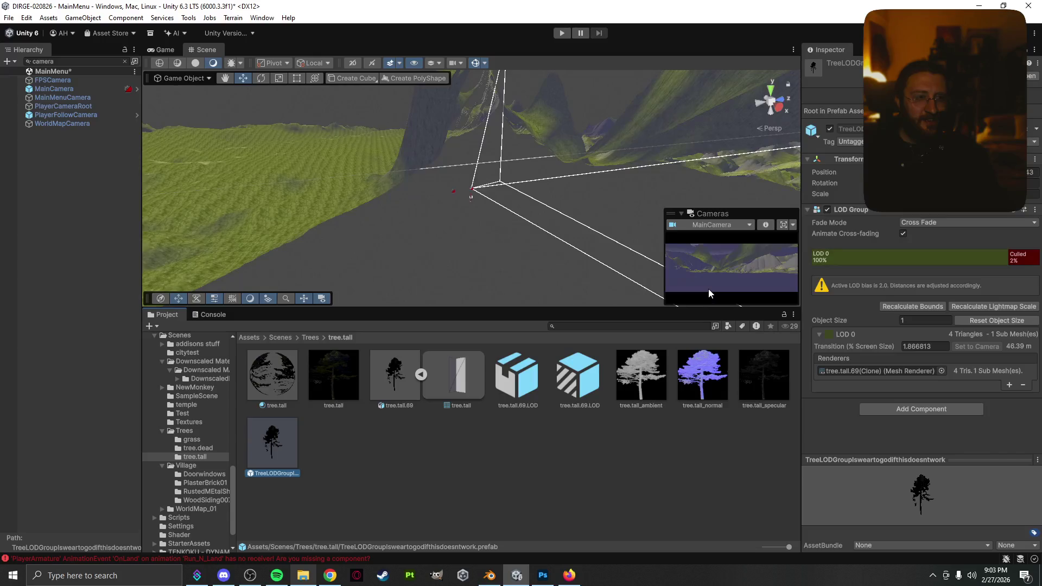
{"action": "left_click", "coordinate": [724, 254]}
- Try Set to Camera on the prefab's LOD Group, then return to Chrome's LOD search tab
{"action": "left_click", "coordinate": [971, 347]}
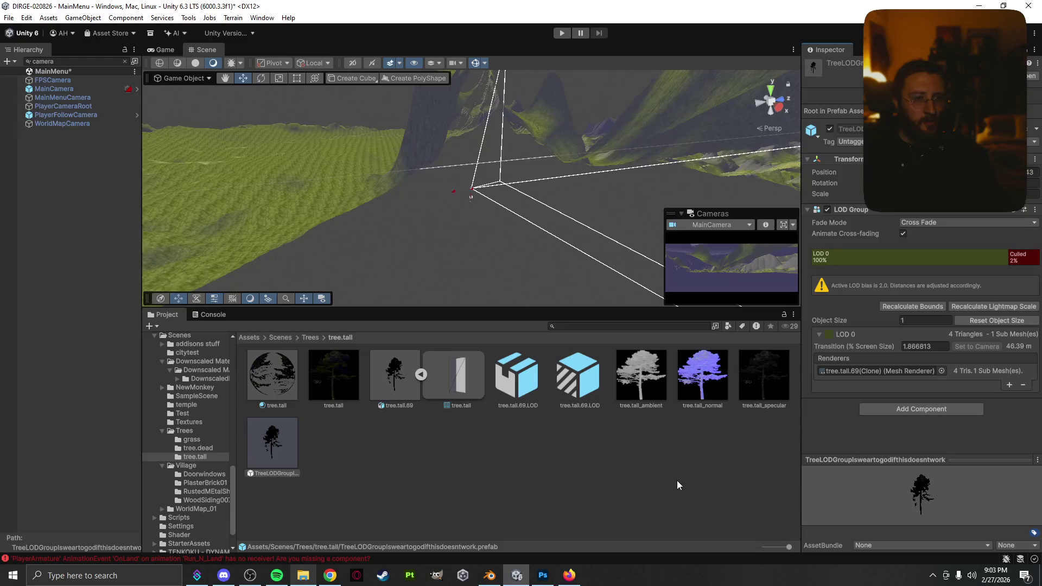
{"action": "left_click", "coordinate": [330, 575]}
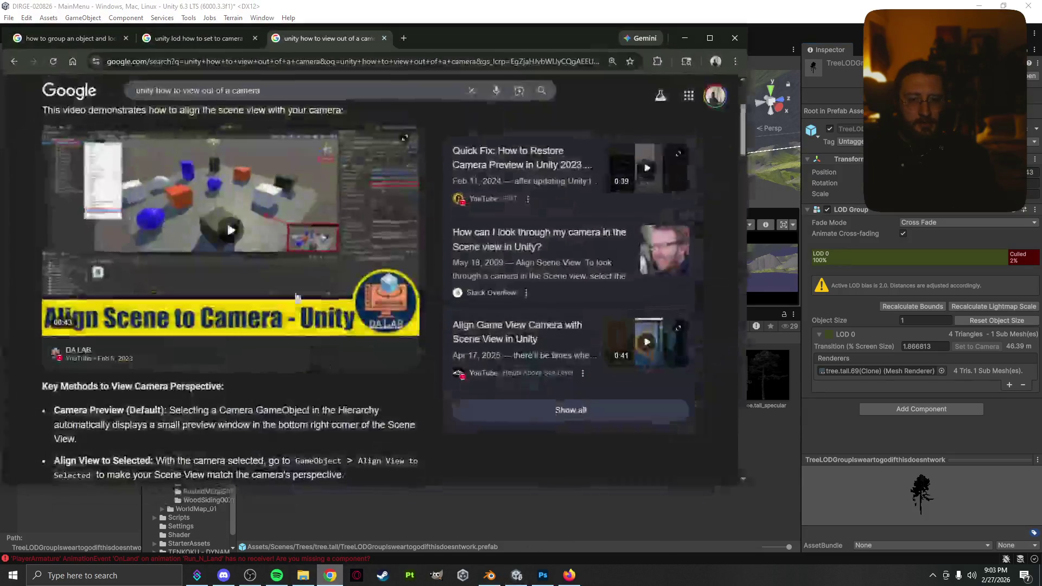
{"action": "left_click", "coordinate": [198, 39]}
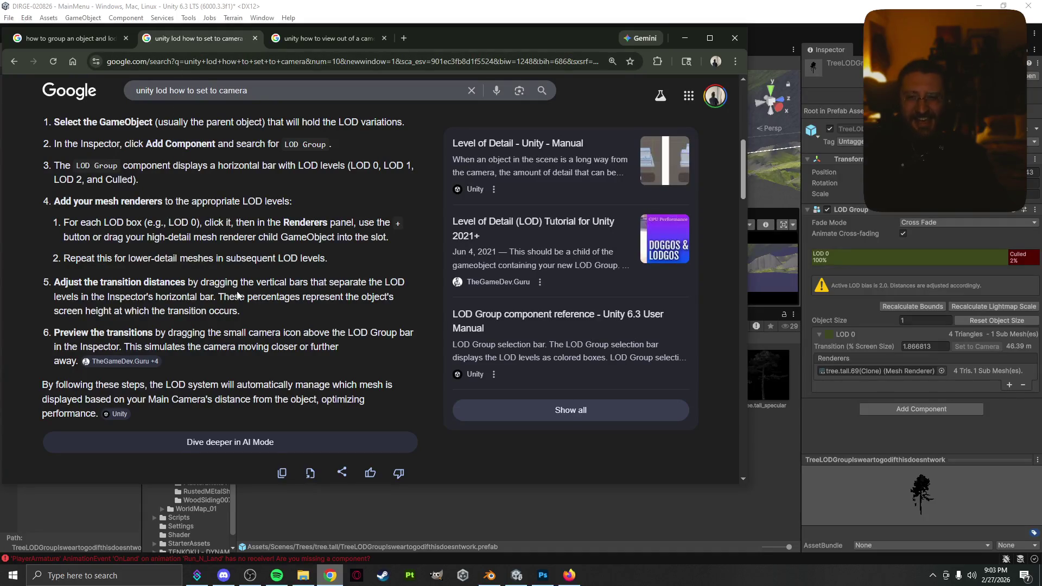
- Change the search to 'unity lod how to set transition to camera' and run it
{"action": "scroll", "coordinate": [210, 355], "scroll_direction": "down", "scroll_amount": 2}
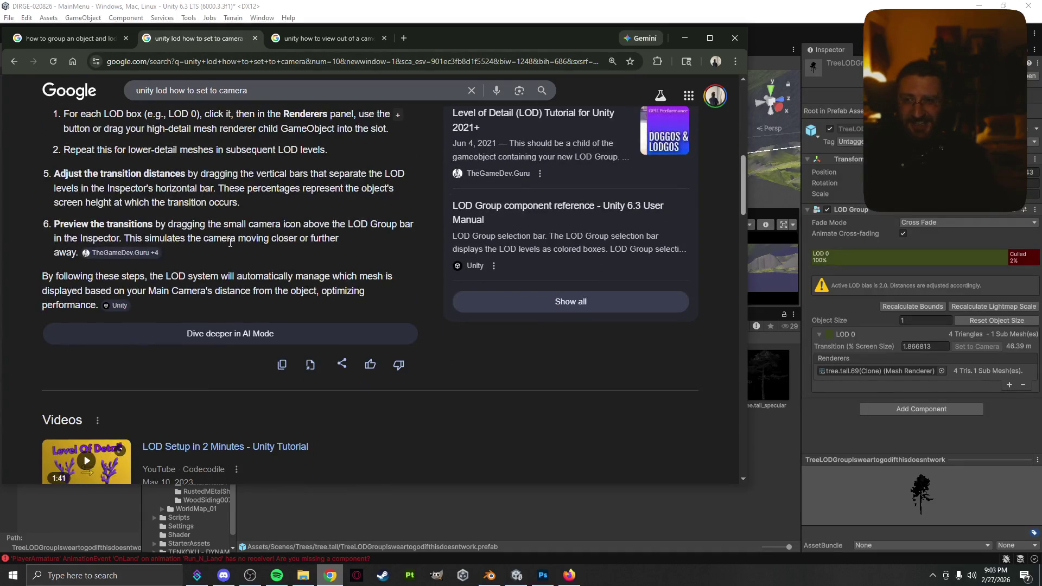
{"action": "left_click", "coordinate": [276, 95]}
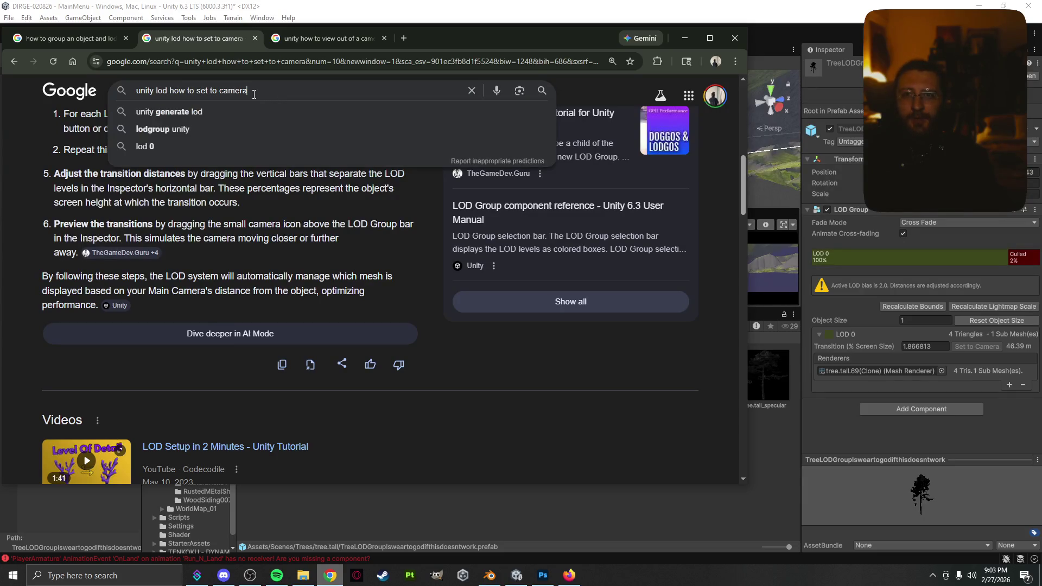
{"action": "key", "text": "ctrl+shift+Left"}
{"action": "key", "text": "ctrl+shift+Left"}
{"action": "key", "text": "ctrl+shift+Left"}
{"action": "key", "text": "End"}
{"action": "key", "text": "BackSpace"}
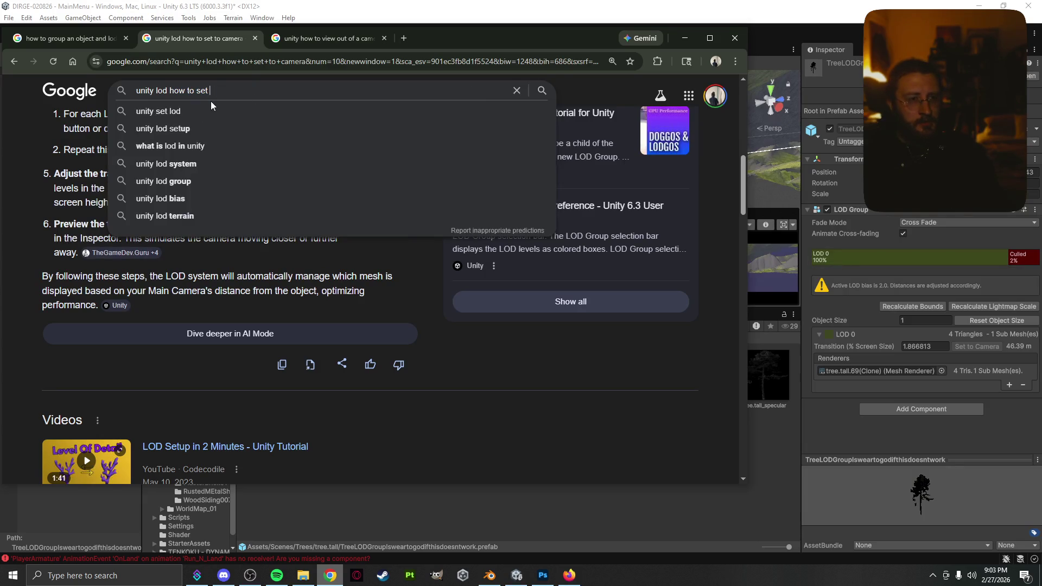
{"action": "type", "text": "transition "}
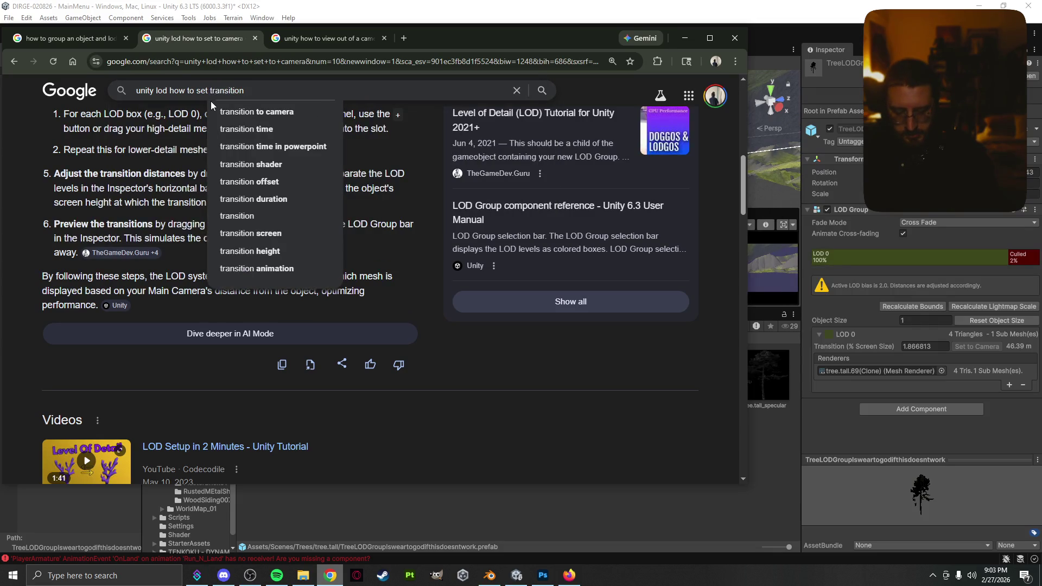
{"action": "type", "text": "to camera"}
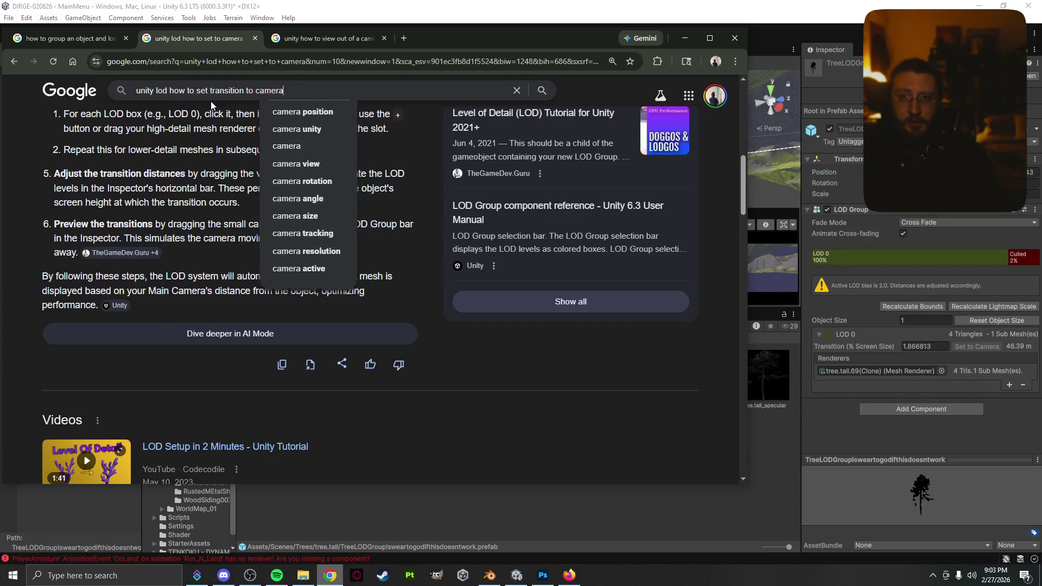
{"action": "key", "text": "Return"}
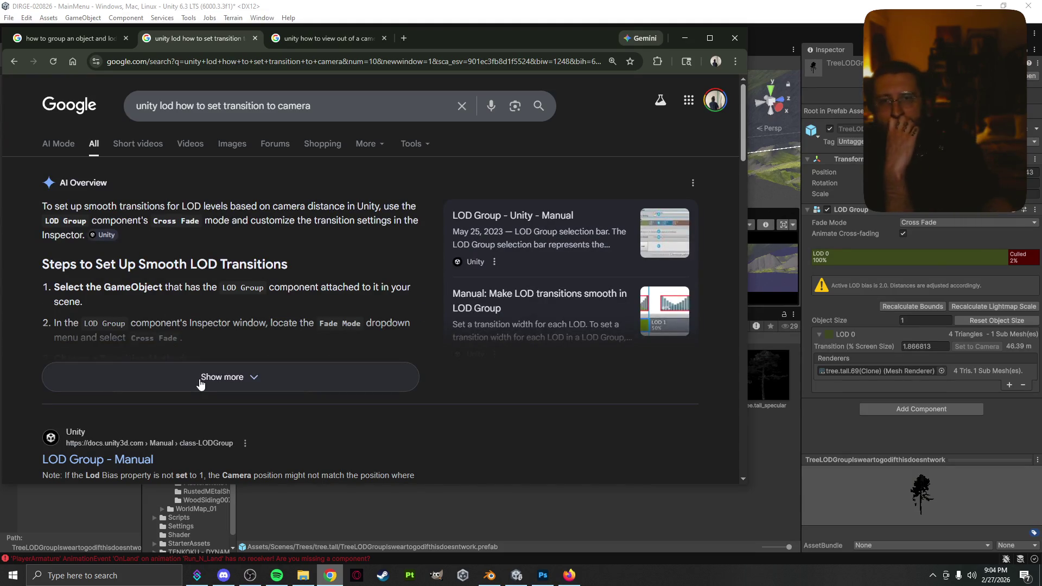
- Read the expanded AI Overview, then set the prefab's LOD Group Fade Mode from Cross Fade to None
{"action": "left_click", "coordinate": [218, 386]}
{"action": "scroll", "coordinate": [218, 386], "scroll_direction": "down", "scroll_amount": 5}
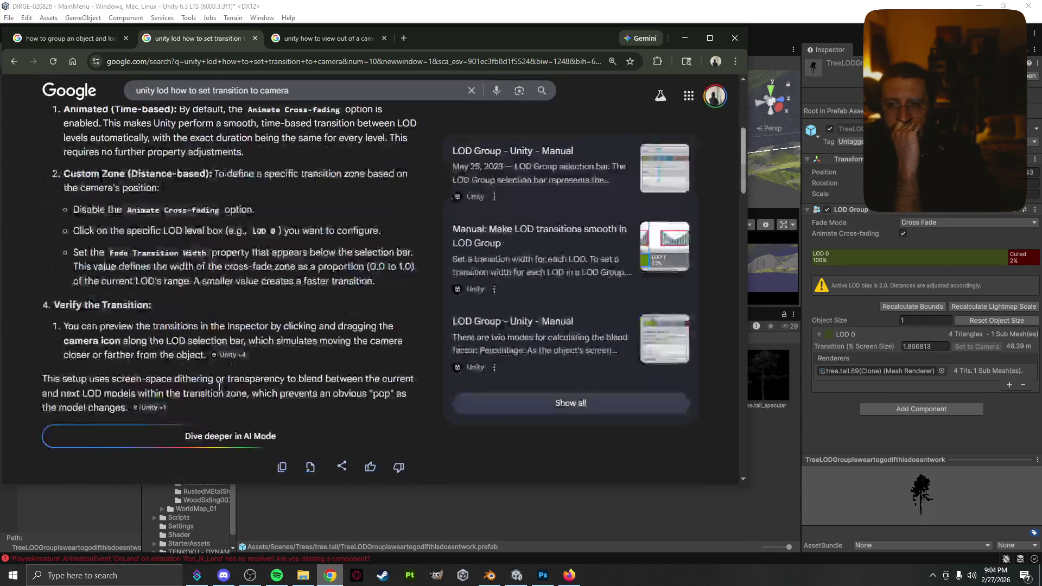
{"action": "scroll", "coordinate": [218, 390], "scroll_direction": "up", "scroll_amount": 1}
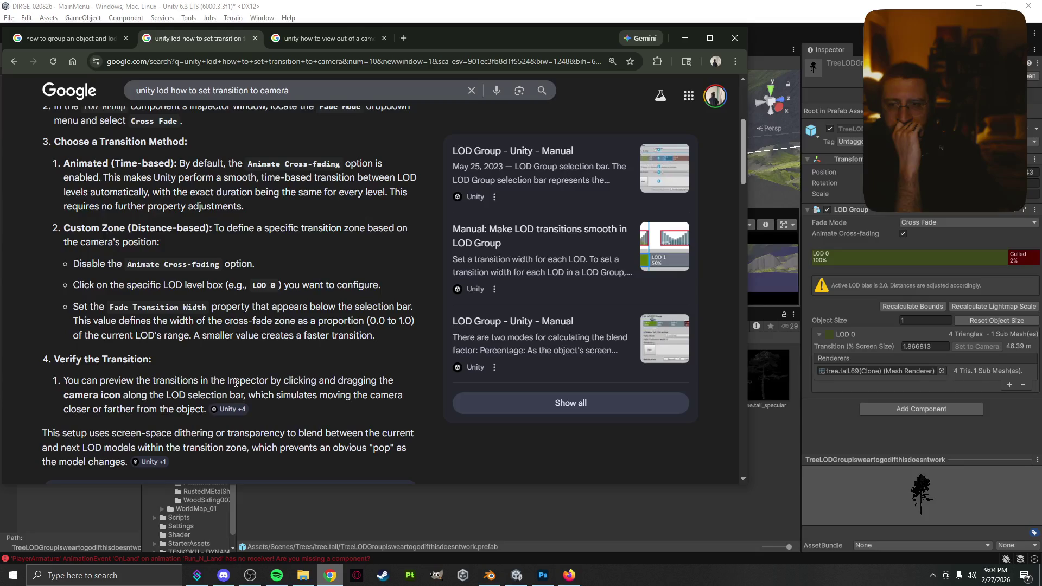
{"action": "scroll", "coordinate": [246, 379], "scroll_direction": "up", "scroll_amount": 3}
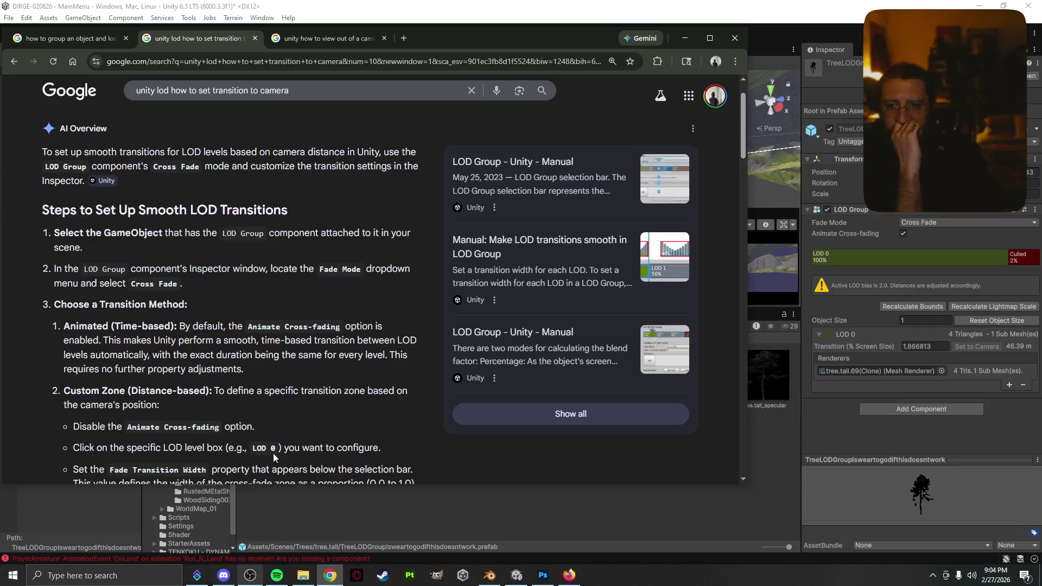
{"action": "scroll", "coordinate": [303, 375], "scroll_direction": "down", "scroll_amount": 1}
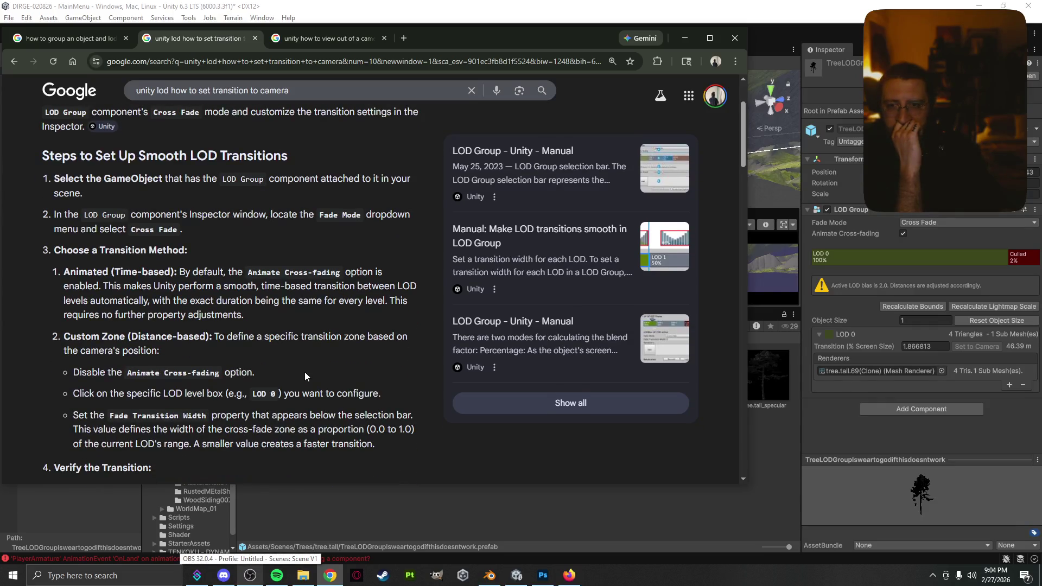
{"action": "left_click", "coordinate": [908, 224]}
{"action": "left_click", "coordinate": [913, 233]}
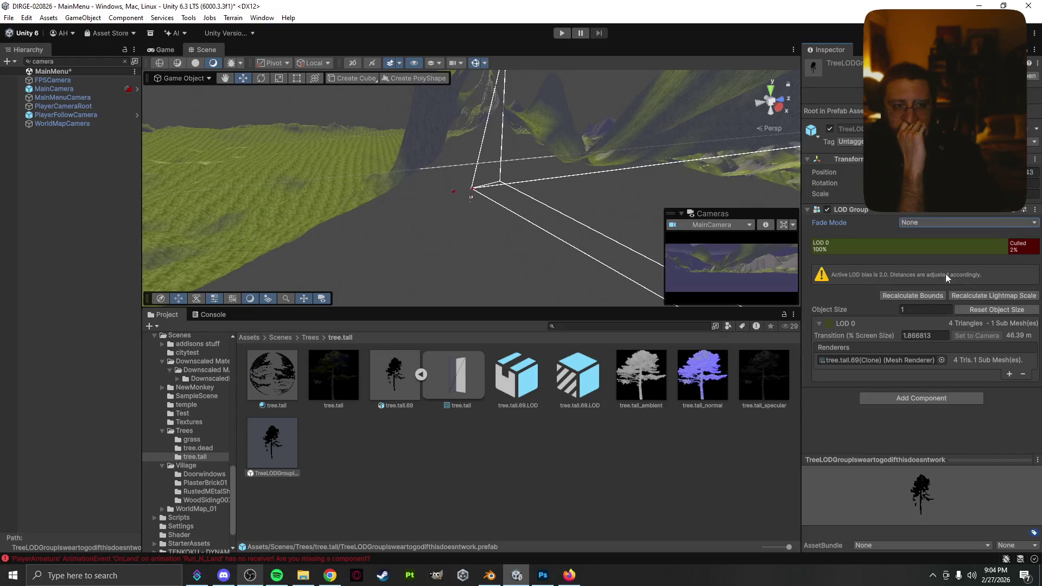
- Drag LOD 0's Culled boundary left so culling starts earlier
{"action": "left_click", "coordinate": [955, 247]}
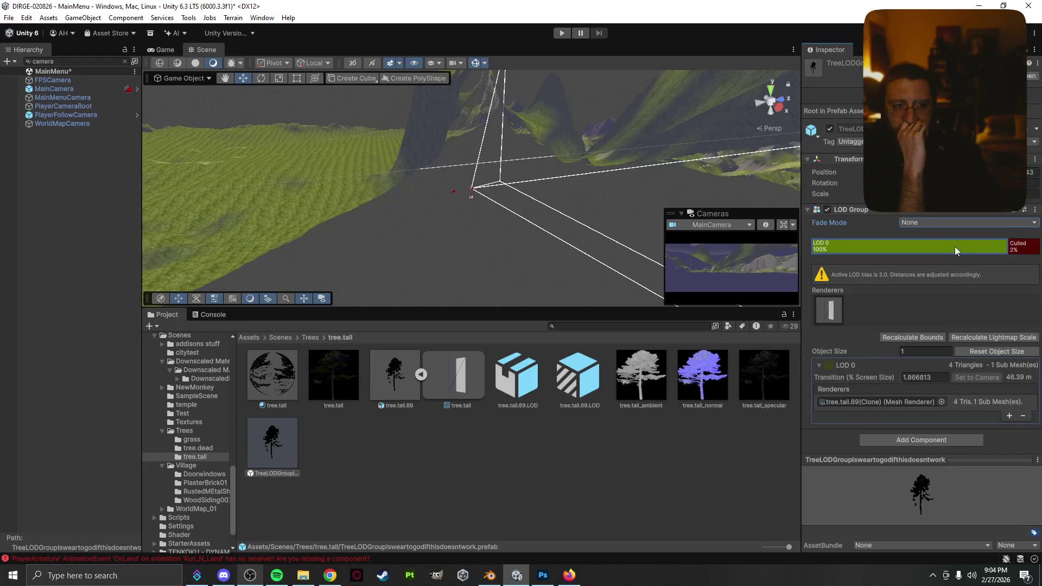
{"action": "left_click_drag", "start_coordinate": [1009, 246], "coordinate": [903, 249]}
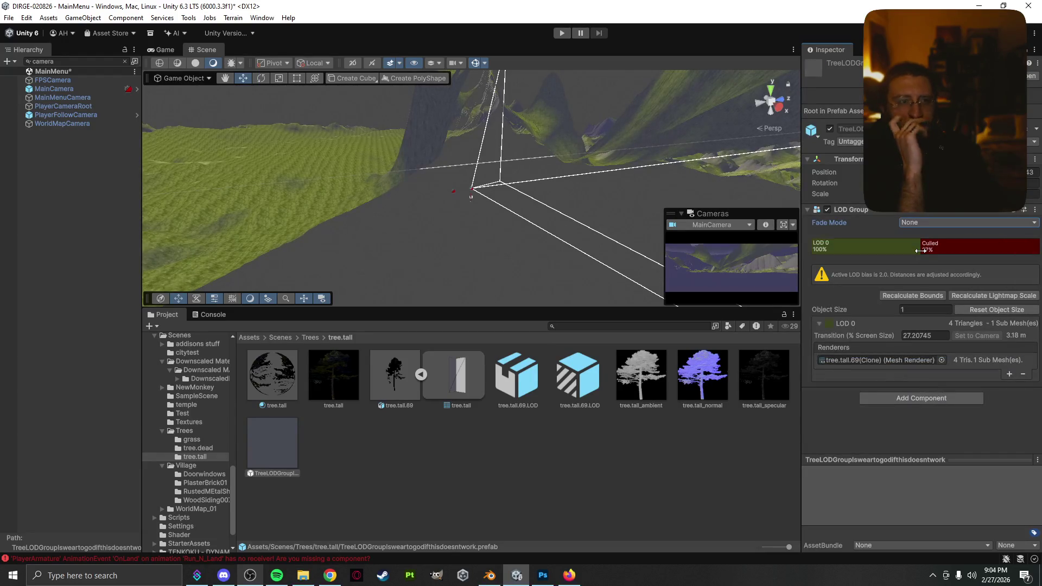
{"action": "left_click", "coordinate": [898, 247]}
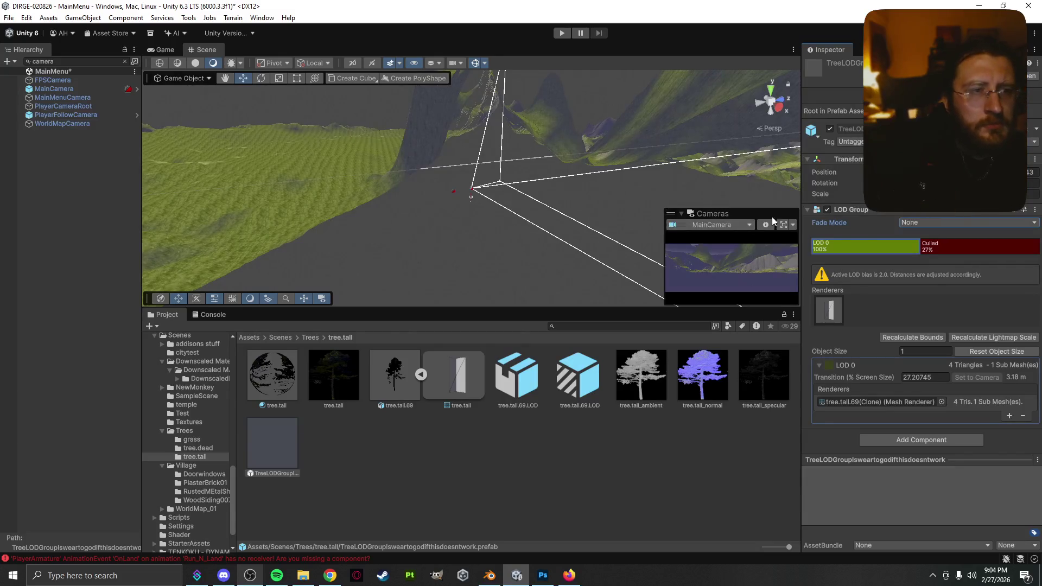
- Insert LOD 1 before Culled, widen it to 54%, then delete it so LOD 0 culls at 54%
{"action": "right_click", "coordinate": [933, 251]}
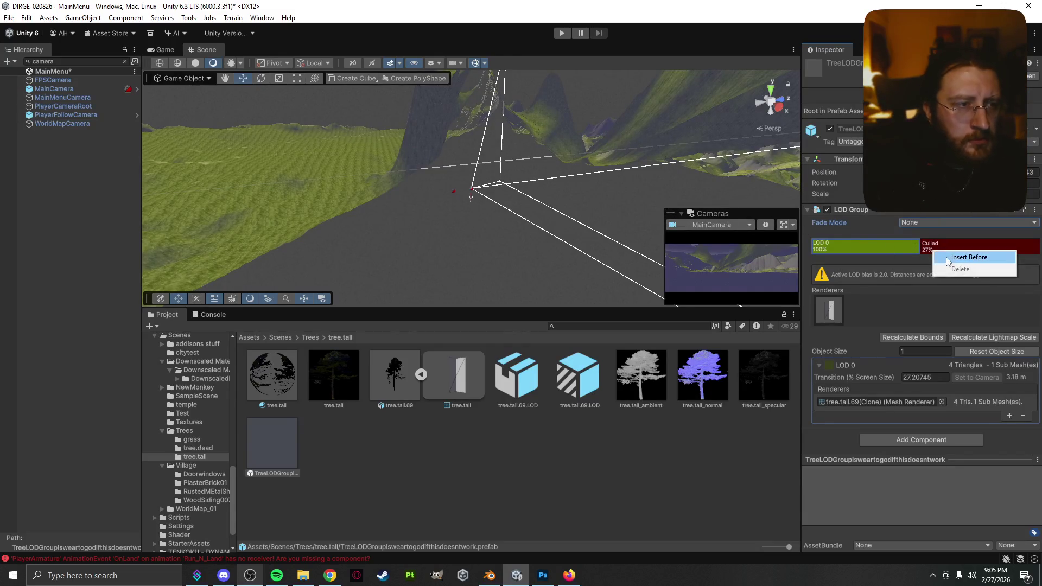
{"action": "left_click", "coordinate": [947, 256]}
{"action": "left_click_drag", "start_coordinate": [920, 246], "coordinate": [870, 247]}
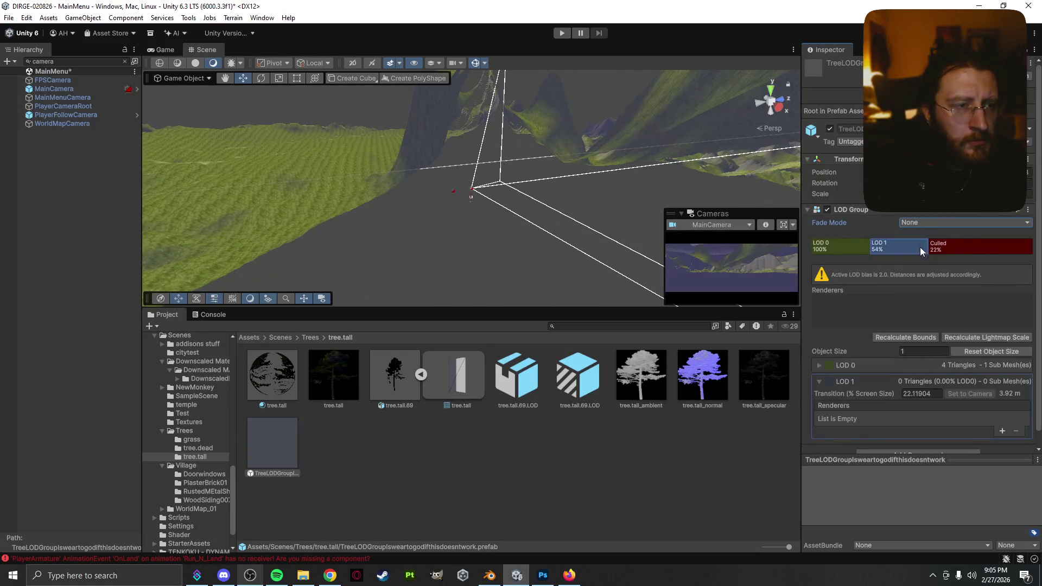
{"action": "right_click", "coordinate": [893, 247]}
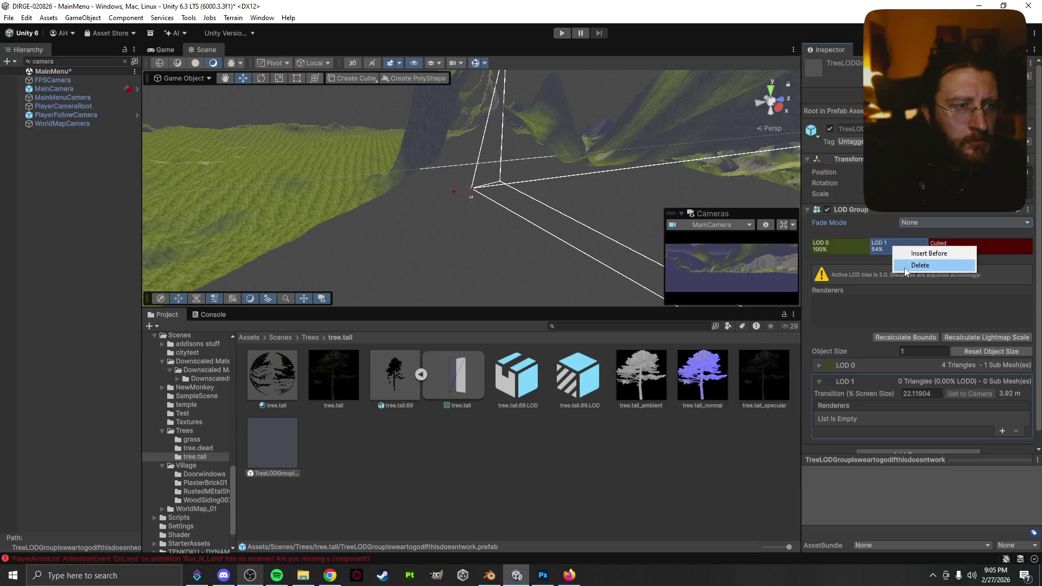
{"action": "left_click", "coordinate": [905, 268]}
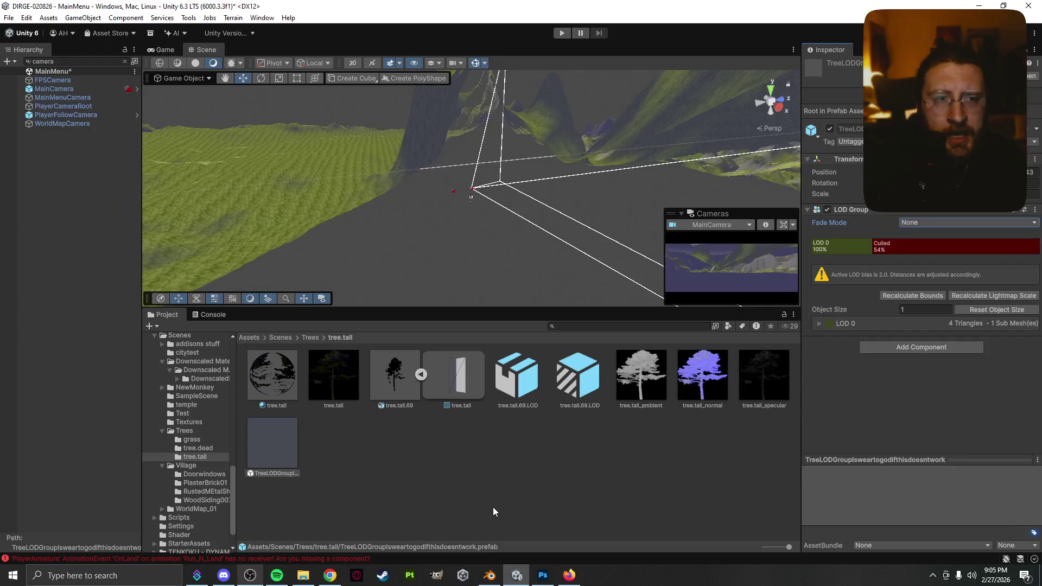
{"action": "left_click", "coordinate": [330, 575]}
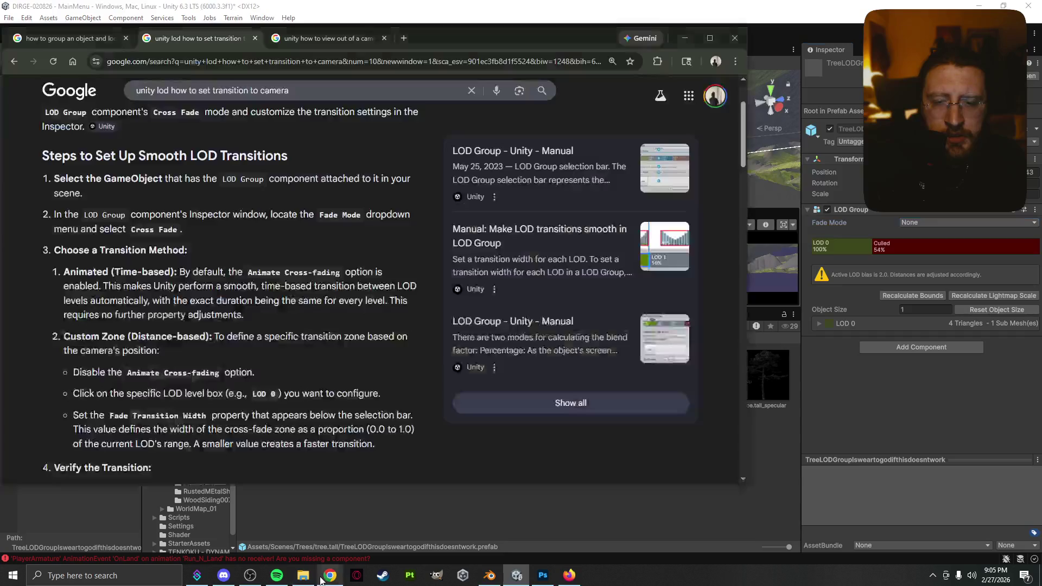
- Search Google for 'active lod bias is 2.0'
{"action": "left_click", "coordinate": [335, 38]}
{"action": "left_click", "coordinate": [357, 61]}
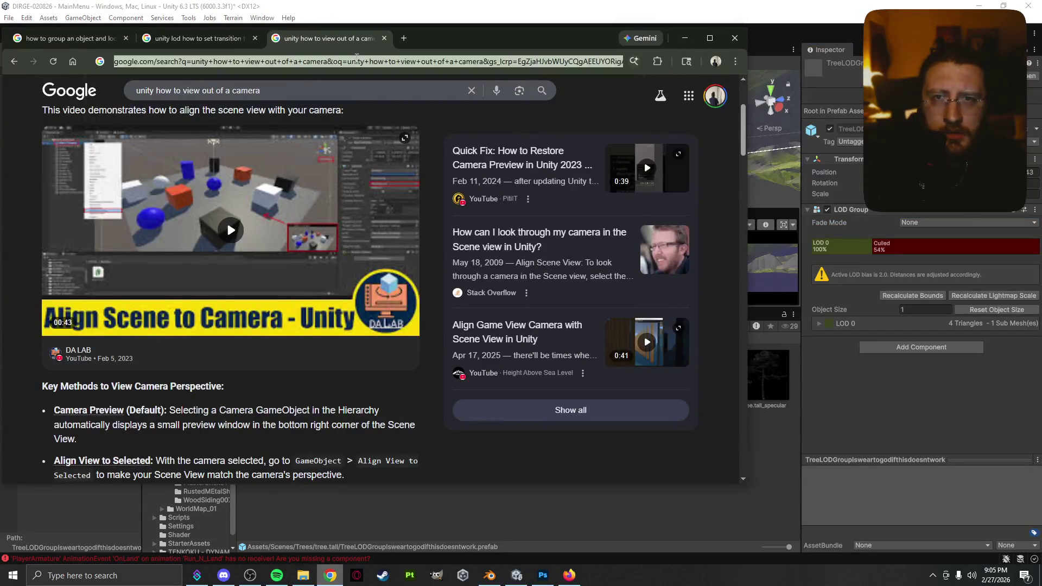
{"action": "type", "text": "active l"}
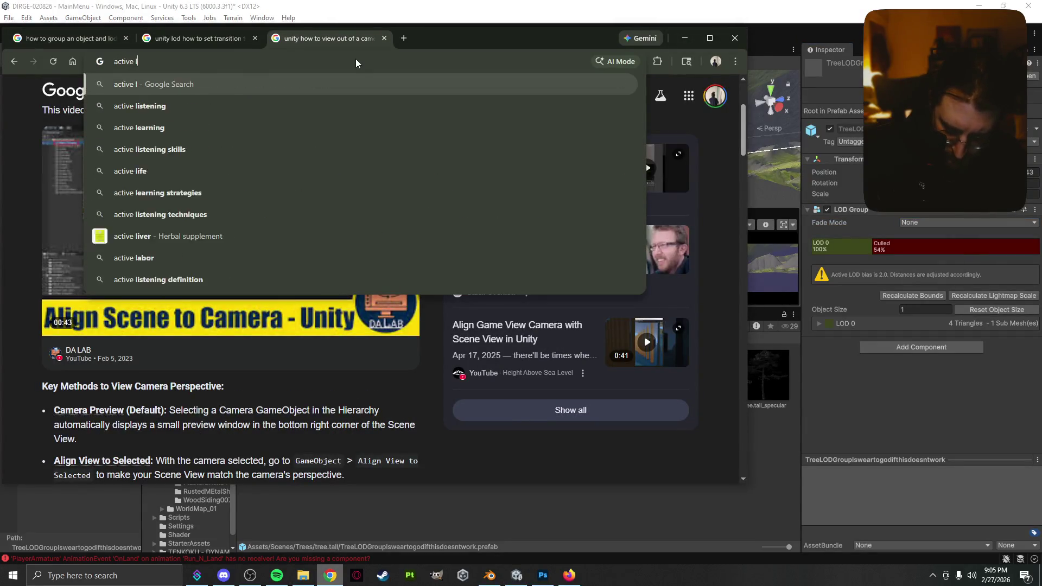
{"action": "type", "text": "od bias is 2."}
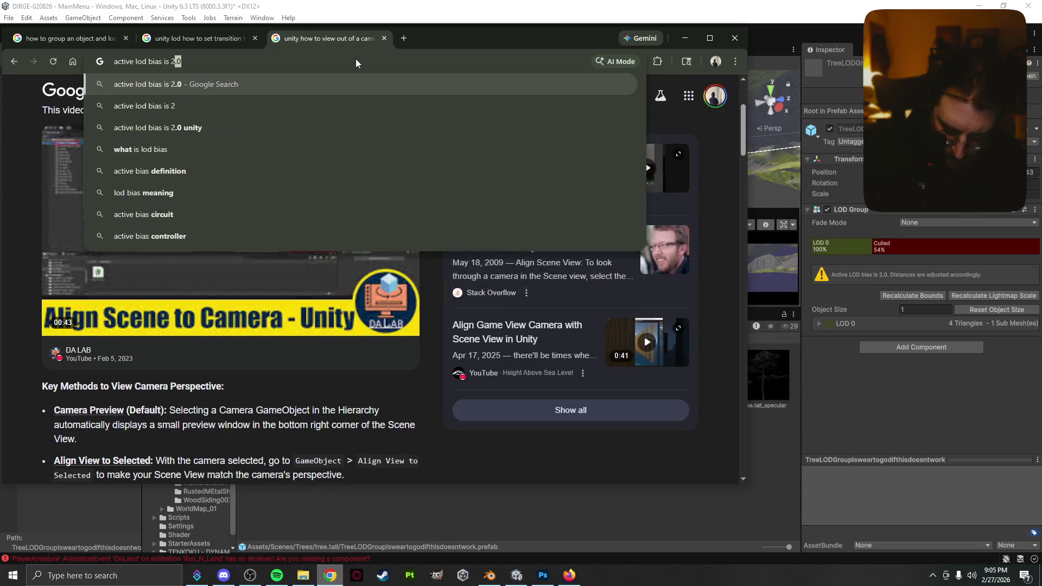
{"action": "type", "text": "0"}
{"action": "key", "text": "Return"}
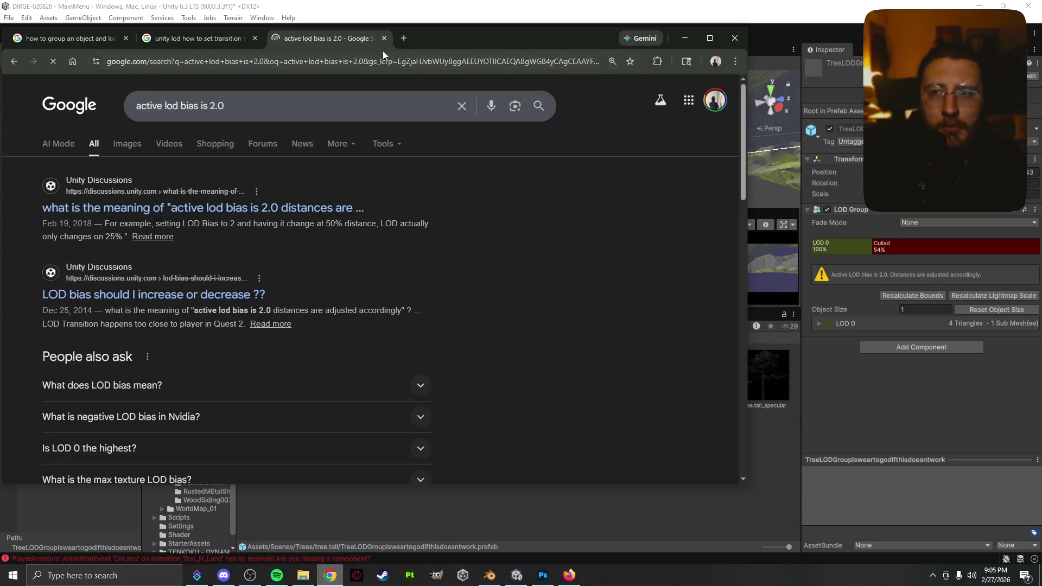
- Open the first Unity Discussions thread and scroll to its Quality settings Lod Bias answer
{"action": "left_click", "coordinate": [322, 209]}
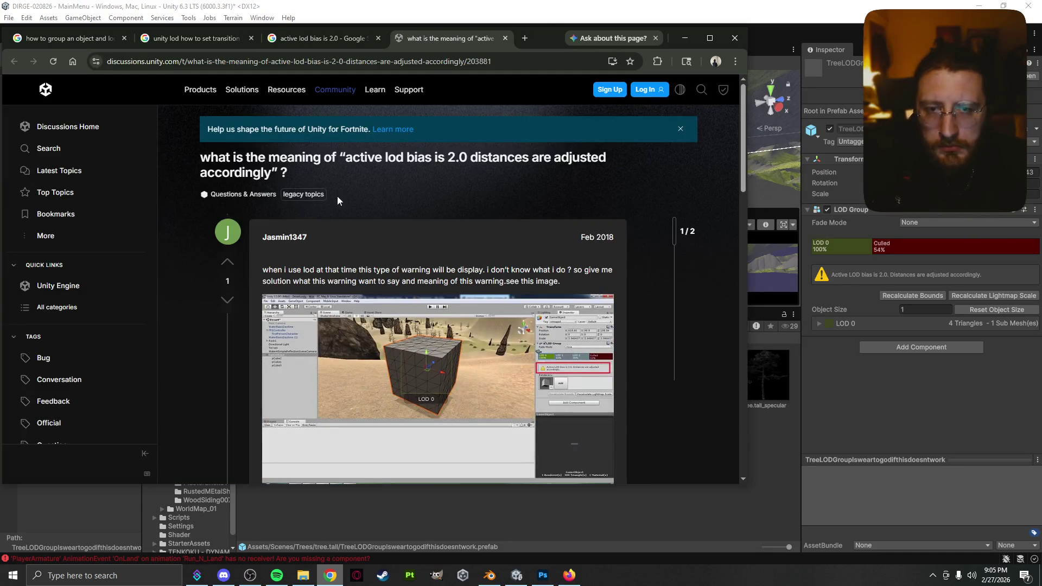
{"action": "scroll", "coordinate": [357, 217], "scroll_direction": "down", "scroll_amount": 6}
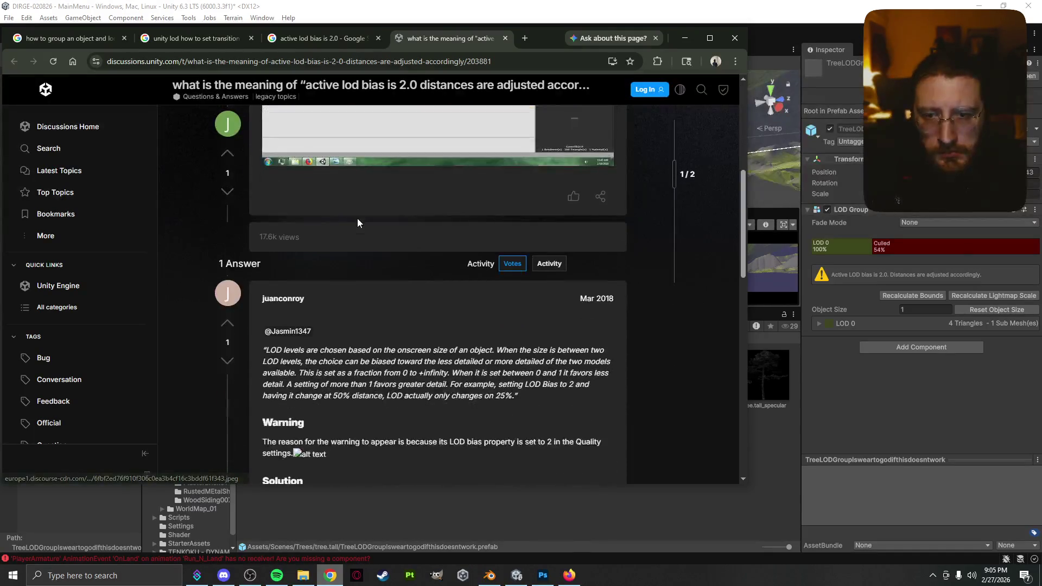
{"action": "scroll", "coordinate": [357, 222], "scroll_direction": "down", "scroll_amount": 1}
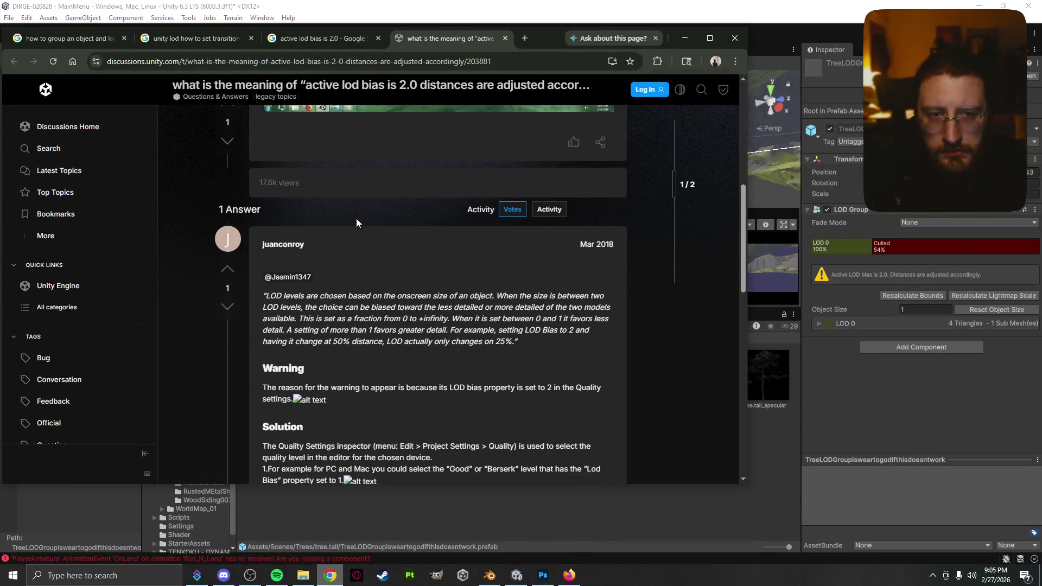
{"action": "scroll", "coordinate": [356, 218], "scroll_direction": "down", "scroll_amount": 2}
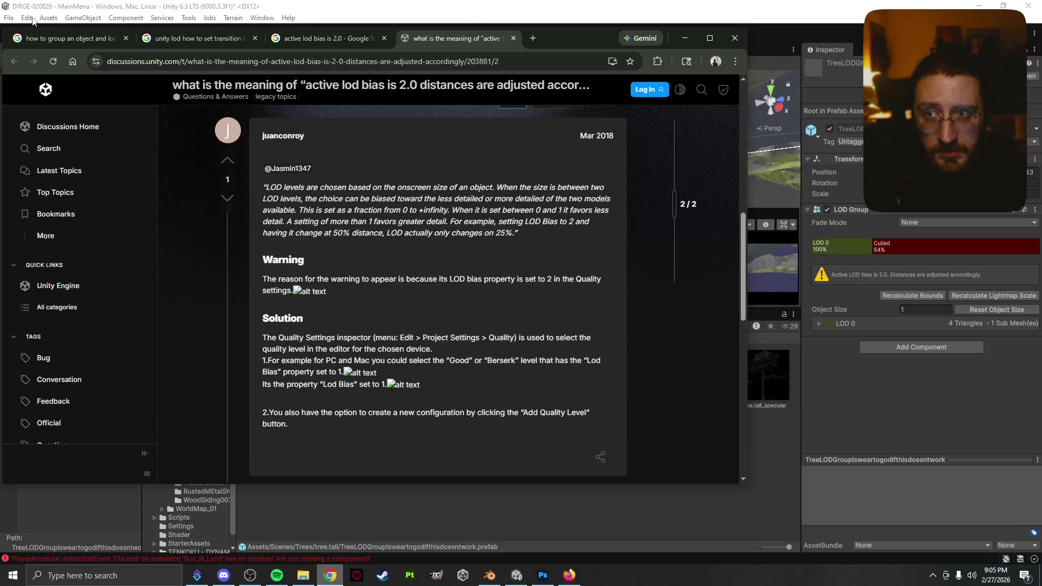
{"action": "left_click", "coordinate": [27, 17]}
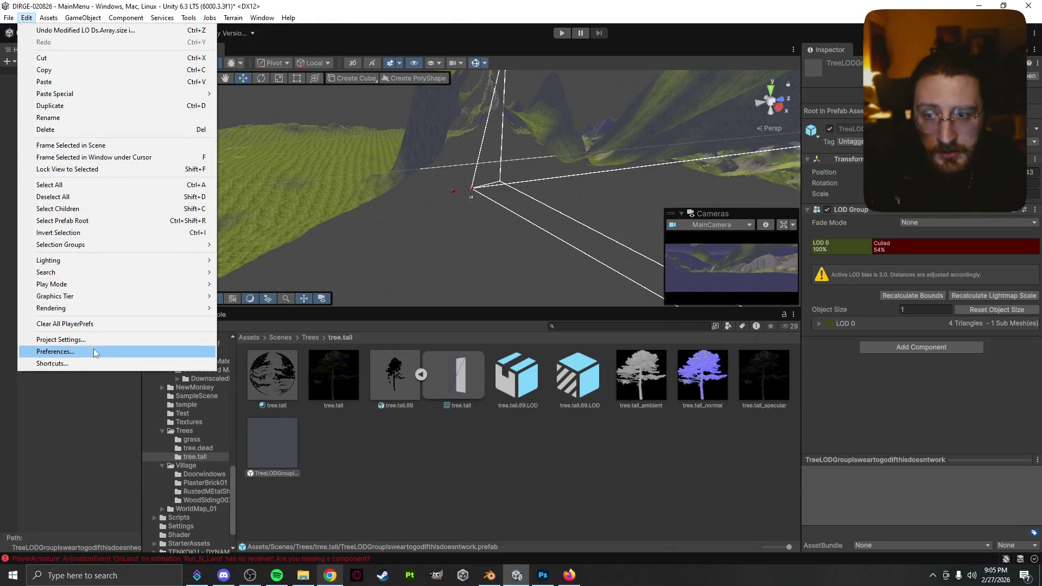
- Open Project Settings' Quality page and scroll to Level of Detail's LOD Group Bias of 2
{"action": "key", "text": "Escape"}
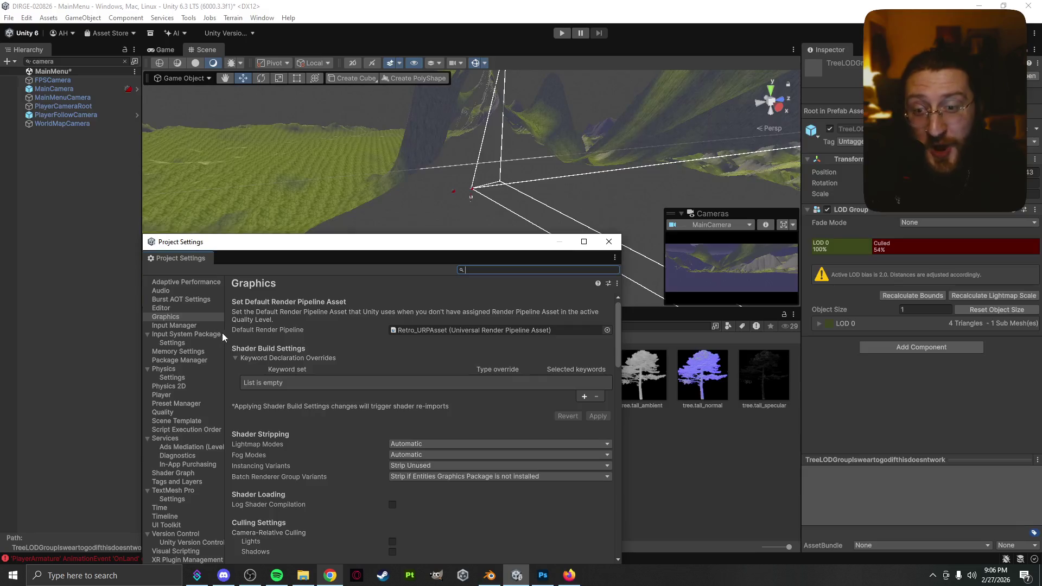
{"action": "scroll", "coordinate": [268, 346], "scroll_direction": "down", "scroll_amount": 5}
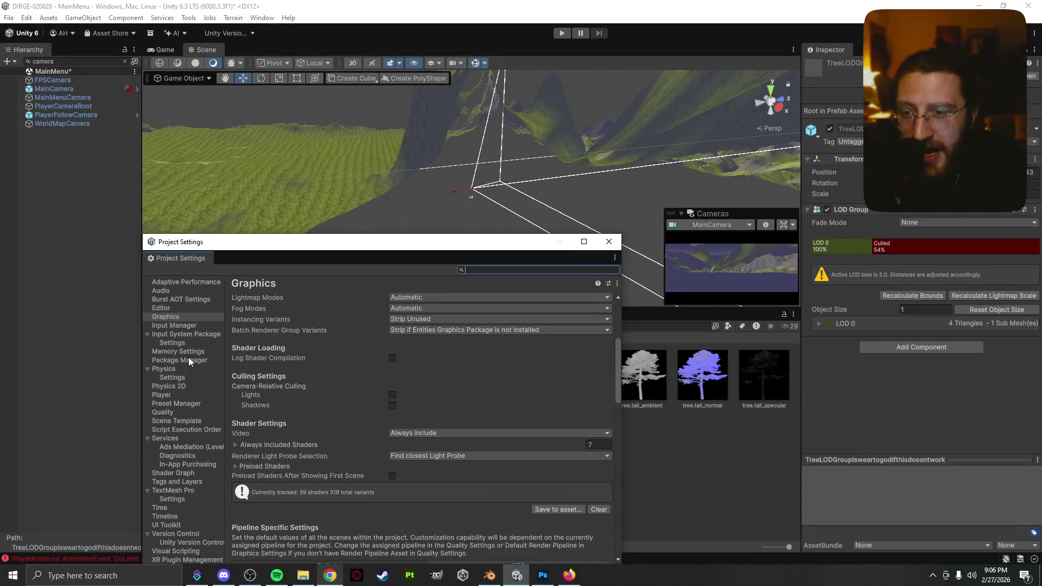
{"action": "left_click_drag", "start_coordinate": [256, 245], "coordinate": [293, 174]}
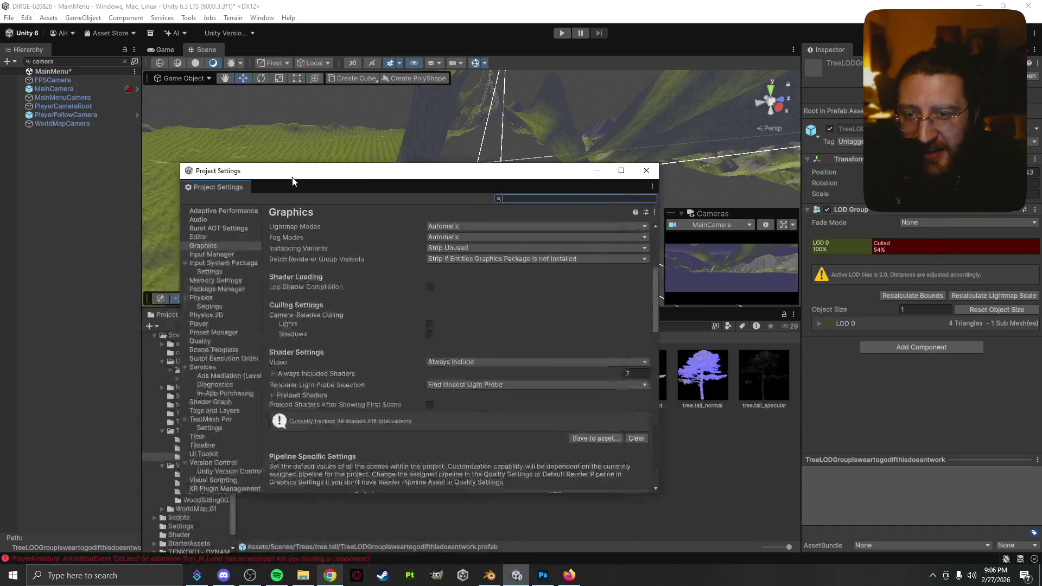
{"action": "left_click", "coordinate": [212, 341]}
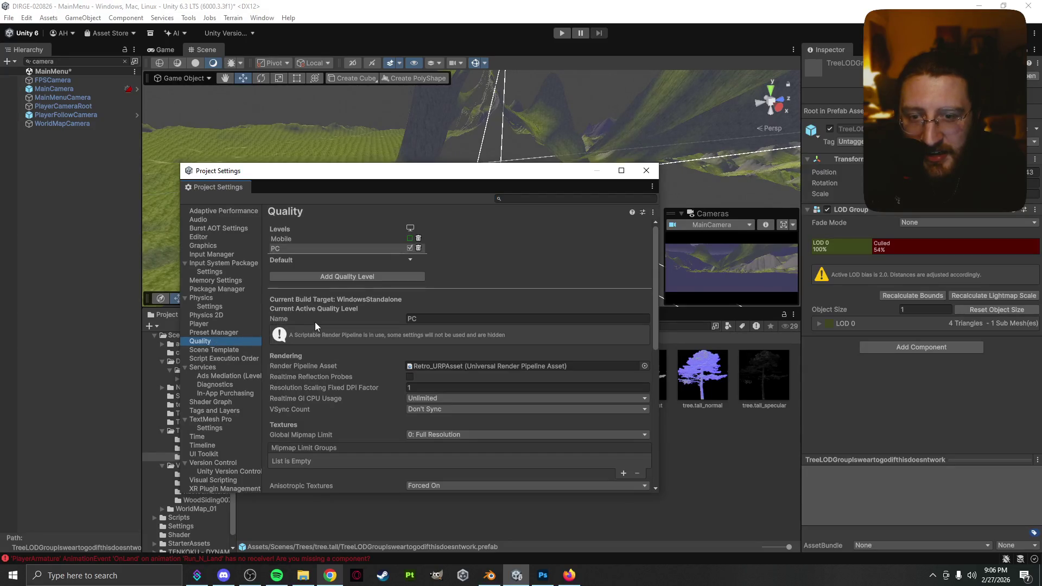
{"action": "scroll", "coordinate": [310, 367], "scroll_direction": "down", "scroll_amount": 5}
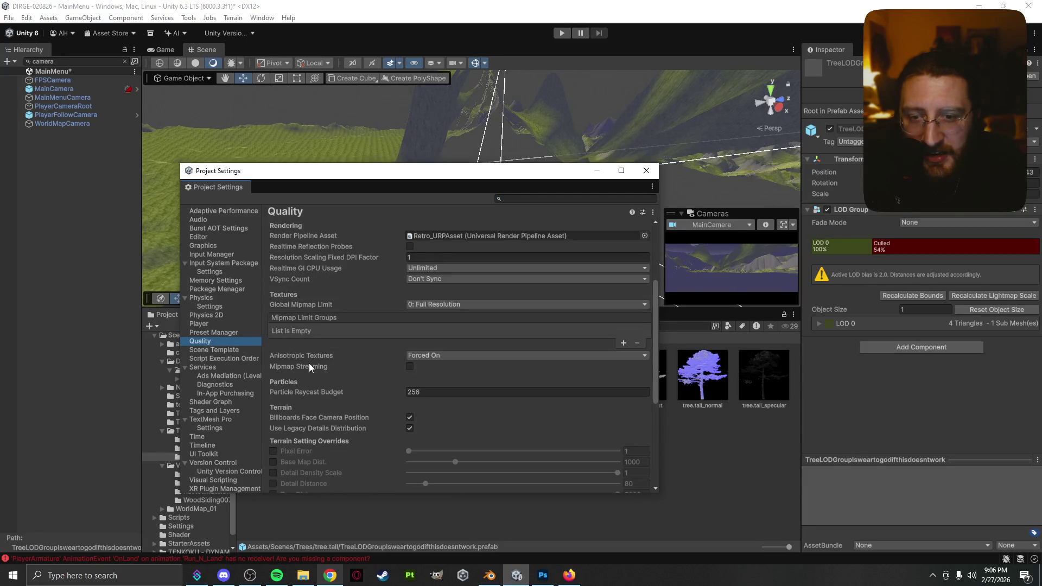
{"action": "scroll", "coordinate": [309, 367], "scroll_direction": "down", "scroll_amount": 1}
{"action": "scroll", "coordinate": [310, 365], "scroll_direction": "down", "scroll_amount": 5}
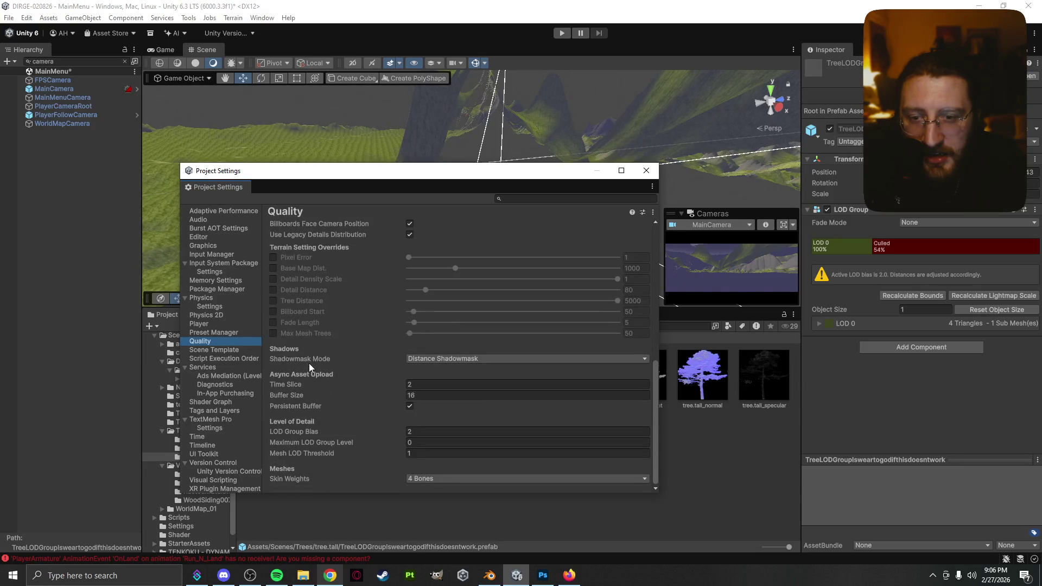
{"action": "left_click", "coordinate": [428, 431]}
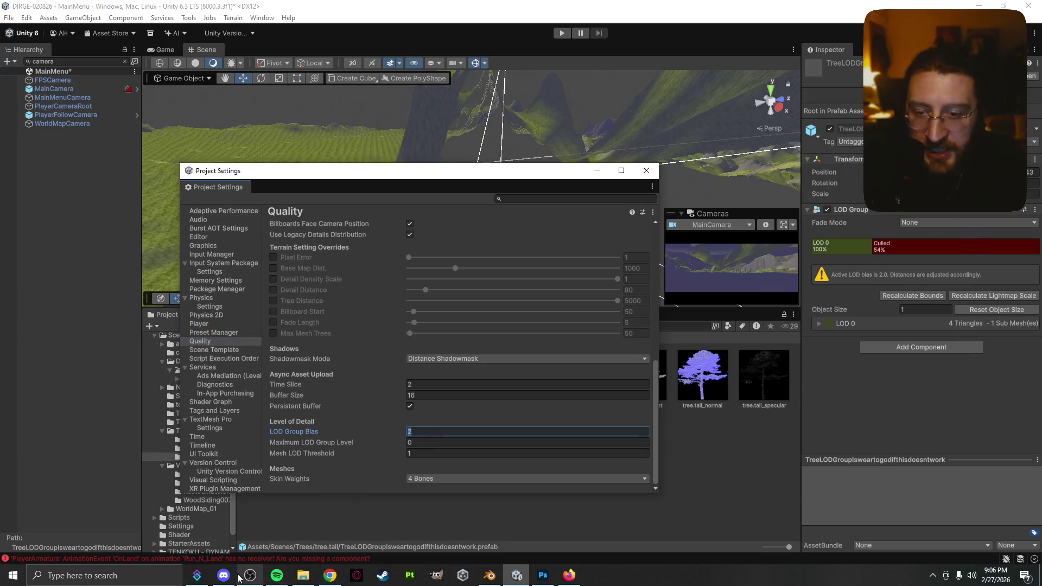
{"action": "left_click", "coordinate": [330, 575]}
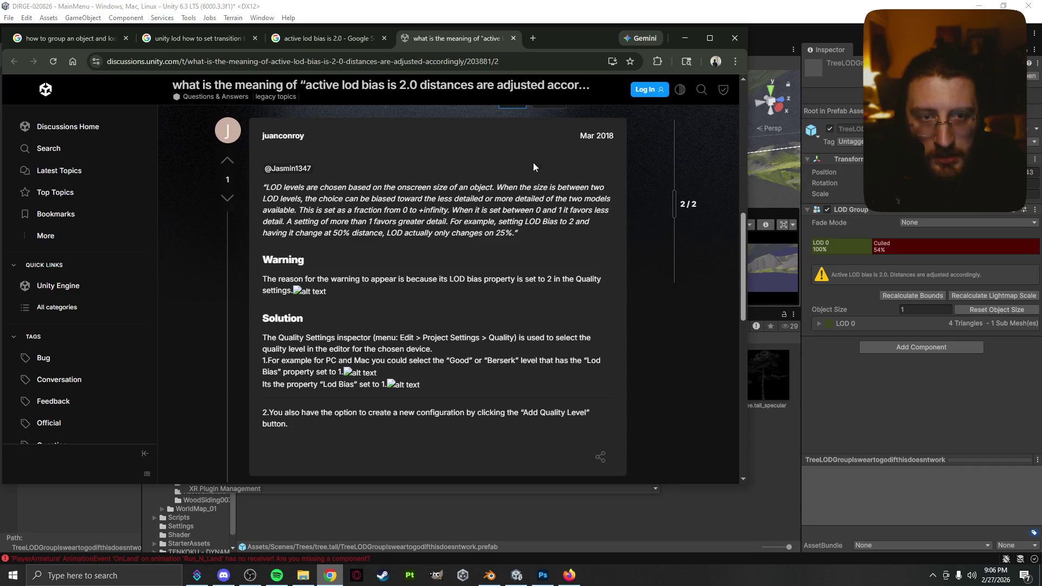
{"action": "left_click", "coordinate": [682, 38]}
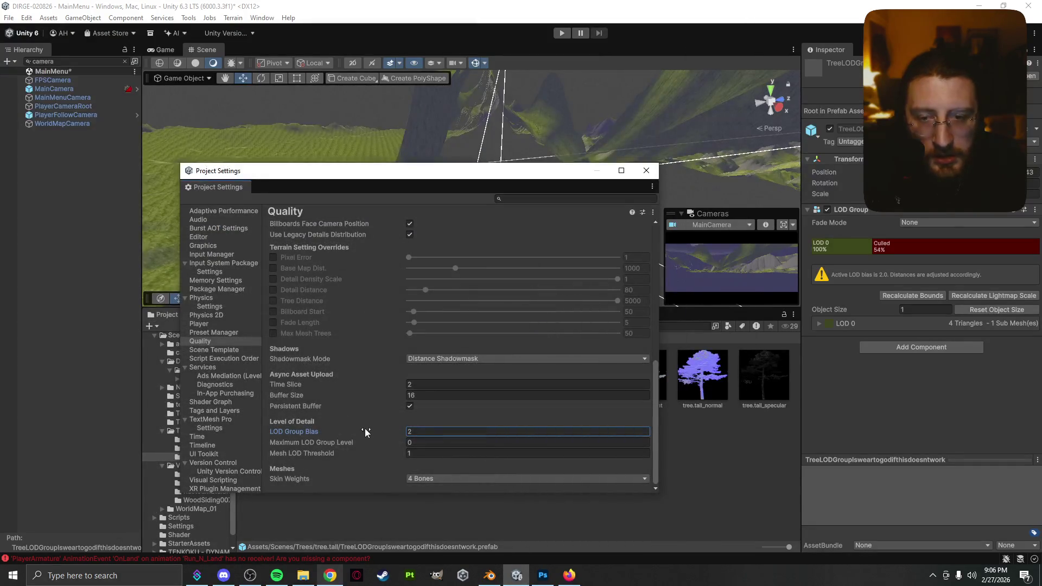
{"action": "mouse_move", "coordinate": [327, 432]}
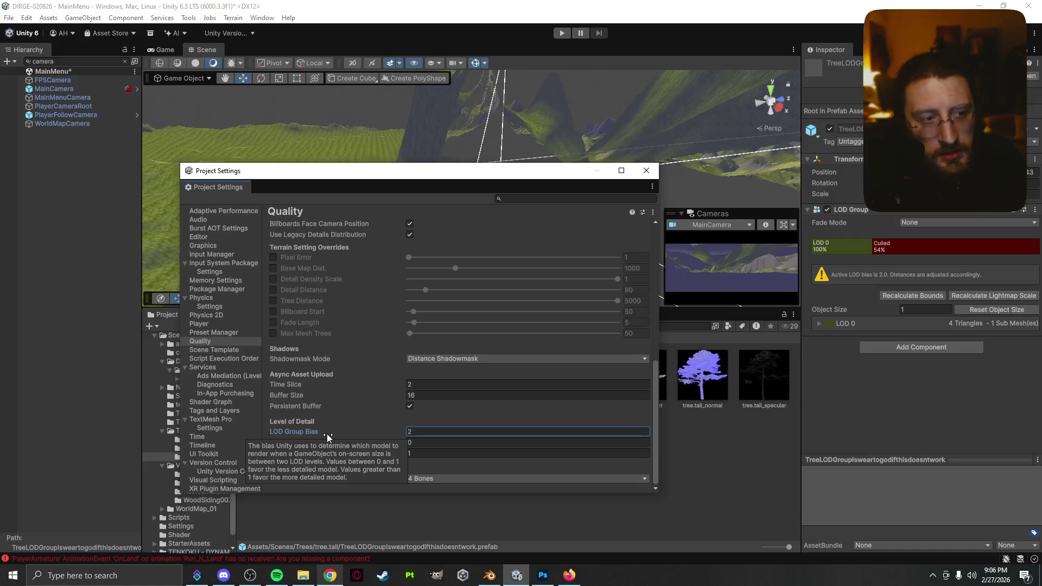
{"action": "left_click_drag", "start_coordinate": [335, 433], "coordinate": [351, 434]}
{"action": "left_click", "coordinate": [948, 263]}
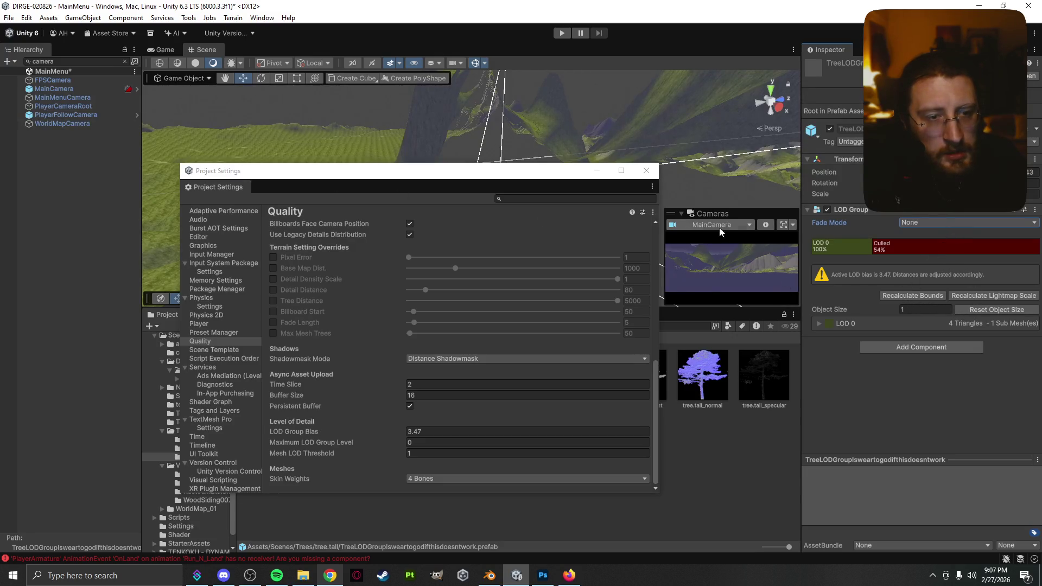
{"action": "mouse_move", "coordinate": [561, 177]}
{"action": "left_mouse_down"}
{"action": "mouse_move", "coordinate": [221, 178]}
{"action": "mouse_move", "coordinate": [233, 306]}
{"action": "mouse_move", "coordinate": [554, 307]}
{"action": "mouse_move", "coordinate": [602, 209]}
{"action": "left_mouse_up"}
{"action": "left_click", "coordinate": [470, 463]}
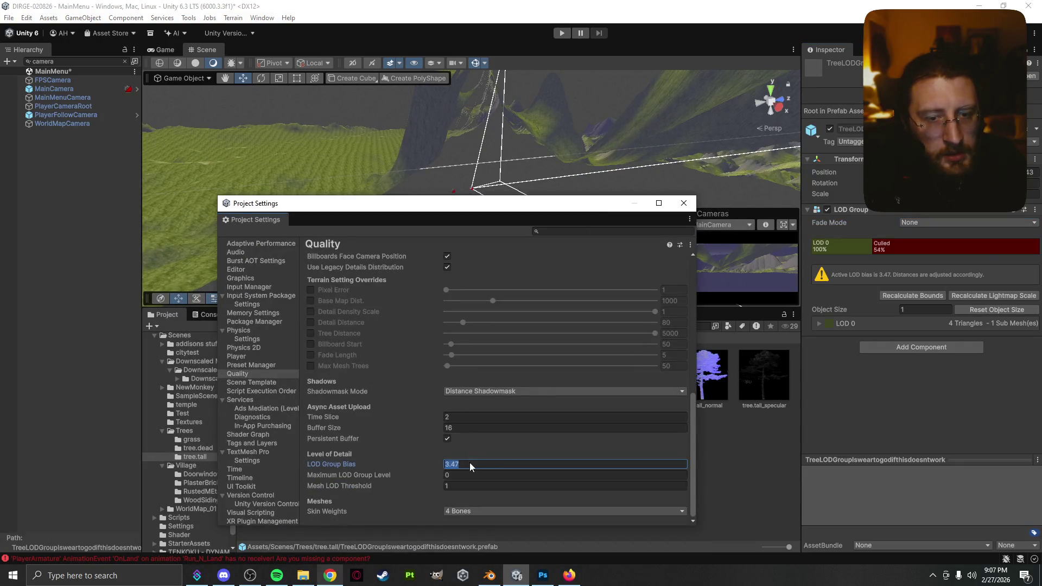
{"action": "type", "text": "2"}
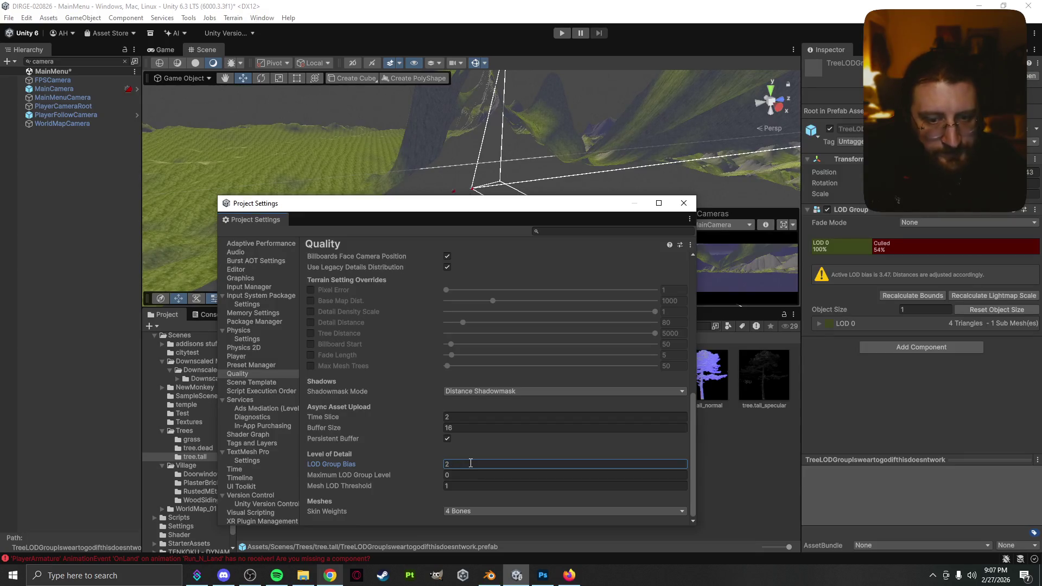
{"action": "mouse_move", "coordinate": [347, 471]}
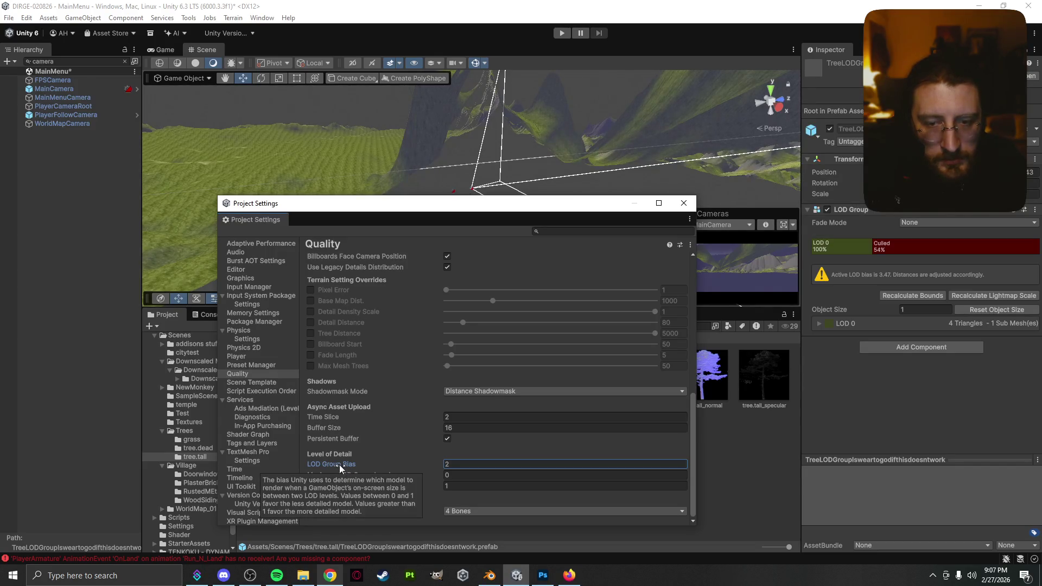
{"action": "right_click", "coordinate": [340, 465]}
{"action": "left_click", "coordinate": [338, 462]}
{"action": "mouse_move", "coordinate": [337, 464]}
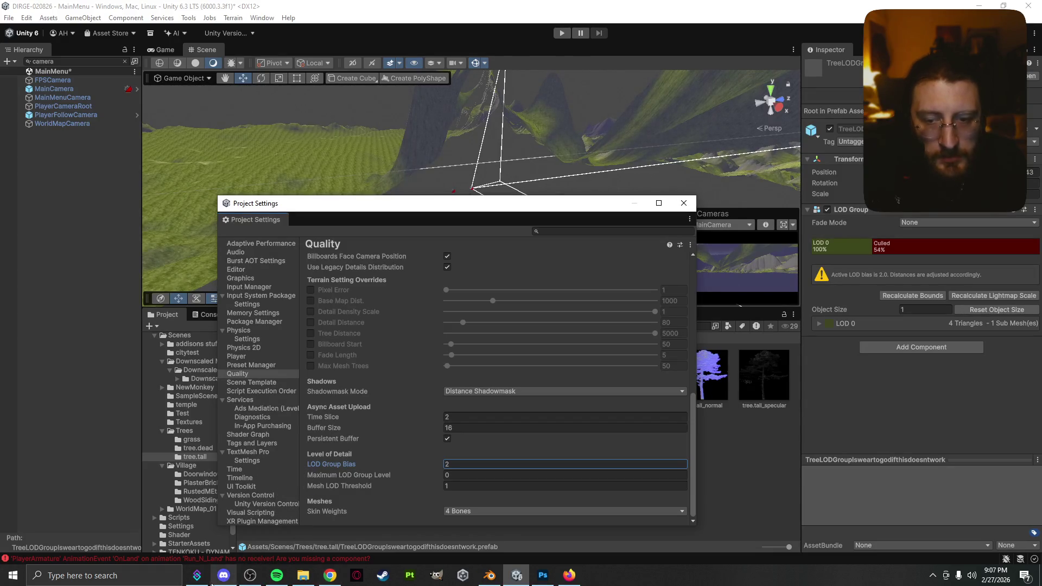
{"action": "left_click", "coordinate": [330, 576]}
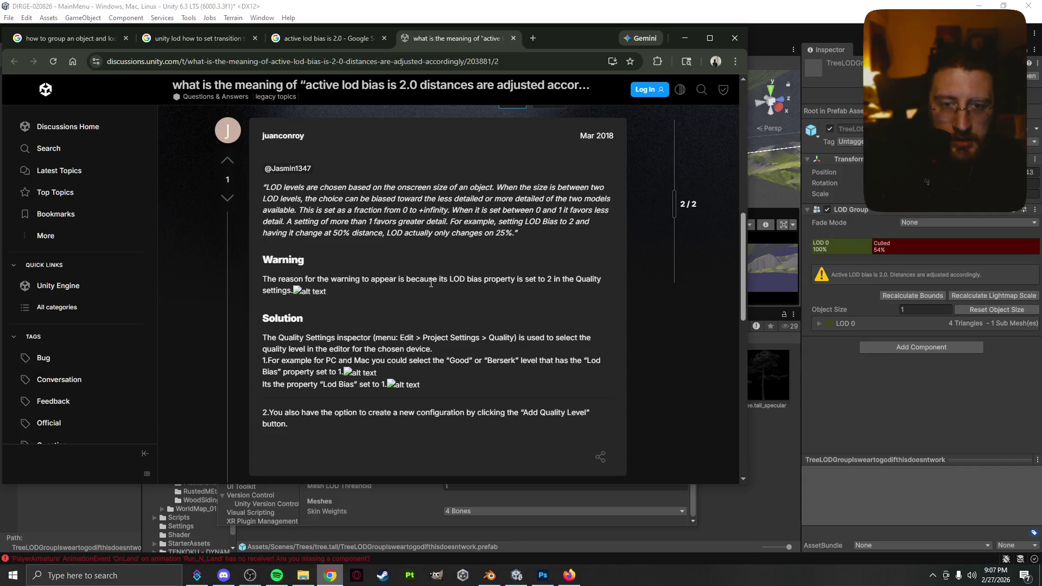
- Review the forum post and LOD search tabs, then expand LOD 0 showing its 53.98574 transition
{"action": "scroll", "coordinate": [246, 325], "scroll_direction": "down", "scroll_amount": 2}
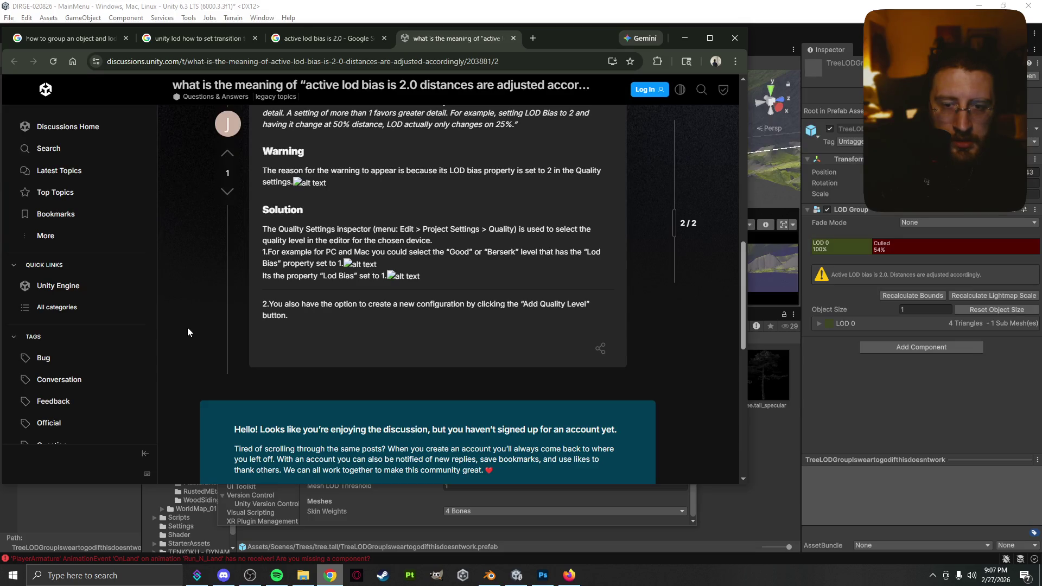
{"action": "scroll", "coordinate": [187, 327], "scroll_direction": "down", "scroll_amount": 6}
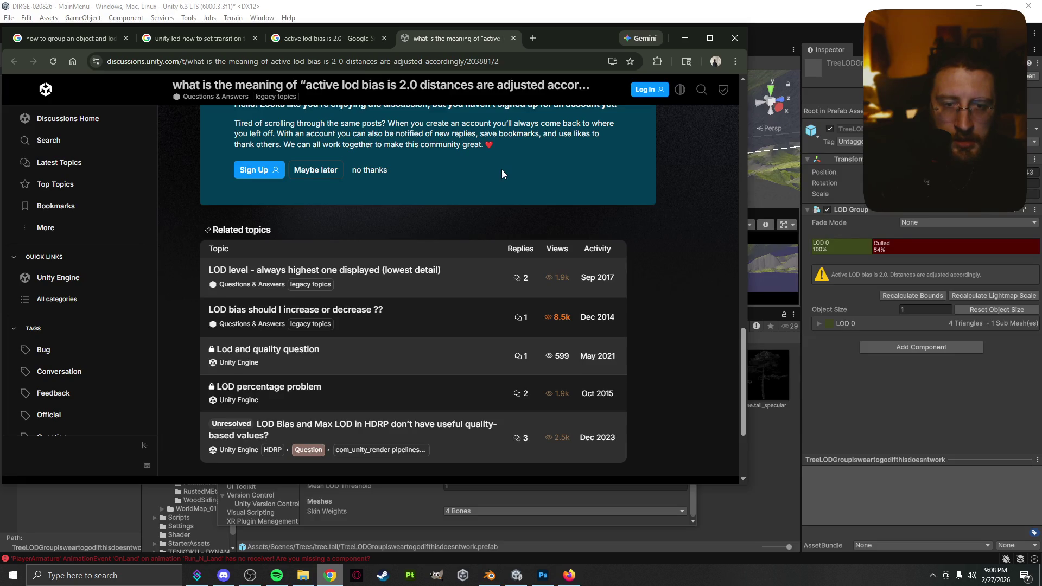
{"action": "left_click", "coordinate": [318, 38]}
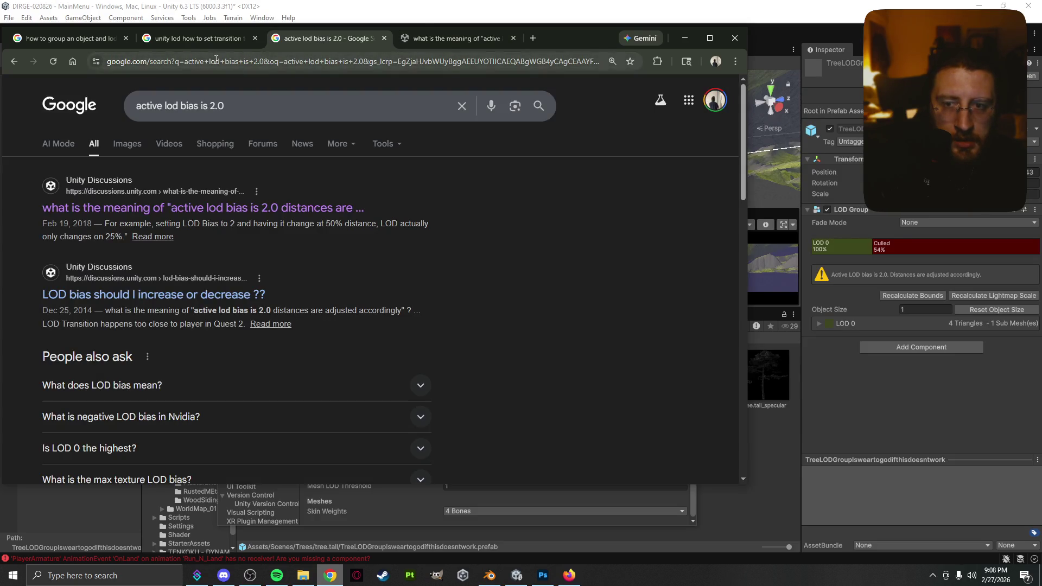
{"action": "left_click", "coordinate": [200, 38]}
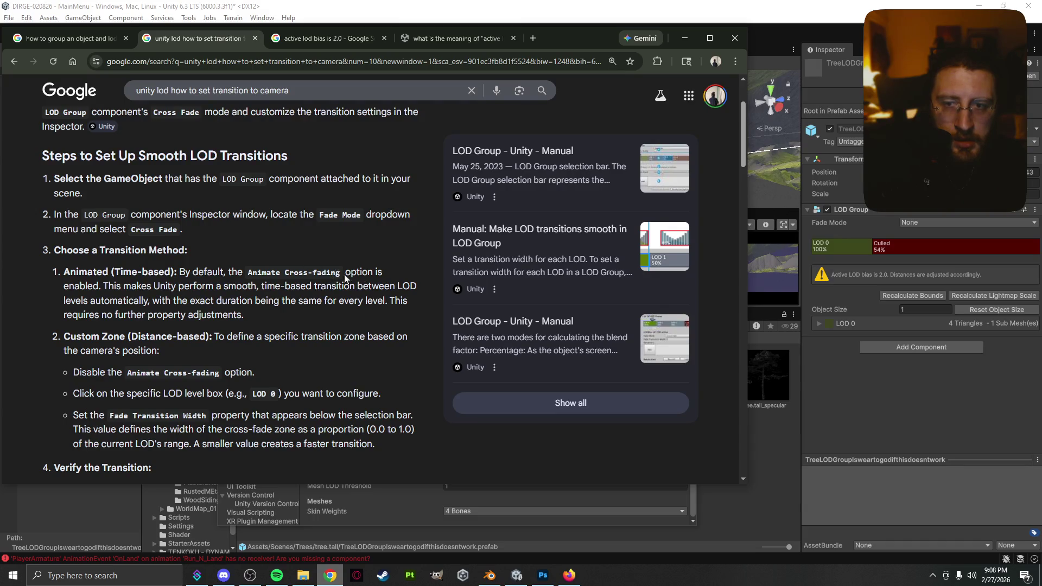
{"action": "left_click", "coordinate": [848, 299]}
{"action": "left_click", "coordinate": [817, 324]}
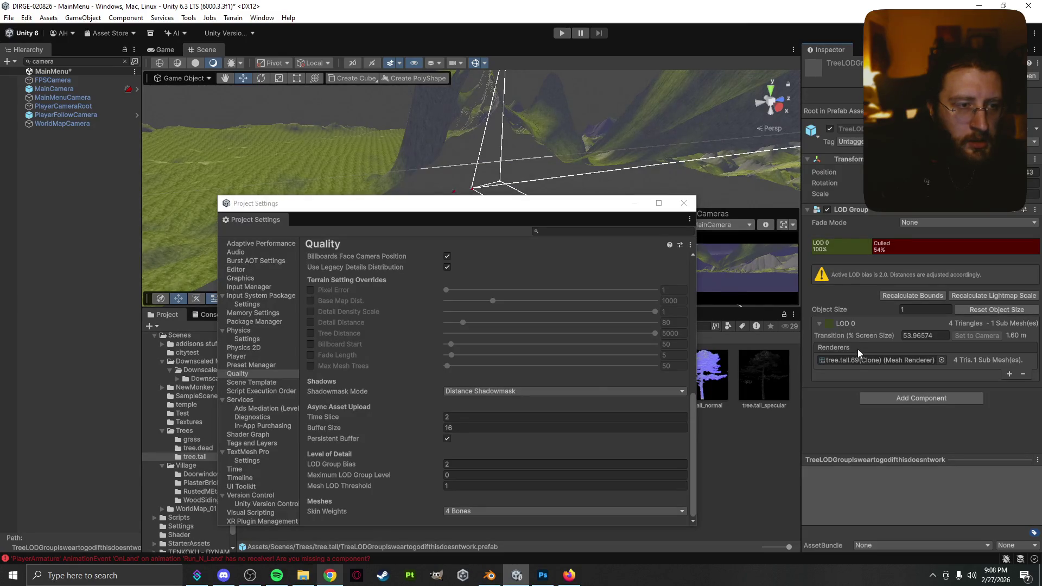
- Check LOD 0's Transition and the LOD Group Bias fields, close Project Settings, and show Assets/Scenes
{"action": "left_click", "coordinate": [942, 336]}
{"action": "left_click", "coordinate": [471, 464]}
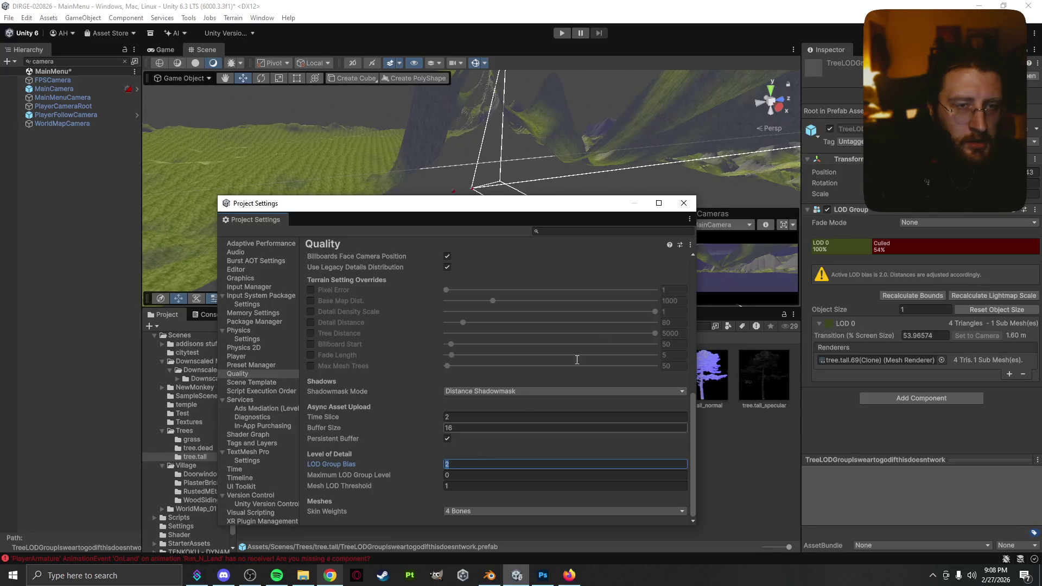
{"action": "left_click", "coordinate": [684, 206]}
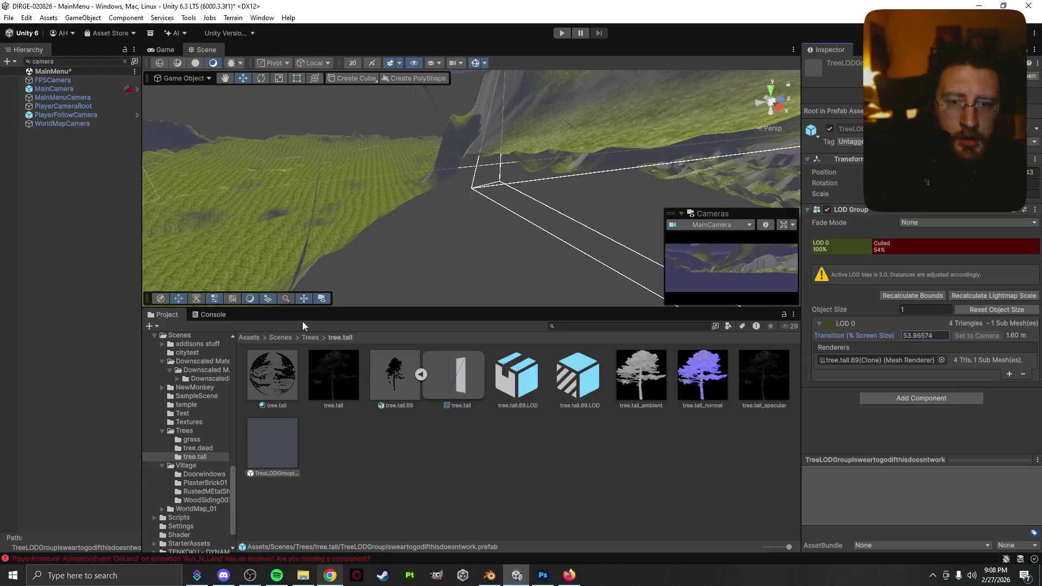
{"action": "left_click", "coordinate": [275, 339]}
{"action": "scroll", "coordinate": [492, 457], "scroll_direction": "down", "scroll_amount": 2}
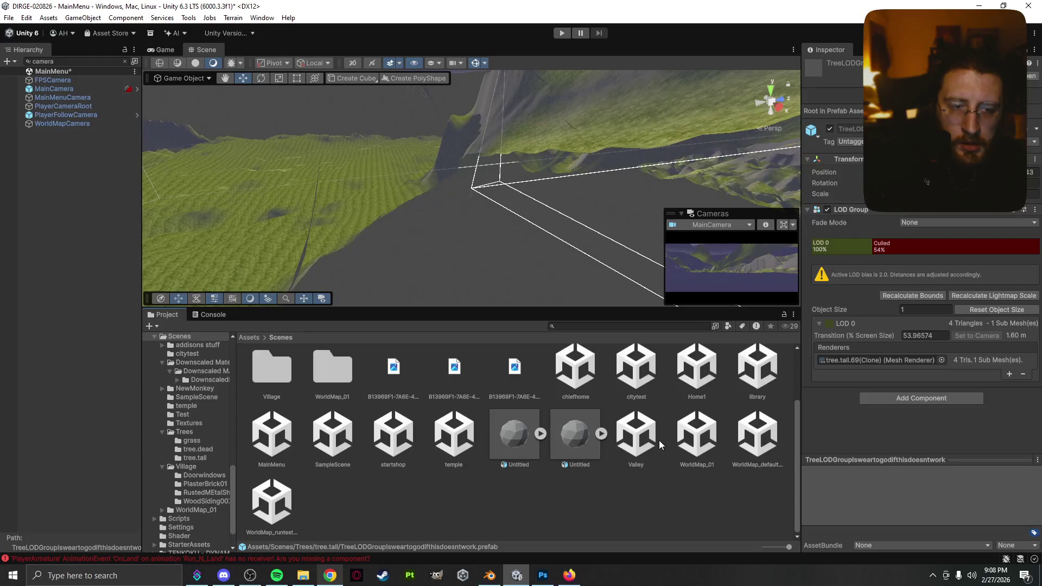
- Open the WorldMap_01 scene, saving MainMenu's changes first, and select its terrain
{"action": "left_click", "coordinate": [707, 437]}
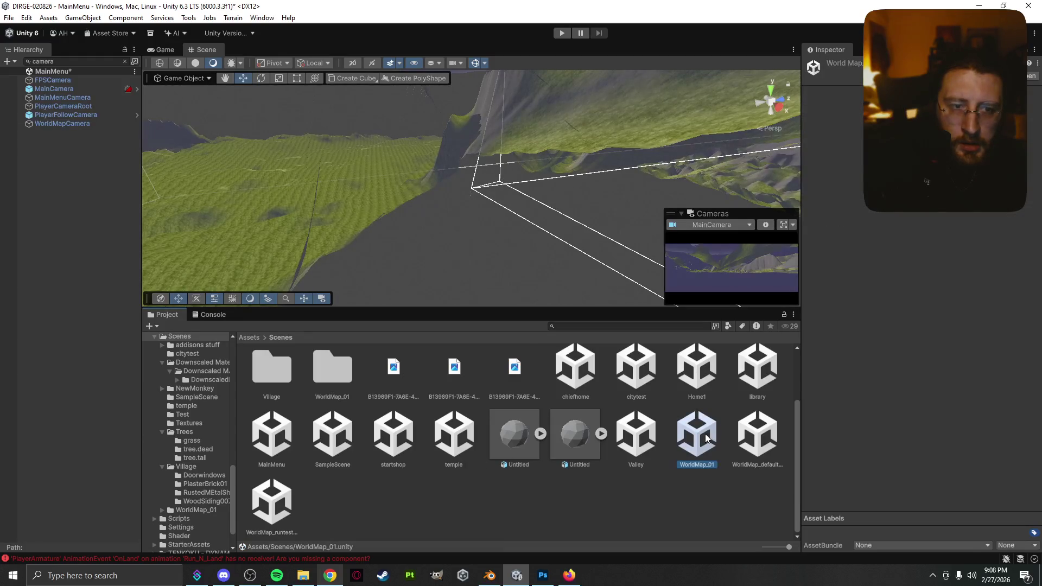
{"action": "double_click", "coordinate": [707, 437]}
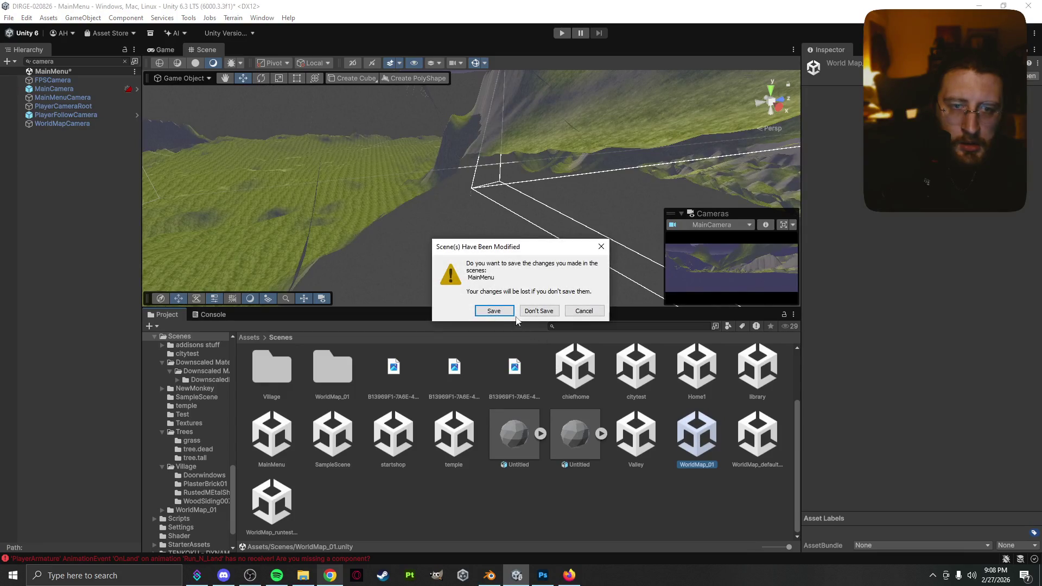
{"action": "left_click", "coordinate": [499, 314]}
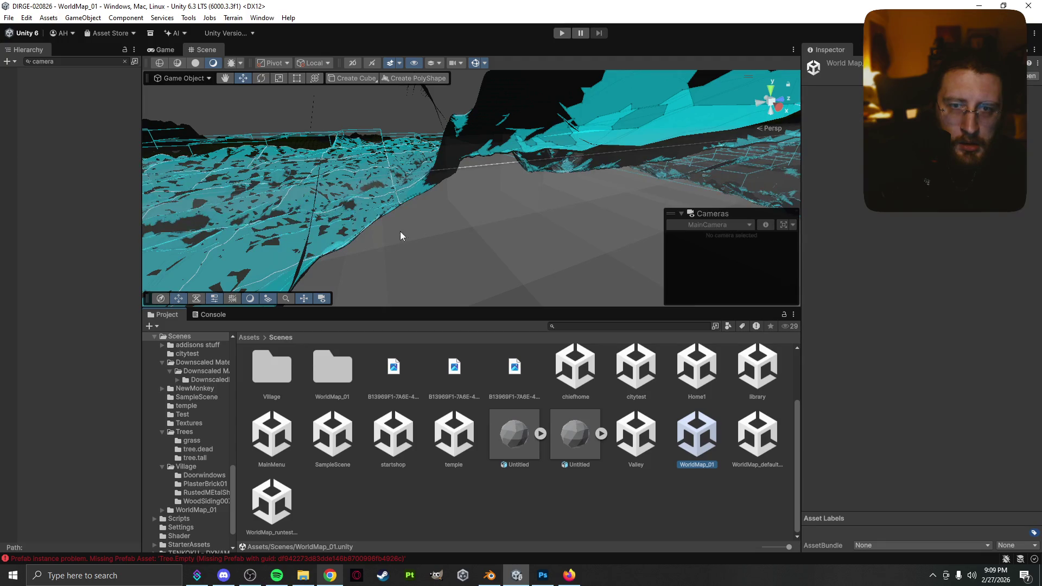
{"action": "left_click", "coordinate": [486, 223]}
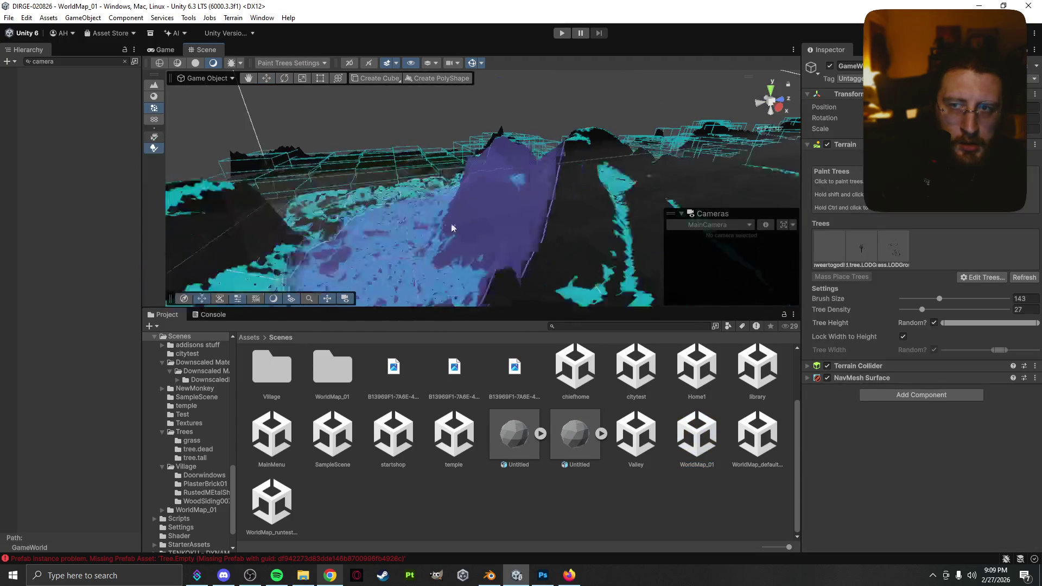
- Filter the WorldMap_01 hierarchy for 'player', finding no matches, and pan across the terrain
{"action": "left_click", "coordinate": [124, 62]}
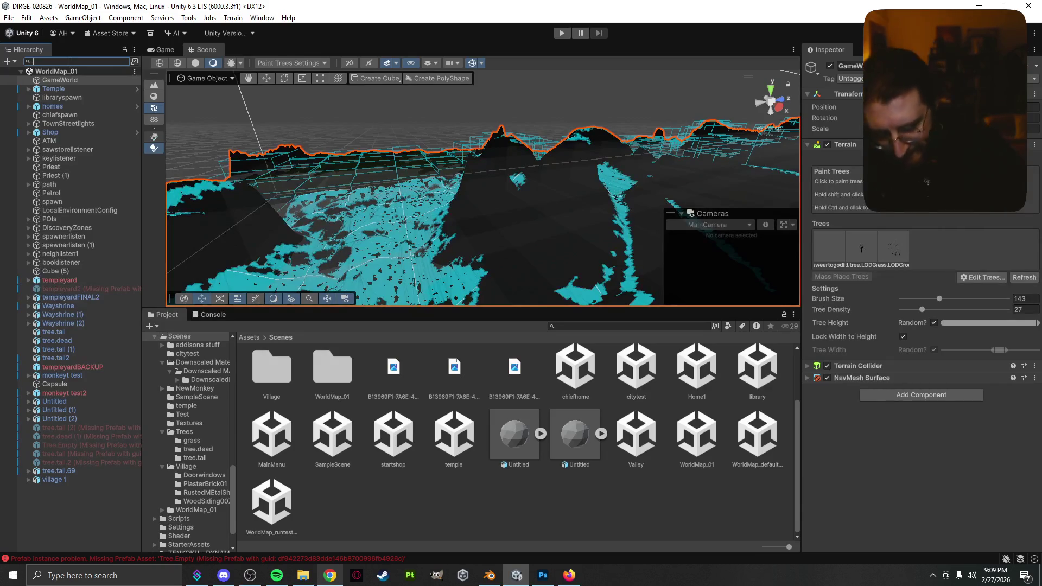
{"action": "type", "text": "player"}
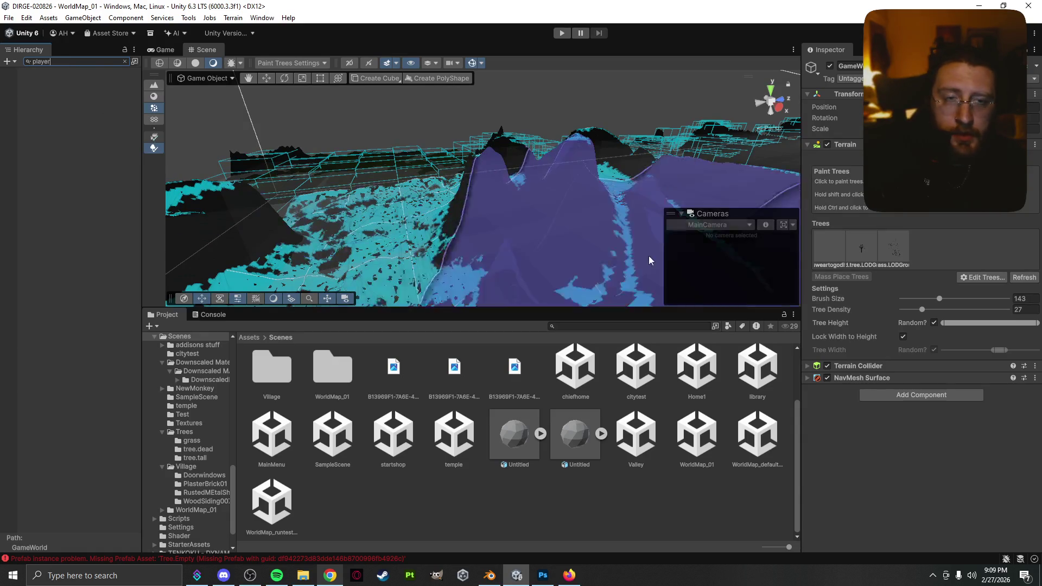
{"action": "scroll", "coordinate": [649, 255], "scroll_direction": "down", "scroll_amount": 1}
{"action": "left_click_drag", "start_coordinate": [623, 230], "coordinate": [293, 171]}
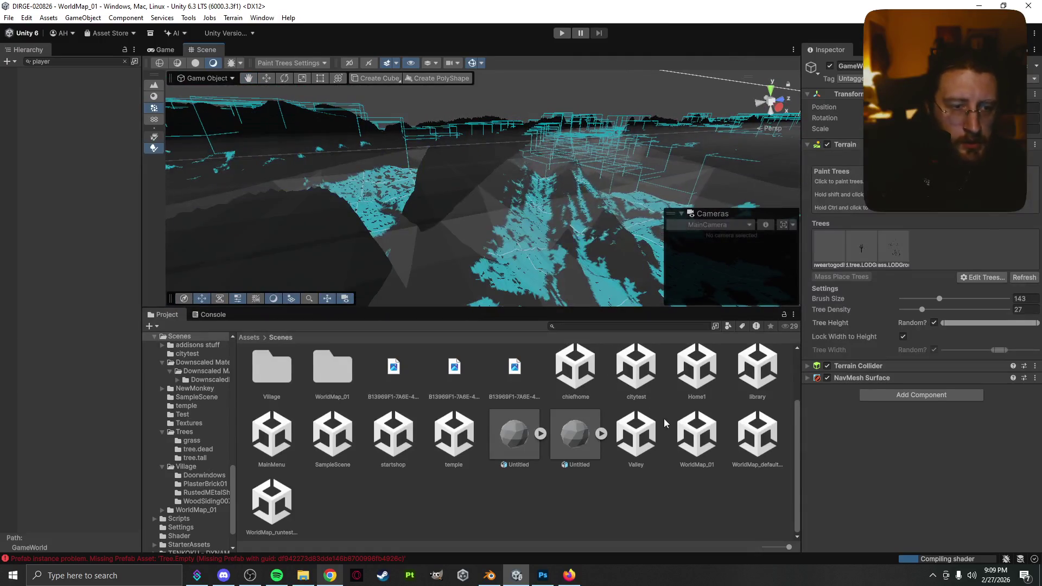
{"action": "left_click", "coordinate": [700, 434]}
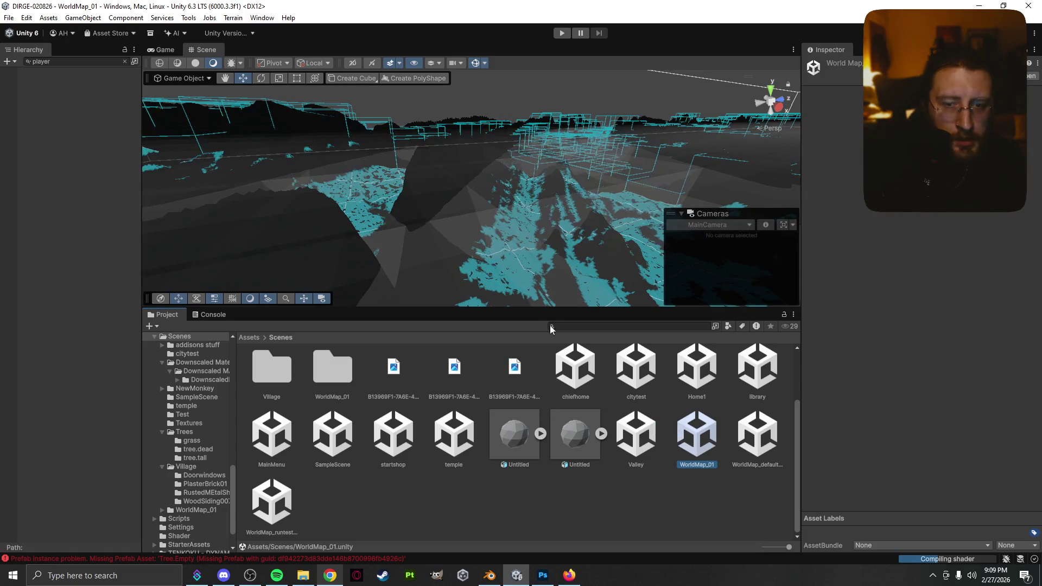
- Clear the hierarchy filter and navigate the Scene view across the terrain, framing the Temple
{"action": "left_click_drag", "start_coordinate": [513, 233], "coordinate": [435, 228]}
{"action": "scroll", "coordinate": [435, 233], "scroll_direction": "up", "scroll_amount": 2}
{"action": "left_click", "coordinate": [125, 60]}
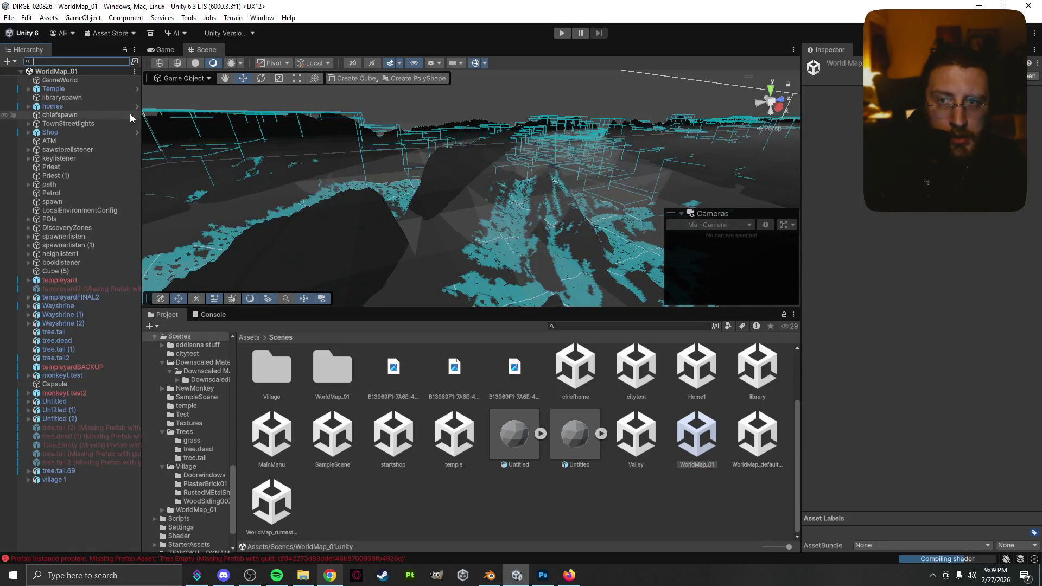
{"action": "mouse_move", "coordinate": [395, 176]}
{"action": "left_mouse_down"}
{"action": "mouse_move", "coordinate": [473, 229]}
{"action": "mouse_move", "coordinate": [341, 145]}
{"action": "mouse_move", "coordinate": [79, 96]}
{"action": "left_mouse_up"}
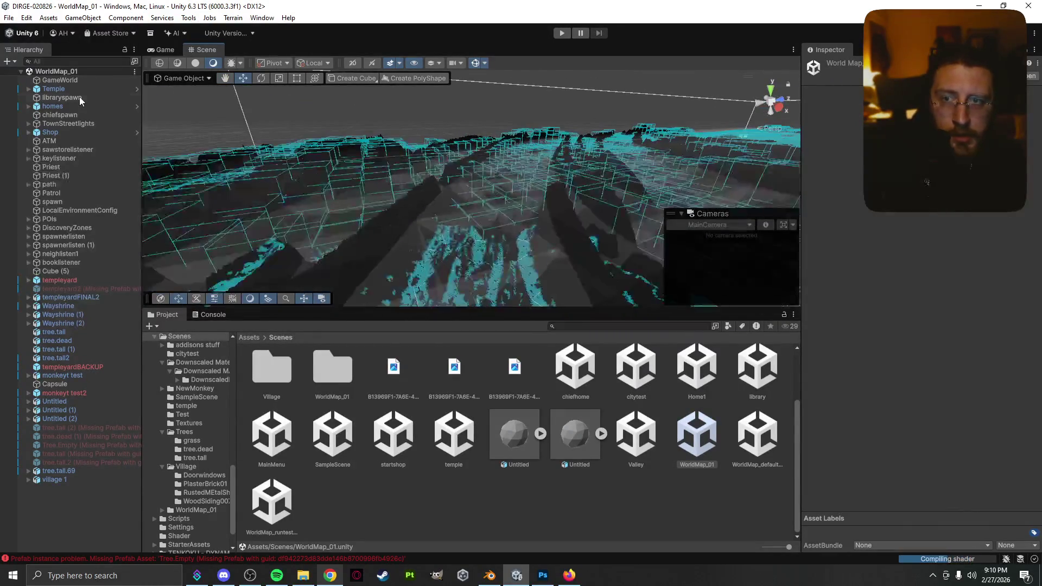
{"action": "double_click", "coordinate": [79, 88]}
{"action": "mouse_move", "coordinate": [471, 187]}
{"action": "left_mouse_down"}
{"action": "mouse_move", "coordinate": [530, 229]}
{"action": "mouse_move", "coordinate": [580, 219]}
{"action": "left_mouse_up"}
{"action": "scroll", "coordinate": [532, 223], "scroll_direction": "up", "scroll_amount": 2}
{"action": "mouse_move", "coordinate": [415, 214]}
{"action": "left_mouse_down"}
{"action": "mouse_move", "coordinate": [383, 207]}
{"action": "mouse_move", "coordinate": [434, 232]}
{"action": "mouse_move", "coordinate": [440, 220]}
{"action": "mouse_move", "coordinate": [409, 239]}
{"action": "left_mouse_up"}
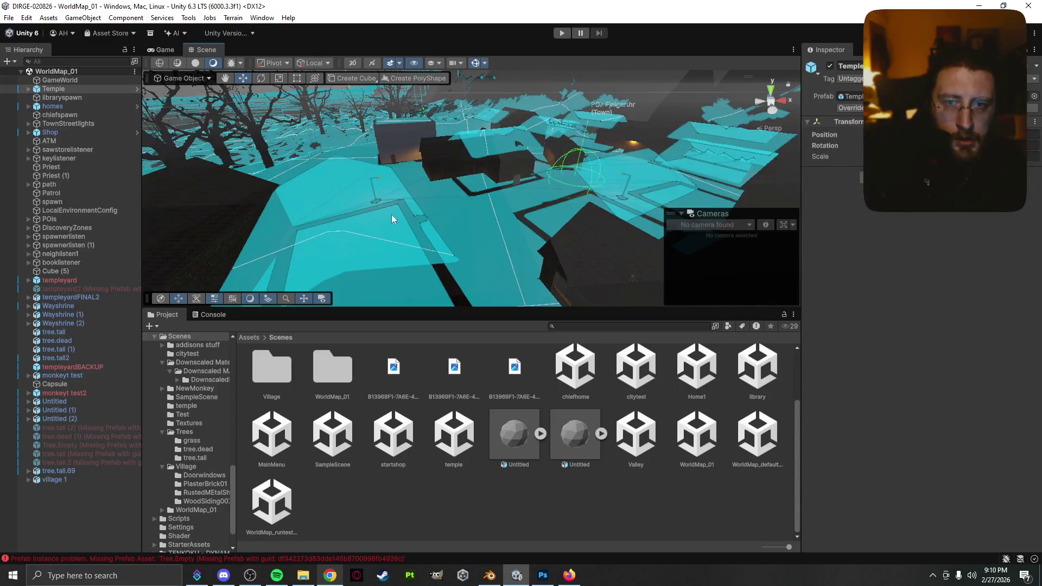
- Check the Game view for a rendering camera, return to Scene view, and bring up the LOD search results
{"action": "left_click", "coordinate": [161, 50]}
{"action": "left_click", "coordinate": [207, 50]}
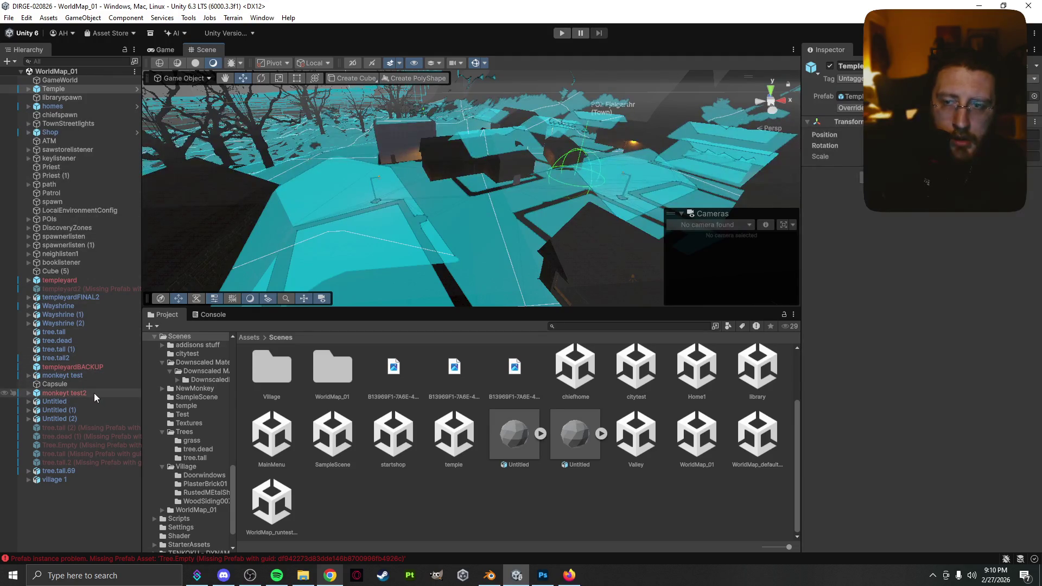
{"action": "left_click", "coordinate": [327, 577]}
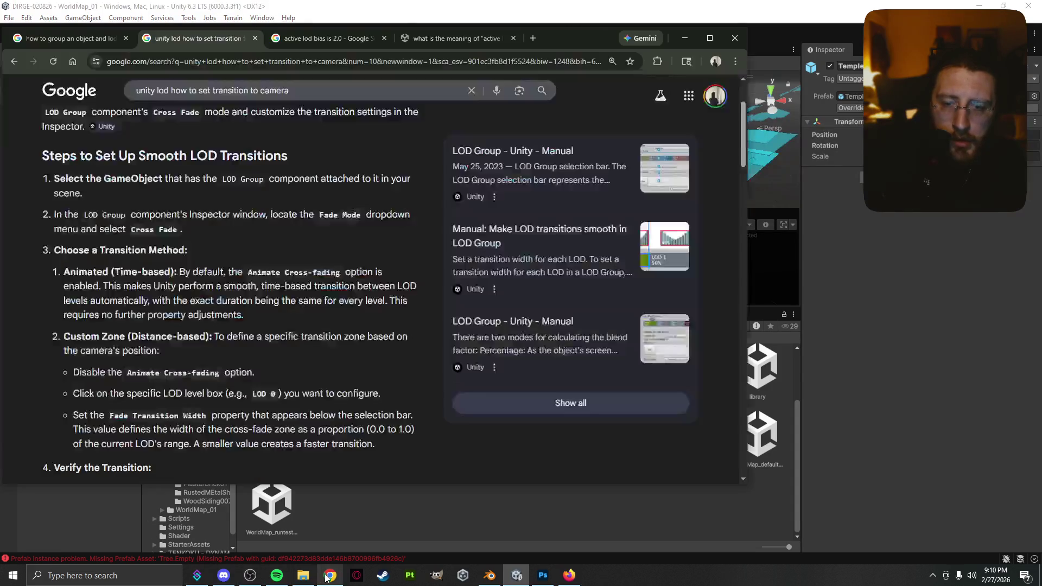
- Search Google for 'unity lod transition set to camera is greyed out'
{"action": "left_click", "coordinate": [271, 63]}
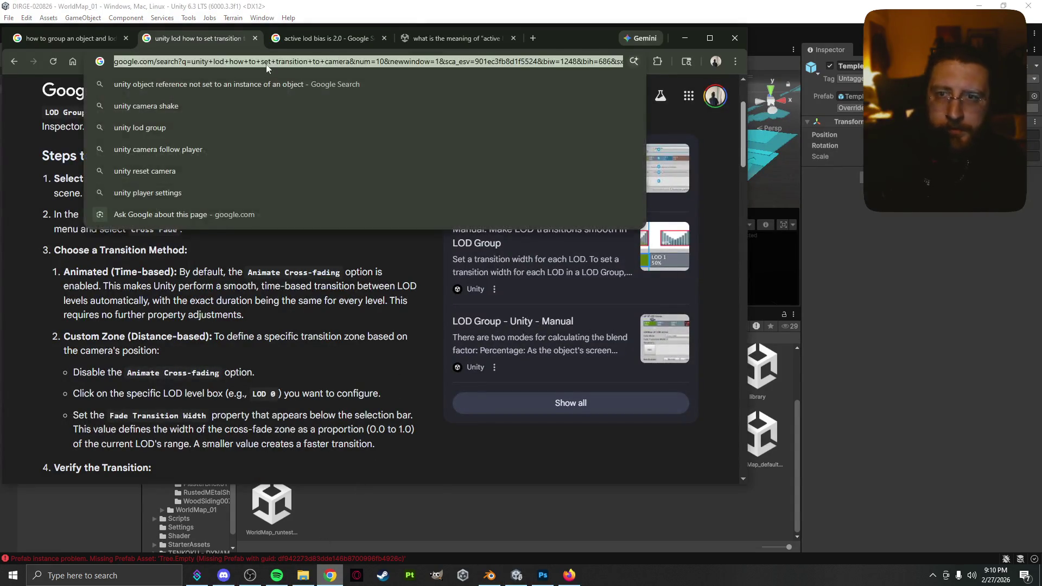
{"action": "left_click", "coordinate": [289, 91]}
{"action": "left_click_drag", "start_coordinate": [290, 91], "coordinate": [173, 94]}
{"action": "type", "text": "transition set t"}
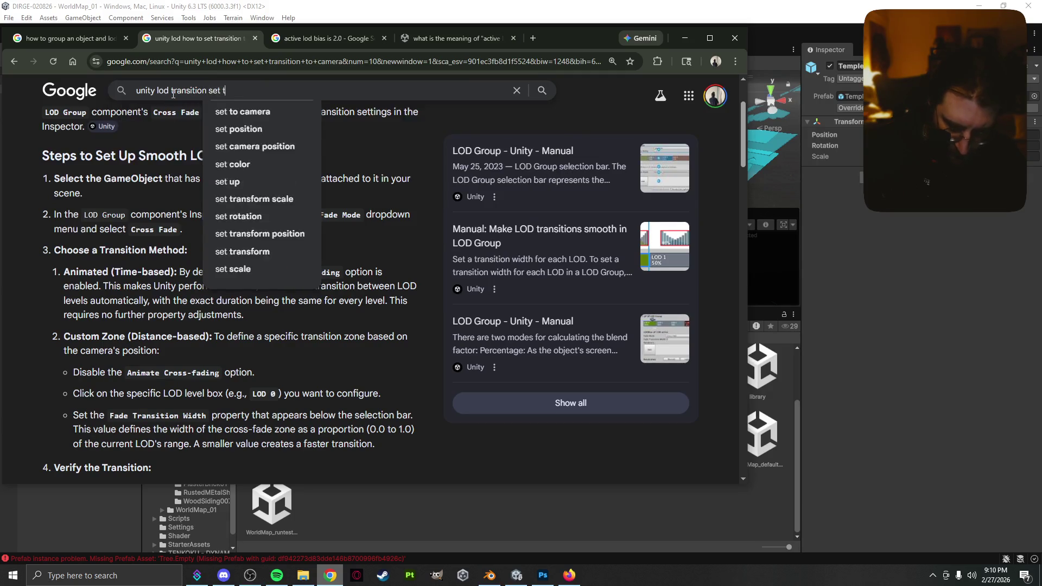
{"action": "type", "text": "o camera is"}
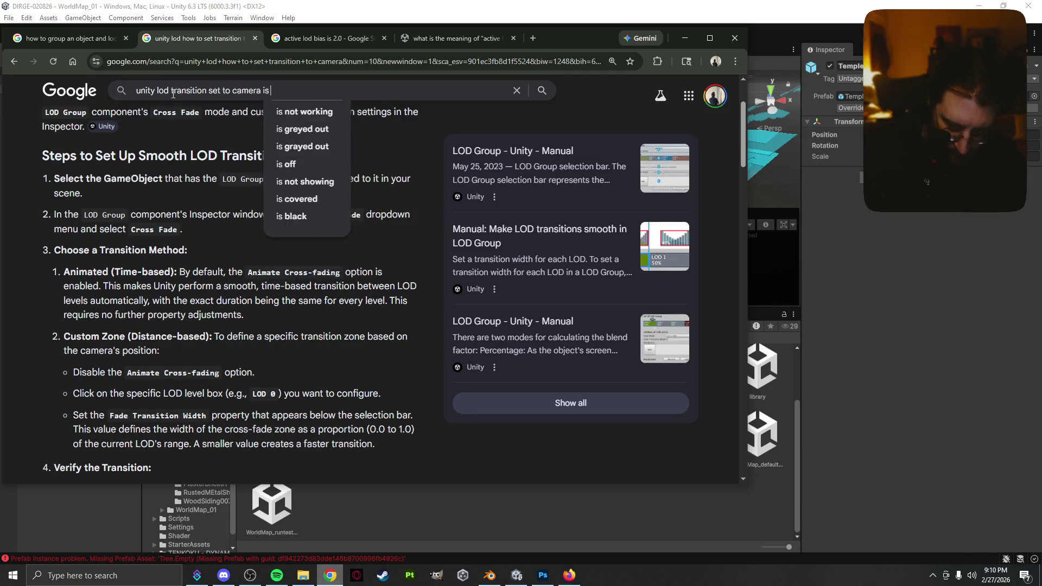
{"action": "type", "text": " greyed out"}
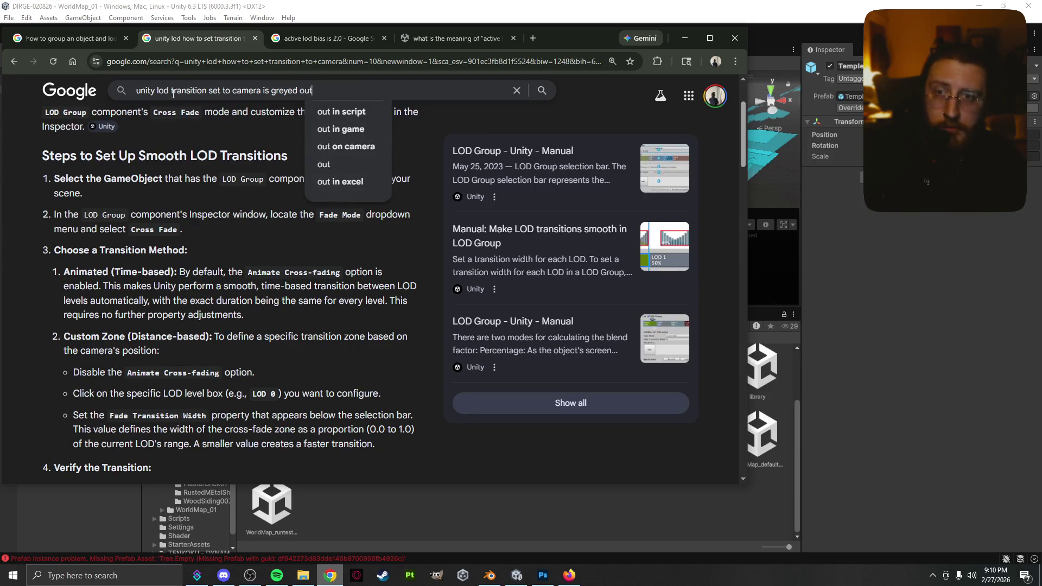
{"action": "key", "text": "Return"}
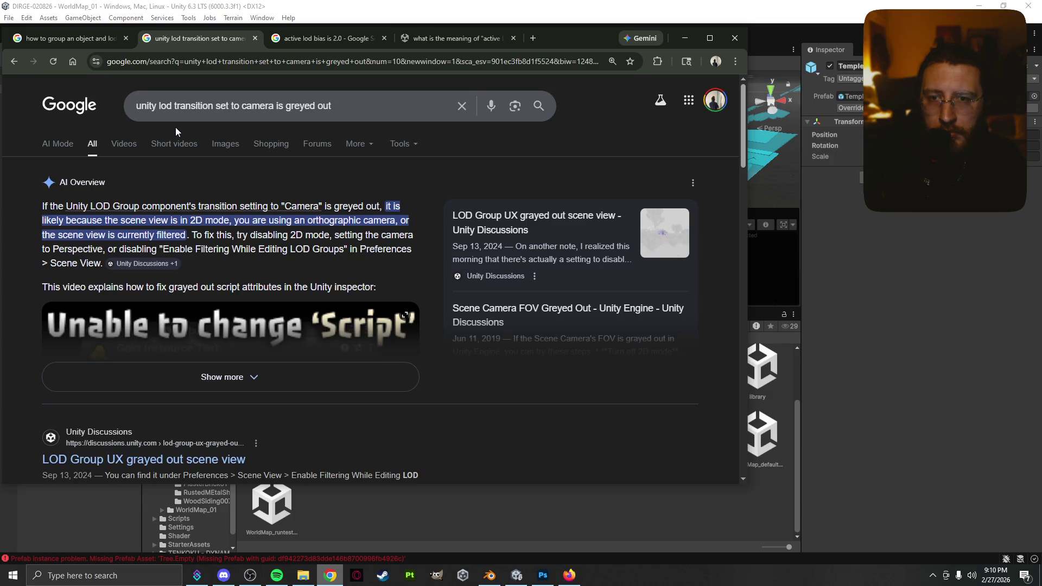
- Expand the AI Overview and read its suggested fixes before returning to Unity
{"action": "left_click", "coordinate": [193, 392]}
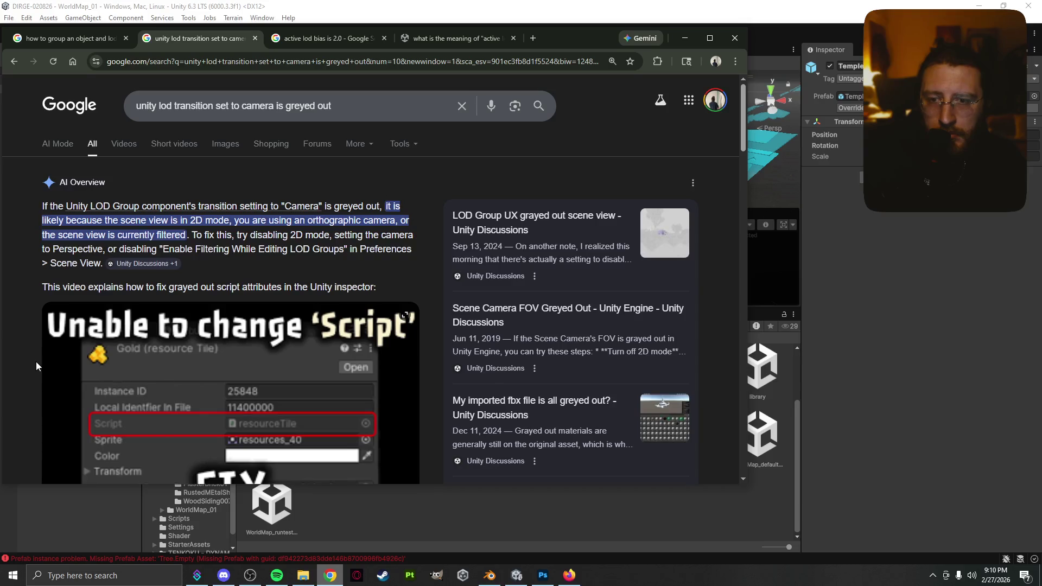
{"action": "scroll", "coordinate": [30, 372], "scroll_direction": "down", "scroll_amount": 4}
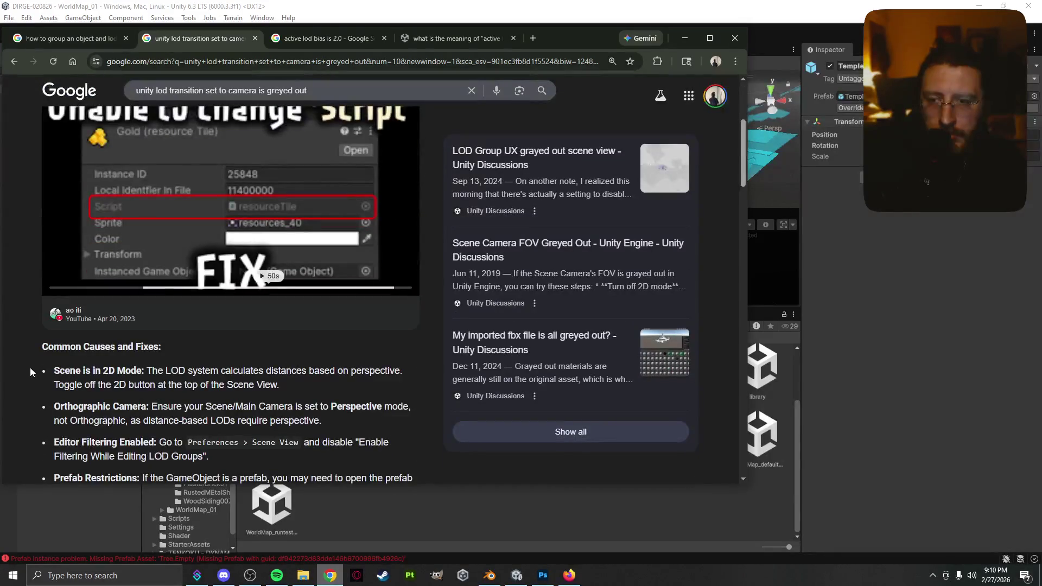
{"action": "scroll", "coordinate": [31, 367], "scroll_direction": "down", "scroll_amount": 3}
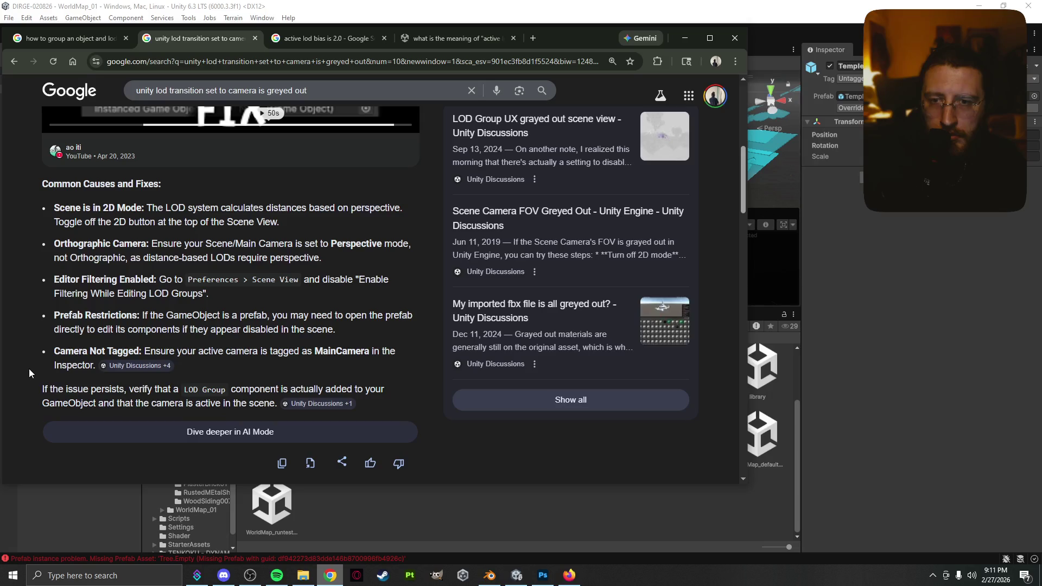
{"action": "right_click", "coordinate": [29, 369]}
{"action": "left_click", "coordinate": [285, 293]}
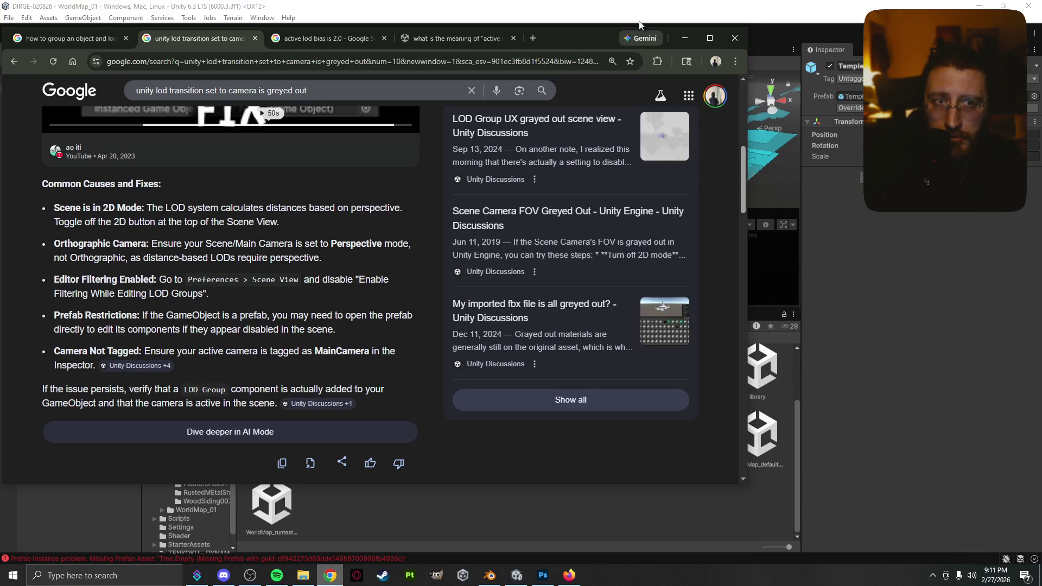
{"action": "left_click", "coordinate": [685, 38]}
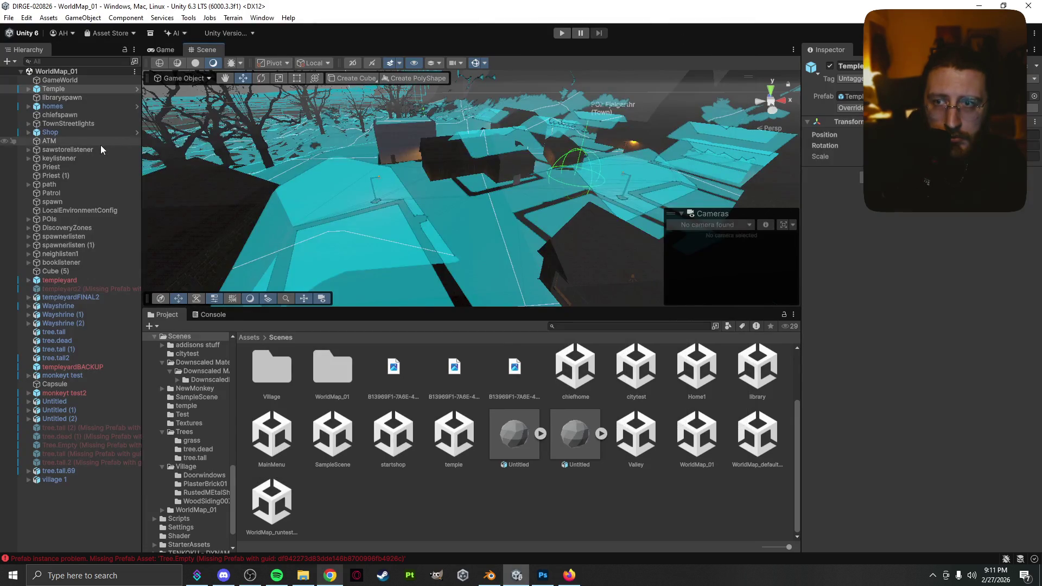
- Open the MainMenu scene and frame the Player object
{"action": "left_click", "coordinate": [47, 116]}
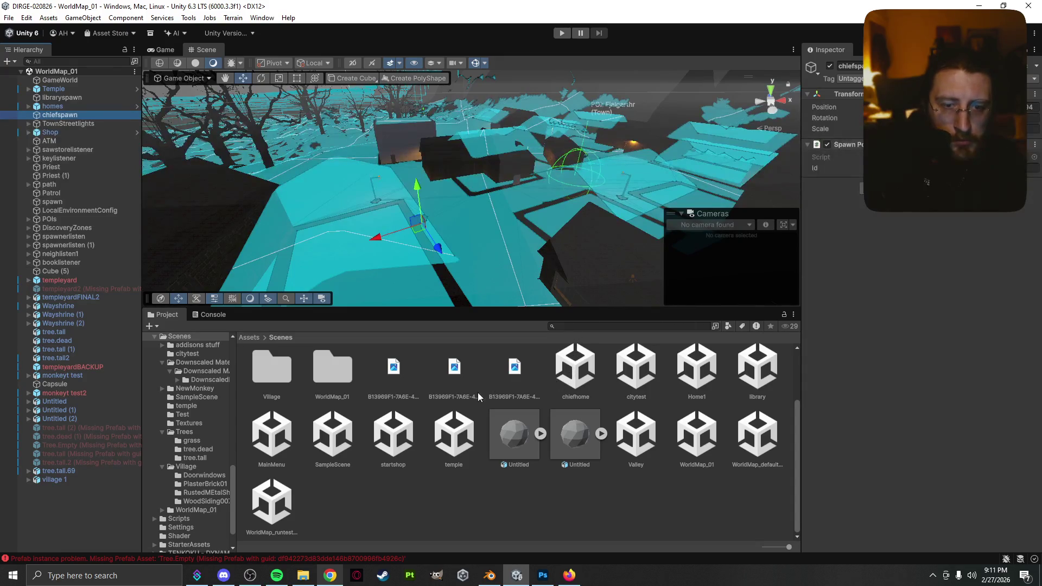
{"action": "double_click", "coordinate": [272, 442]}
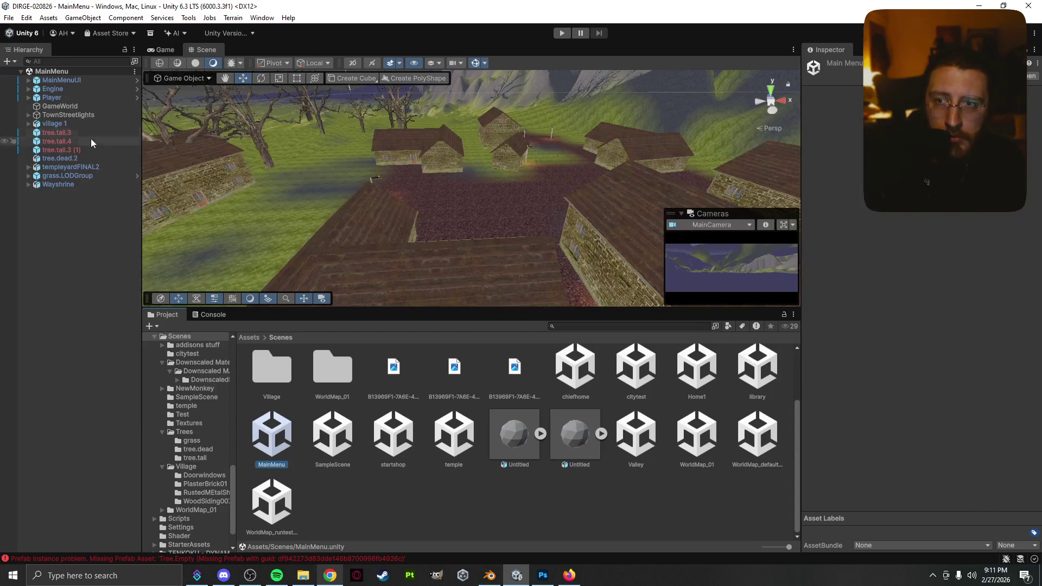
{"action": "left_click", "coordinate": [83, 105]}
{"action": "left_click", "coordinate": [83, 97]}
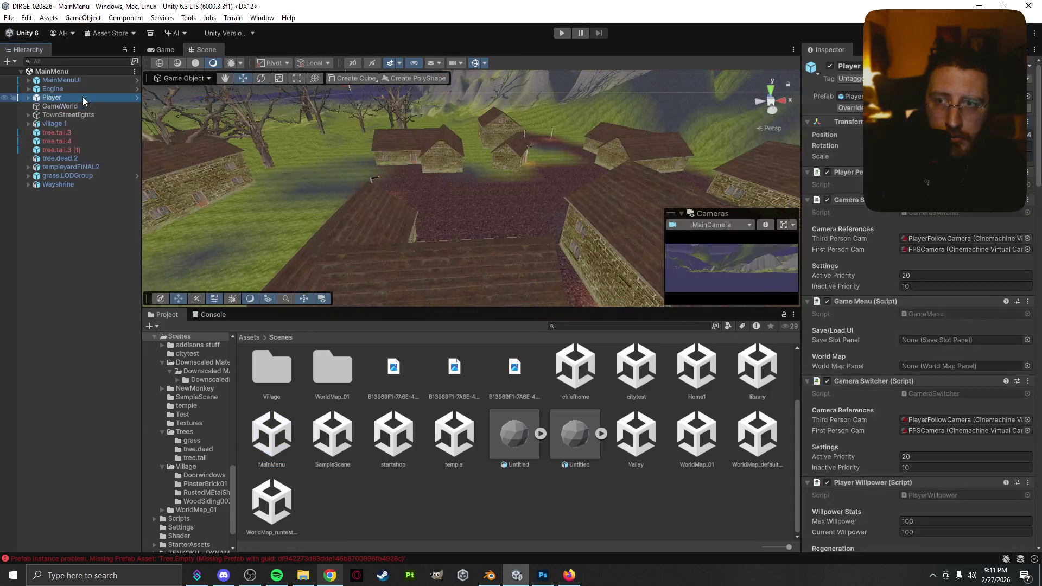
{"action": "double_click", "coordinate": [67, 99]}
- Expand Player, select MainCamera, and review its components, including Far clipping 2000
{"action": "left_click", "coordinate": [28, 98]}
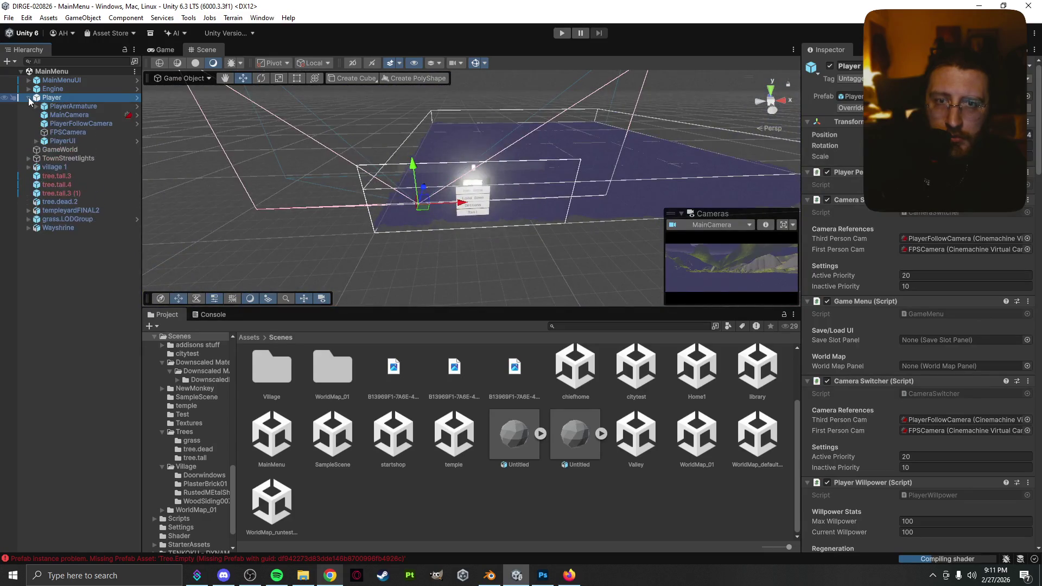
{"action": "left_click", "coordinate": [90, 115]}
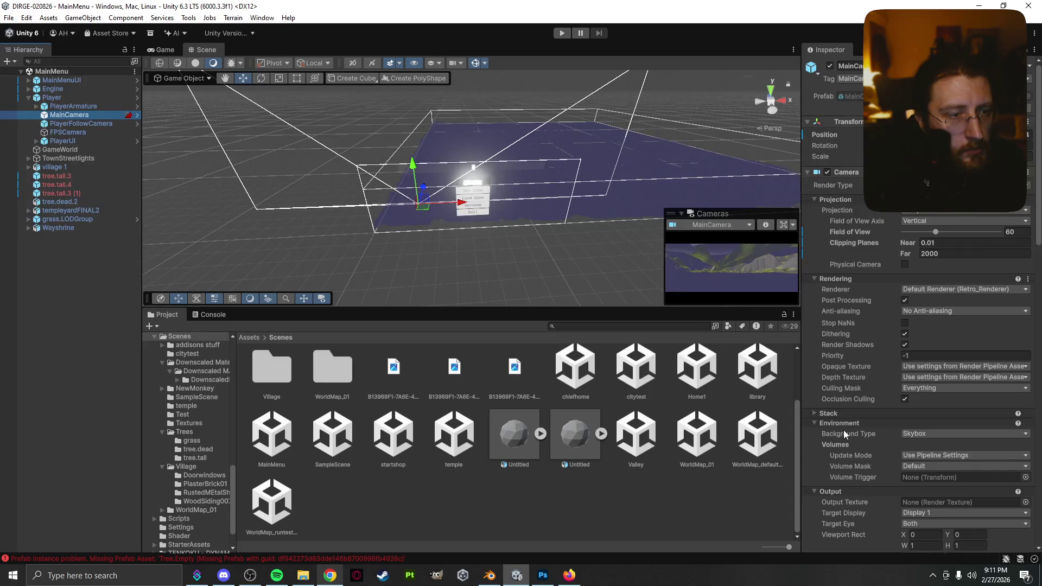
{"action": "scroll", "coordinate": [843, 430], "scroll_direction": "down", "scroll_amount": 3}
{"action": "scroll", "coordinate": [842, 432], "scroll_direction": "down", "scroll_amount": 7}
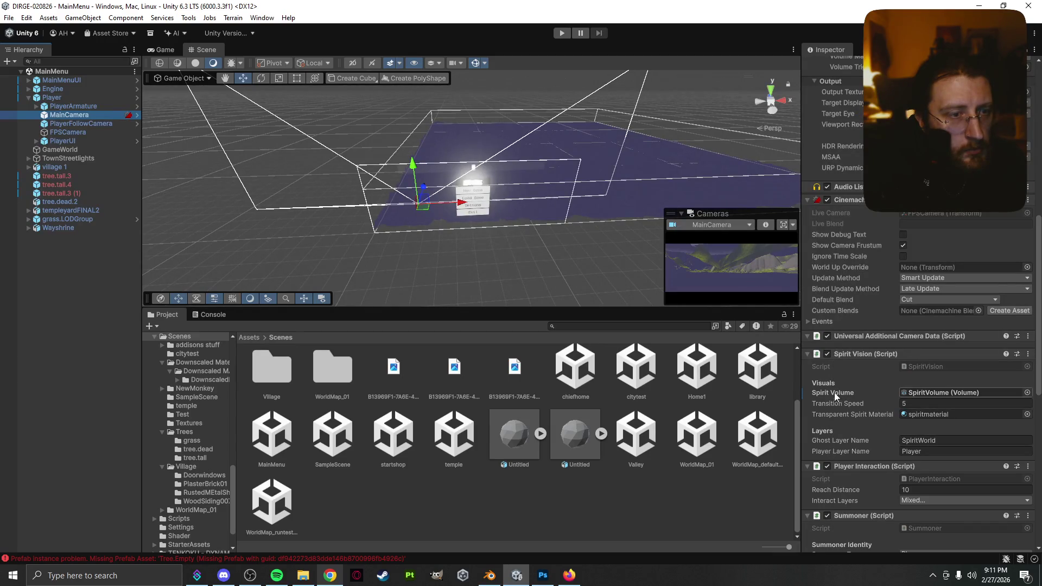
{"action": "scroll", "coordinate": [834, 391], "scroll_direction": "down", "scroll_amount": 4}
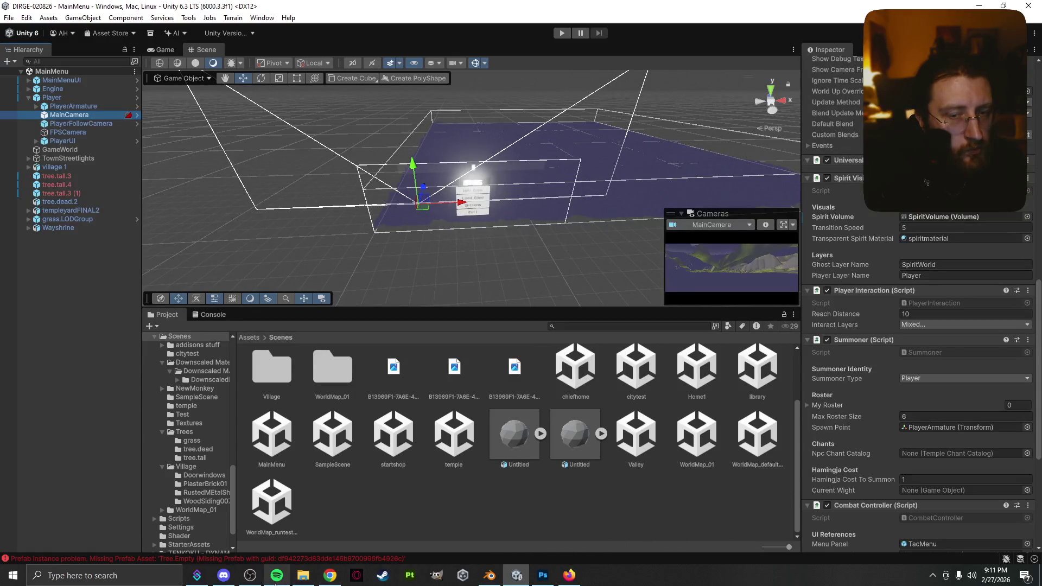
- Revisit the Google fixes for the greyed-out LOD camera setting, then return to Unity's Edit menu
{"action": "left_click", "coordinate": [338, 576]}
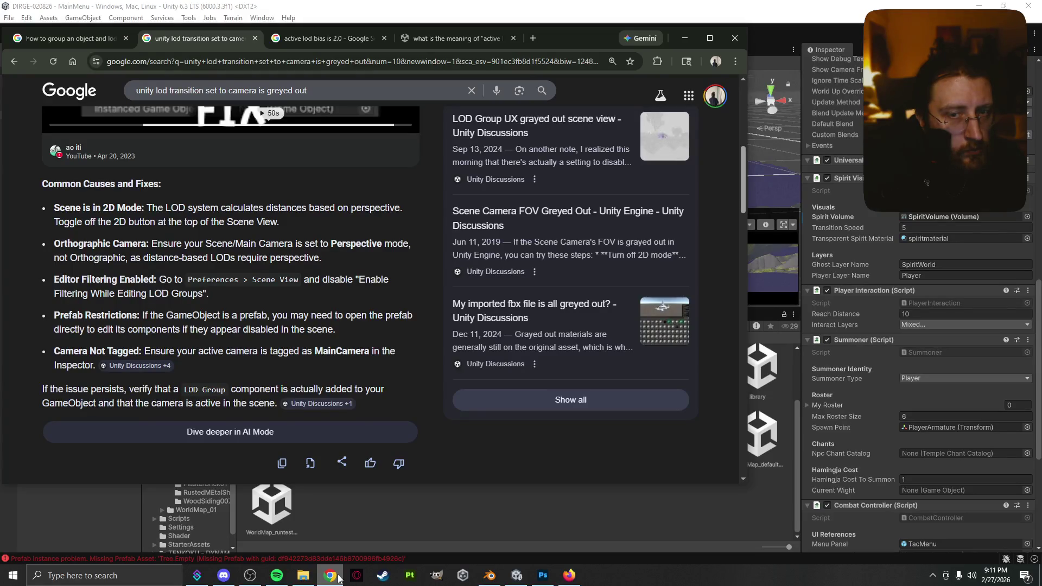
{"action": "left_click", "coordinate": [330, 575]}
{"action": "left_click", "coordinate": [82, 18]}
- Open Edit > Preferences at the Scene View page
{"action": "mouse_move", "coordinate": [24, 20]}
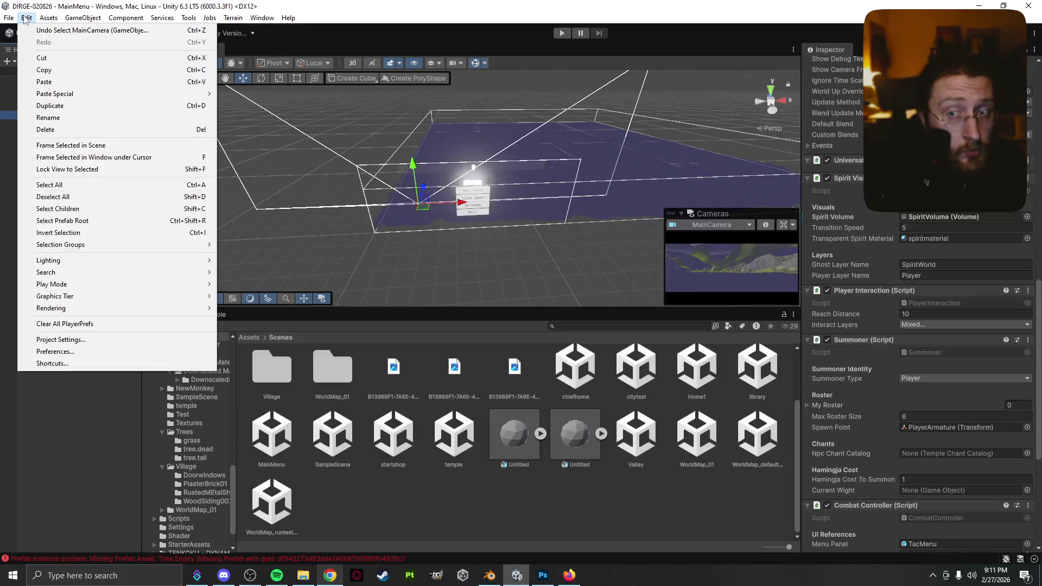
{"action": "left_click", "coordinate": [54, 351]}
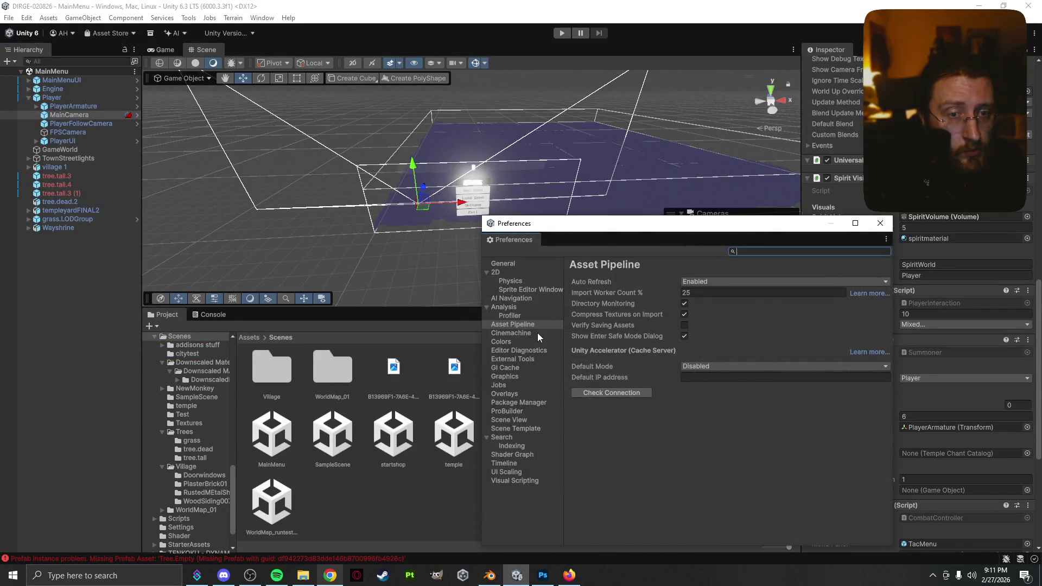
{"action": "left_click", "coordinate": [524, 420]}
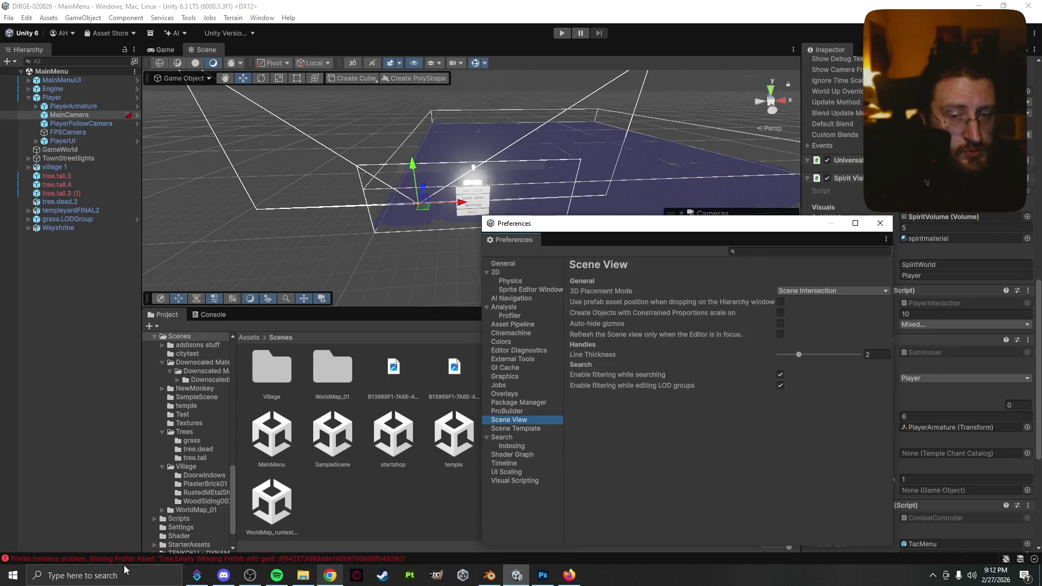
- After rechecking the Google fix, uncheck 'Enable filtering while editing LOD groups'
{"action": "left_click", "coordinate": [329, 576]}
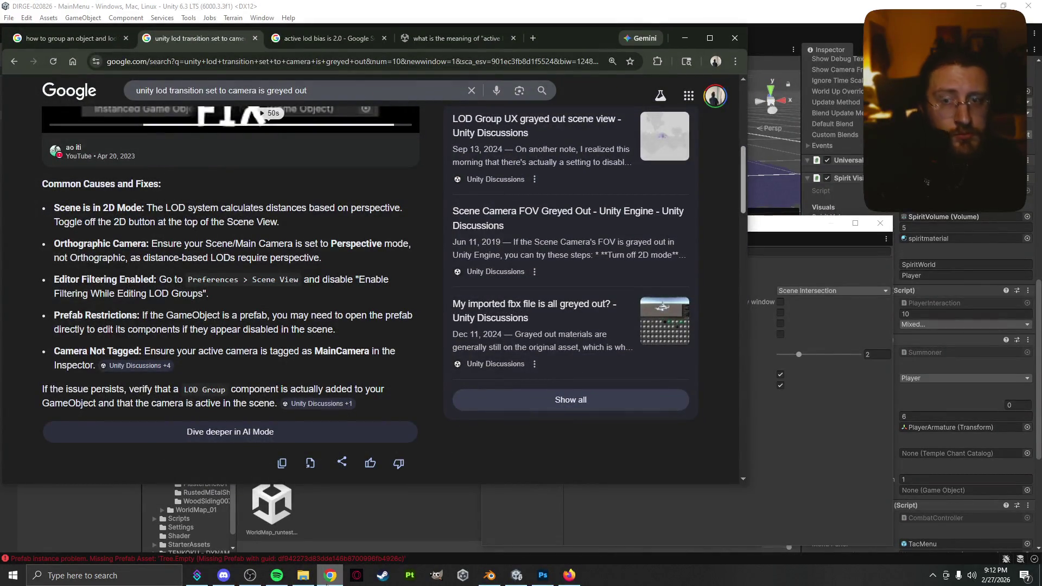
{"action": "left_click", "coordinate": [780, 485]}
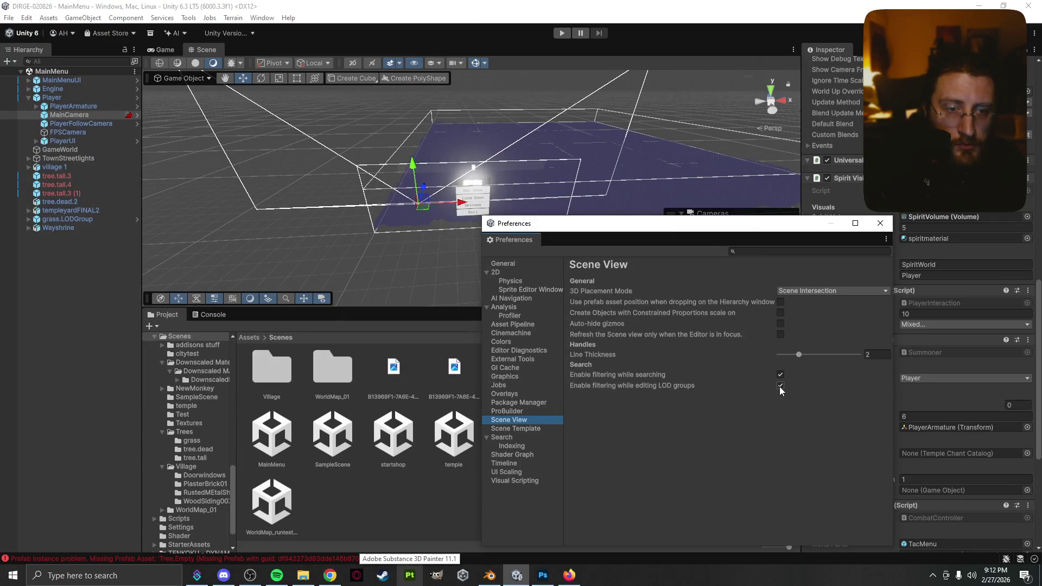
{"action": "mouse_move", "coordinate": [693, 386]}
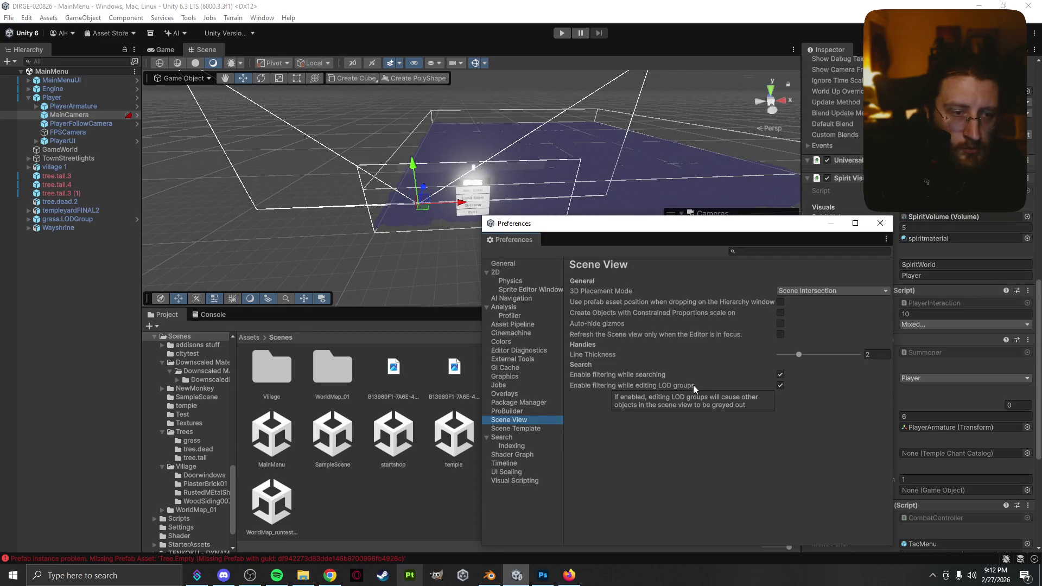
{"action": "left_click", "coordinate": [780, 386]}
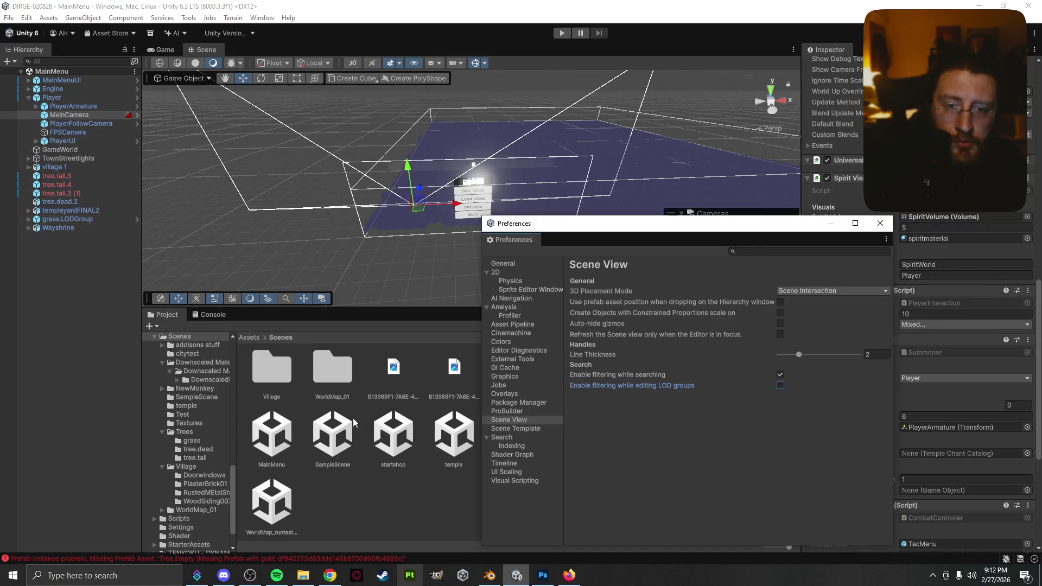
{"action": "mouse_move", "coordinate": [569, 231]}
{"action": "left_mouse_down"}
{"action": "mouse_move", "coordinate": [760, 380]}
{"action": "mouse_move", "coordinate": [343, 415]}
{"action": "mouse_move", "coordinate": [90, 186]}
{"action": "mouse_move", "coordinate": [325, 70]}
{"action": "mouse_move", "coordinate": [122, 27]}
{"action": "left_mouse_up"}
- Browse to the Trees > tree.tall folder and select the tree LOD group prefab
{"action": "scroll", "coordinate": [476, 352], "scroll_direction": "up", "scroll_amount": 3}
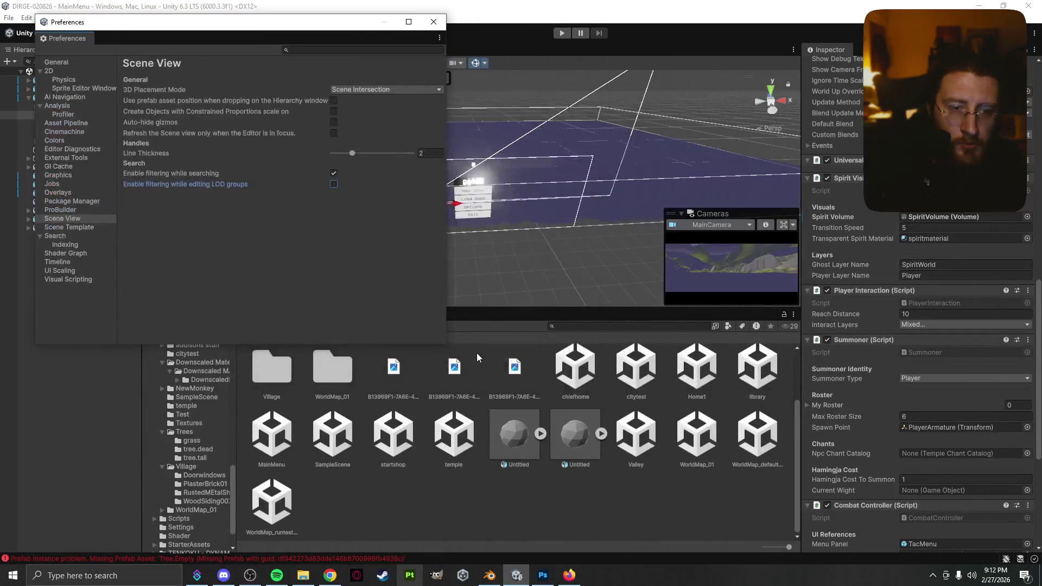
{"action": "left_click", "coordinate": [737, 379]}
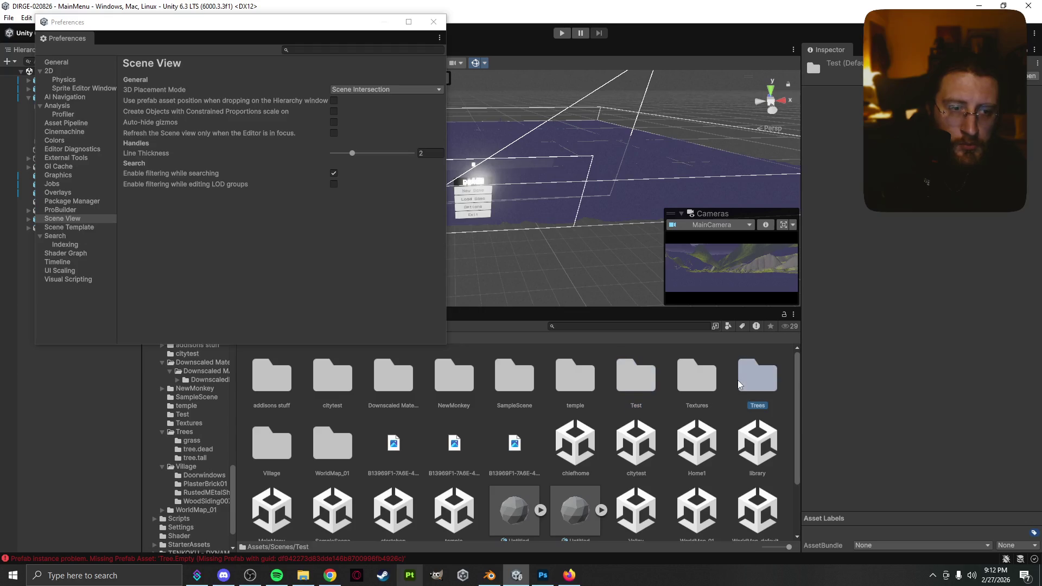
{"action": "double_click", "coordinate": [737, 380]}
{"action": "double_click", "coordinate": [385, 380]}
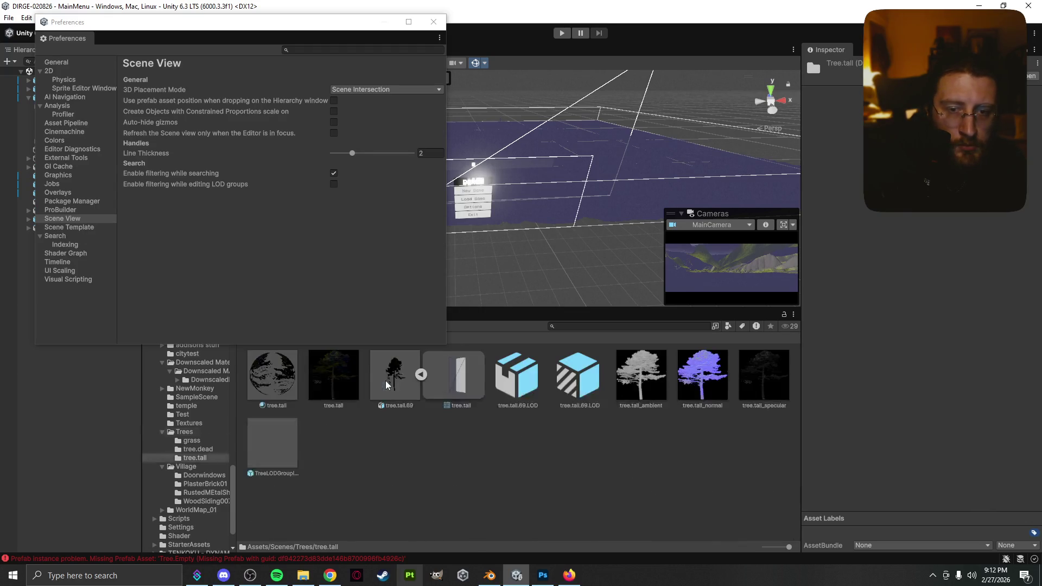
{"action": "left_click", "coordinate": [286, 442]}
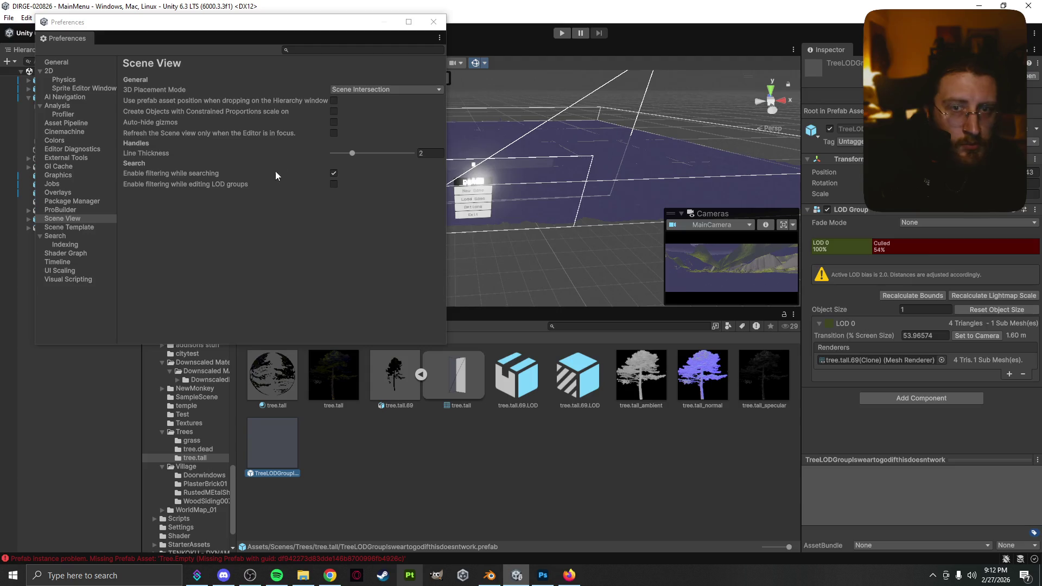
- Re-enable 'Enable filtering while editing LOD groups', close Preferences, and reselect then deselect the TreeLODGroup prefab
{"action": "left_click", "coordinate": [334, 184]}
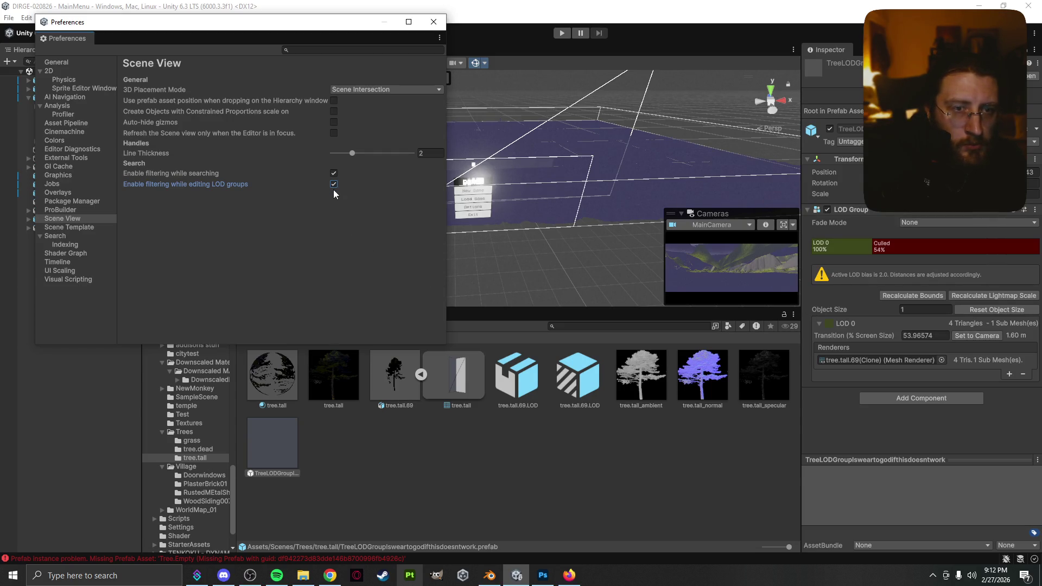
{"action": "left_click", "coordinate": [438, 24]}
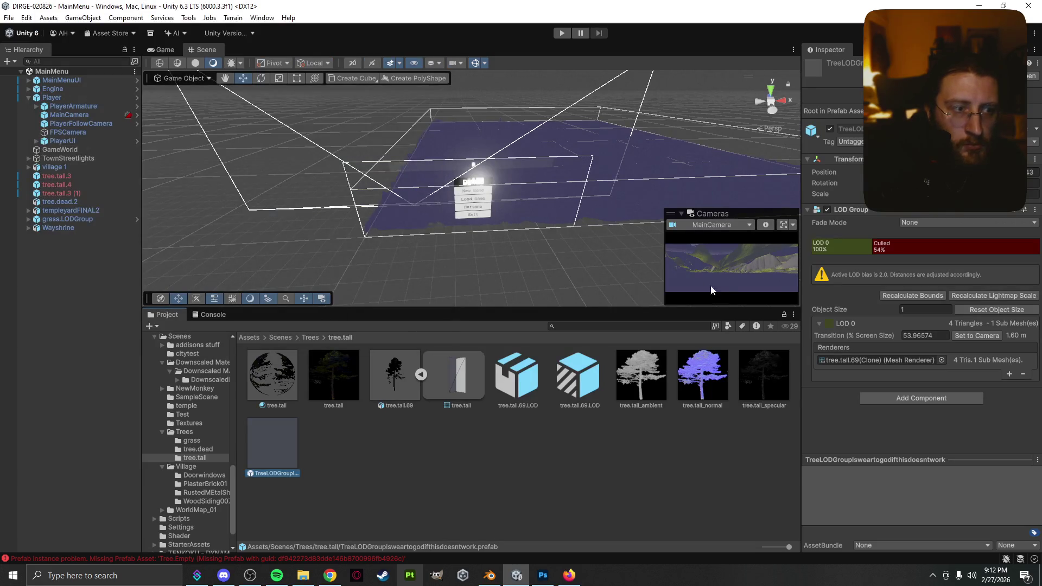
{"action": "left_click", "coordinate": [269, 407]}
{"action": "left_click", "coordinate": [284, 441]}
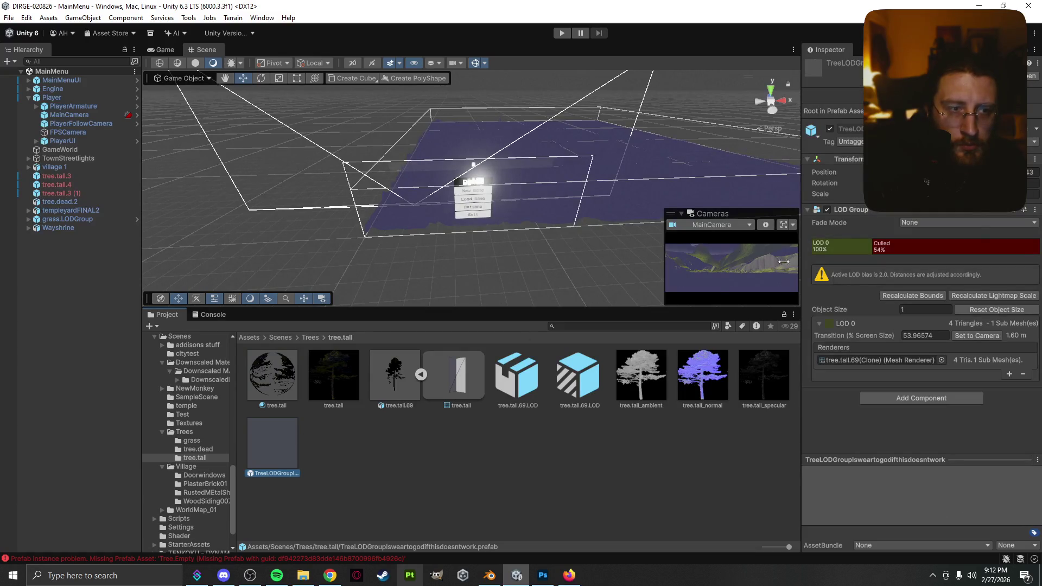
{"action": "left_click", "coordinate": [560, 269]}
{"action": "scroll", "coordinate": [551, 266], "scroll_direction": "up", "scroll_amount": 10}
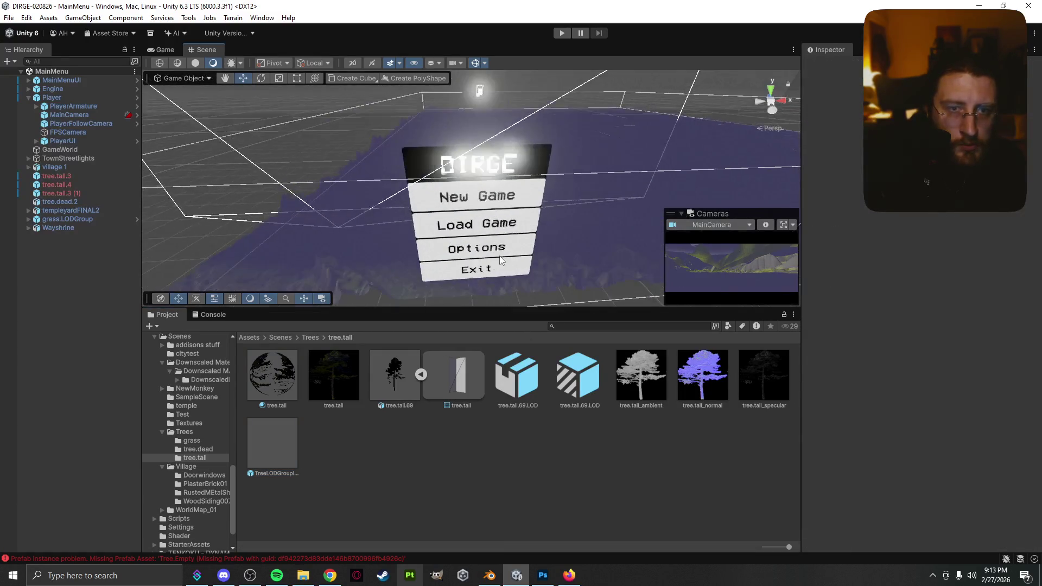
- Frame the main camera, try Set to Camera on TreeLODGroup, then undo back to 53.96574
{"action": "double_click", "coordinate": [80, 114]}
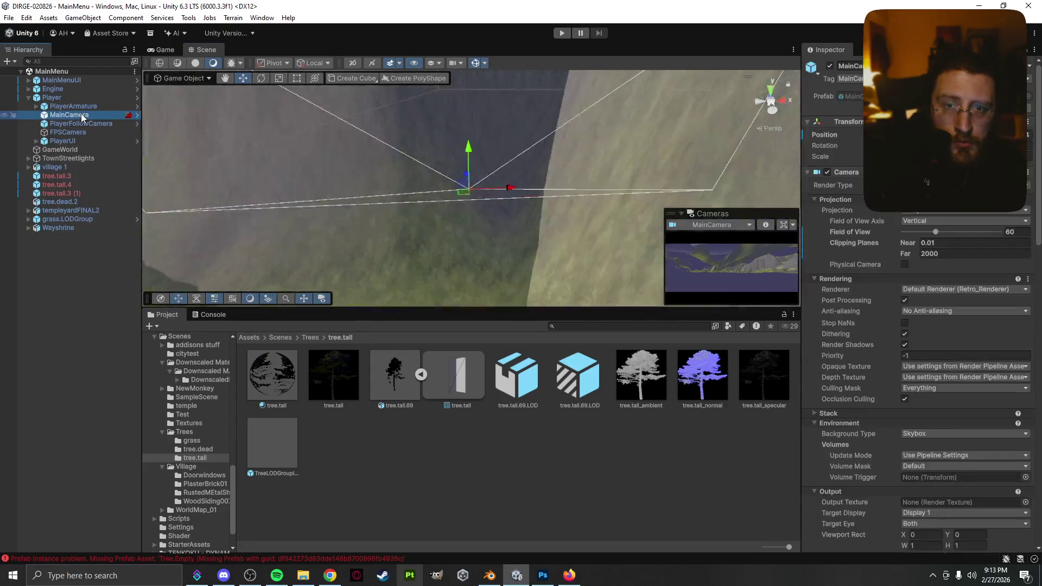
{"action": "left_click_drag", "start_coordinate": [428, 236], "coordinate": [525, 247]}
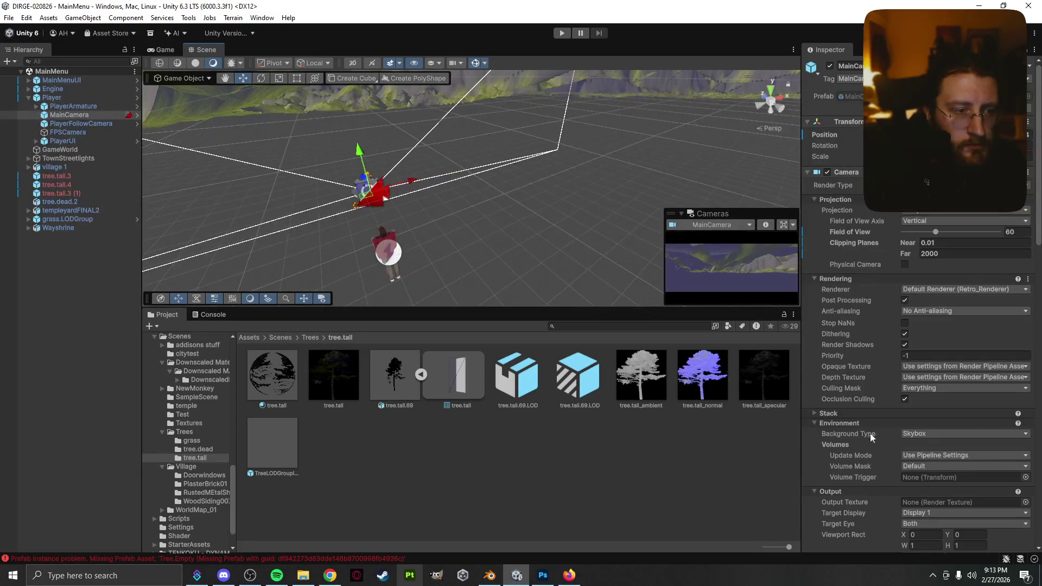
{"action": "left_click", "coordinate": [288, 441]}
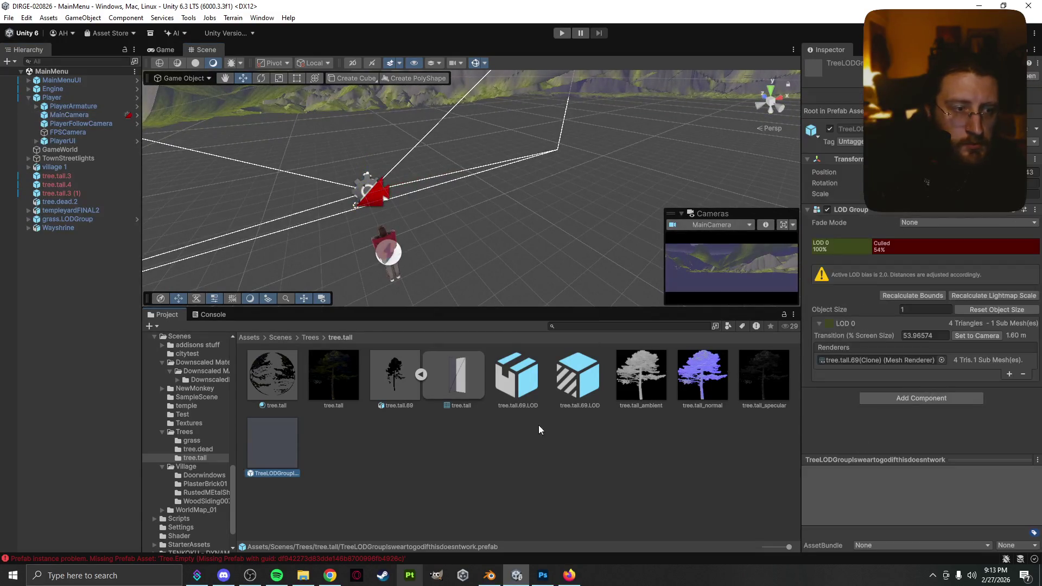
{"action": "left_click", "coordinate": [959, 335]}
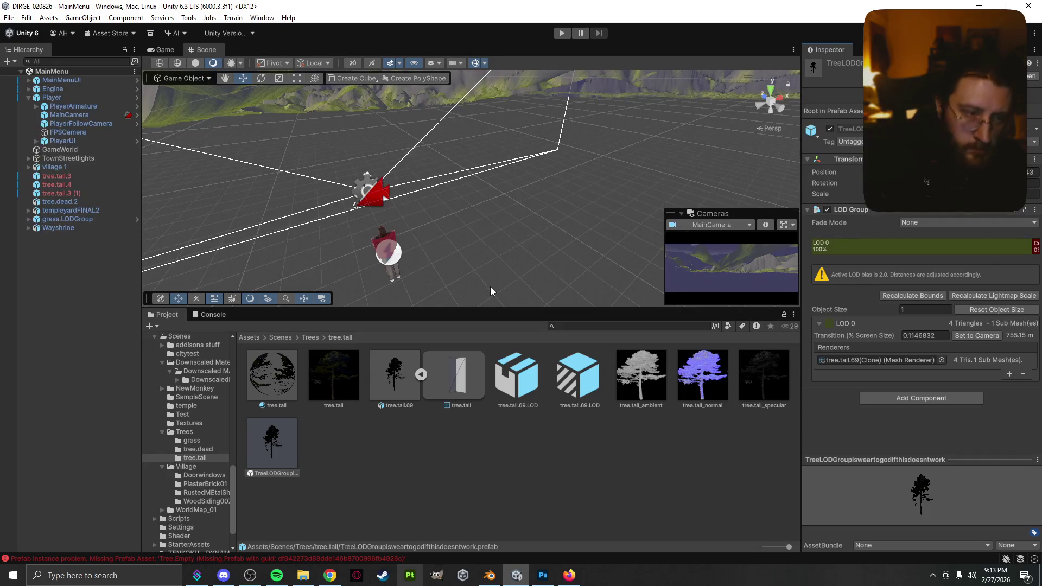
{"action": "key", "text": "ctrl+z"}
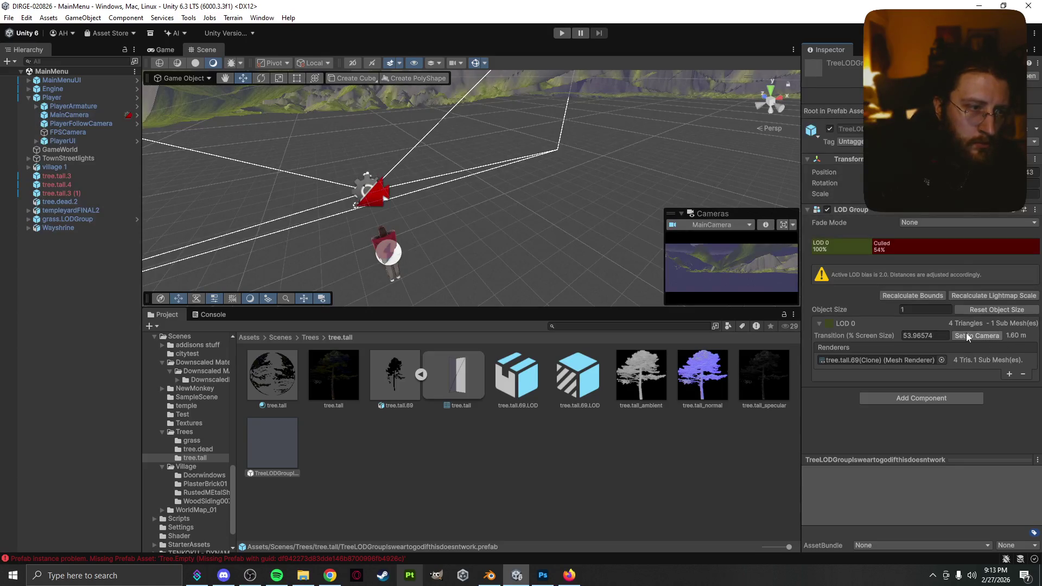
- Deselect the prefab and select the GameWorld terrain to show its Paint Trees settings
{"action": "scroll", "coordinate": [475, 174], "scroll_direction": "down", "scroll_amount": 3}
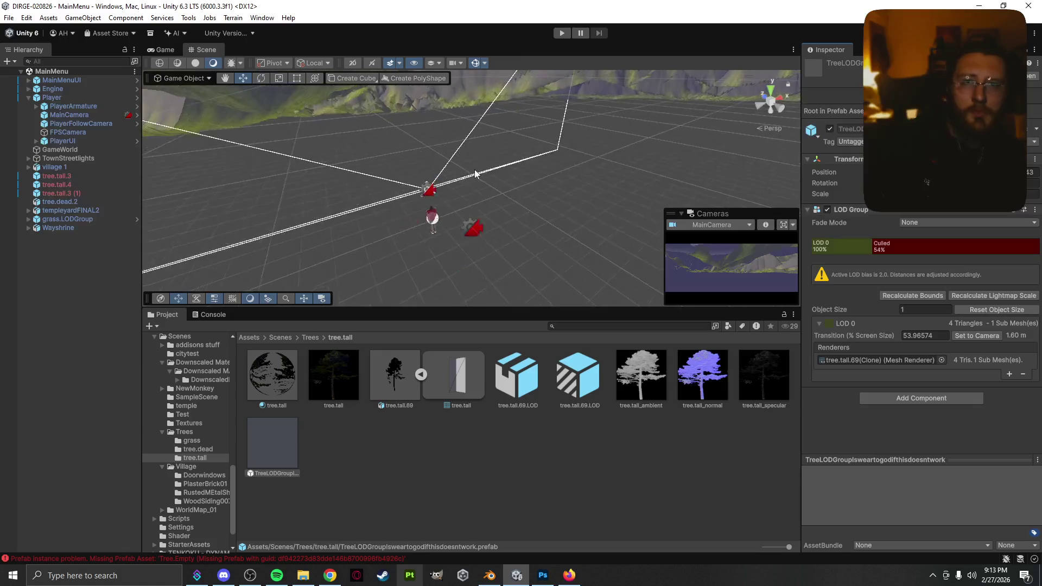
{"action": "scroll", "coordinate": [472, 173], "scroll_direction": "up", "scroll_amount": 3}
{"action": "scroll", "coordinate": [467, 182], "scroll_direction": "down", "scroll_amount": 3}
{"action": "scroll", "coordinate": [462, 190], "scroll_direction": "up", "scroll_amount": 1}
{"action": "mouse_move", "coordinate": [462, 191]}
{"action": "left_mouse_down"}
{"action": "mouse_move", "coordinate": [498, 200]}
{"action": "mouse_move", "coordinate": [561, 193]}
{"action": "mouse_move", "coordinate": [612, 221]}
{"action": "mouse_move", "coordinate": [551, 242]}
{"action": "mouse_move", "coordinate": [540, 223]}
{"action": "mouse_move", "coordinate": [554, 209]}
{"action": "mouse_move", "coordinate": [588, 231]}
{"action": "left_mouse_up"}
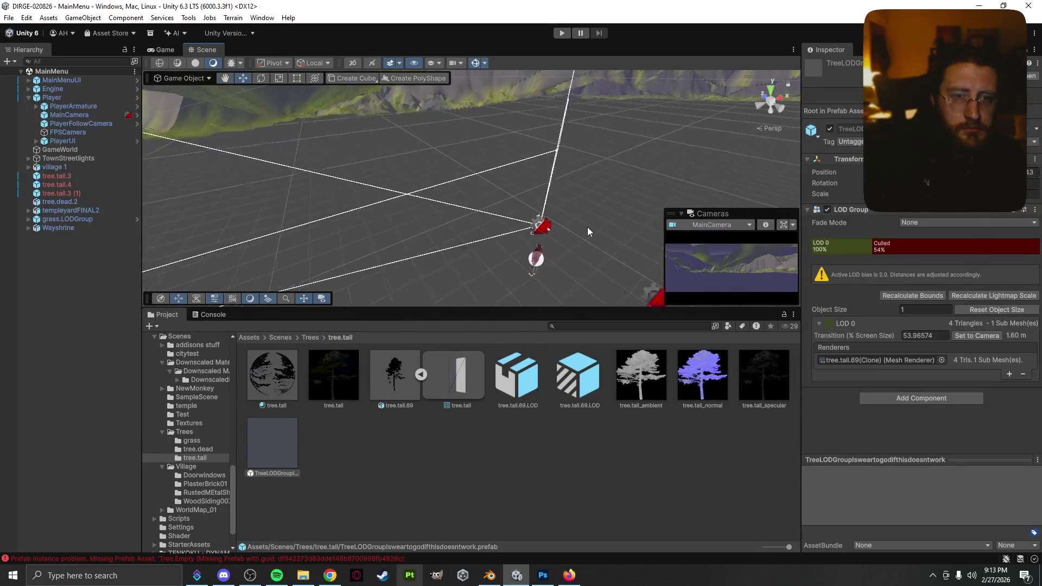
{"action": "scroll", "coordinate": [584, 224], "scroll_direction": "up", "scroll_amount": 5}
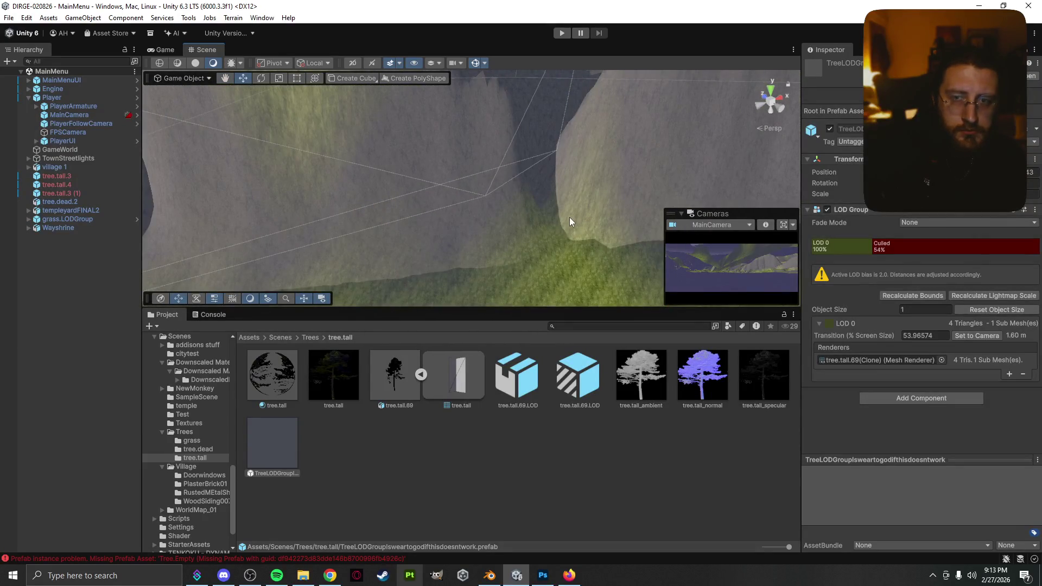
{"action": "scroll", "coordinate": [480, 201], "scroll_direction": "down", "scroll_amount": 5}
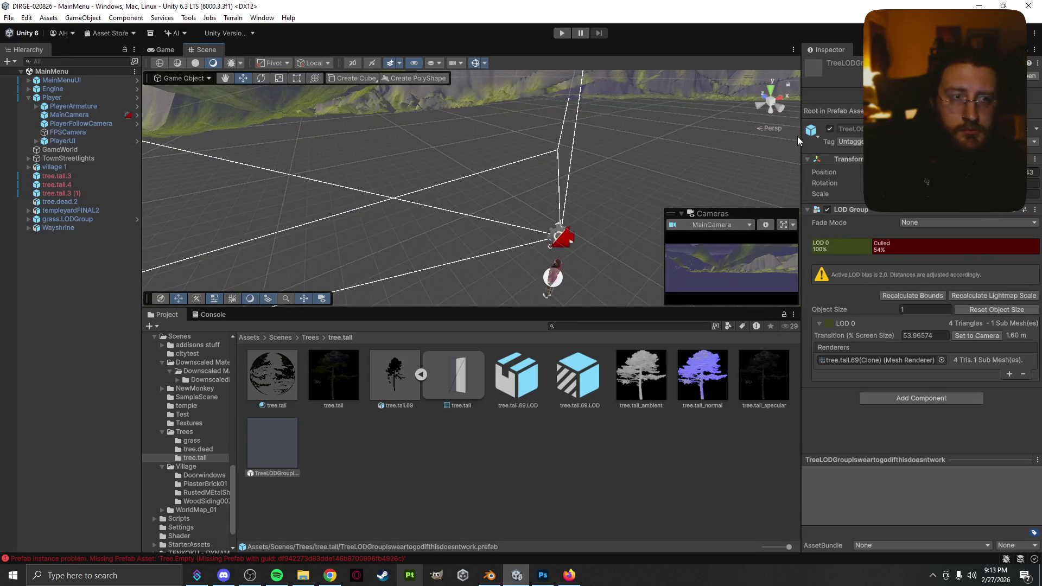
{"action": "left_click", "coordinate": [721, 160]}
{"action": "left_click", "coordinate": [523, 96]}
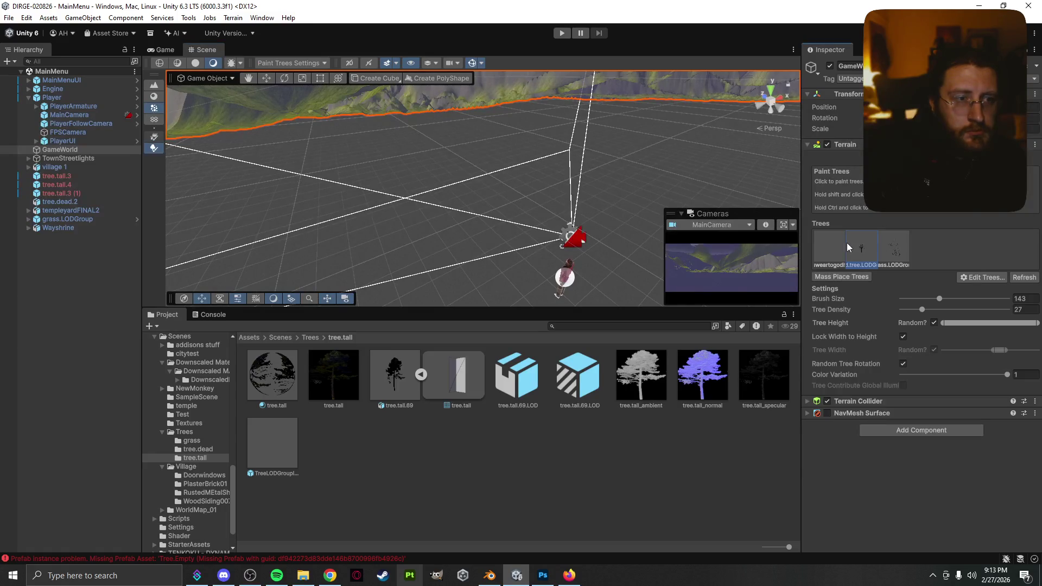
- Deselect the terrain, zoom around the cliffs, and show the DIRGE menu in the Game view
{"action": "left_click", "coordinate": [543, 147]}
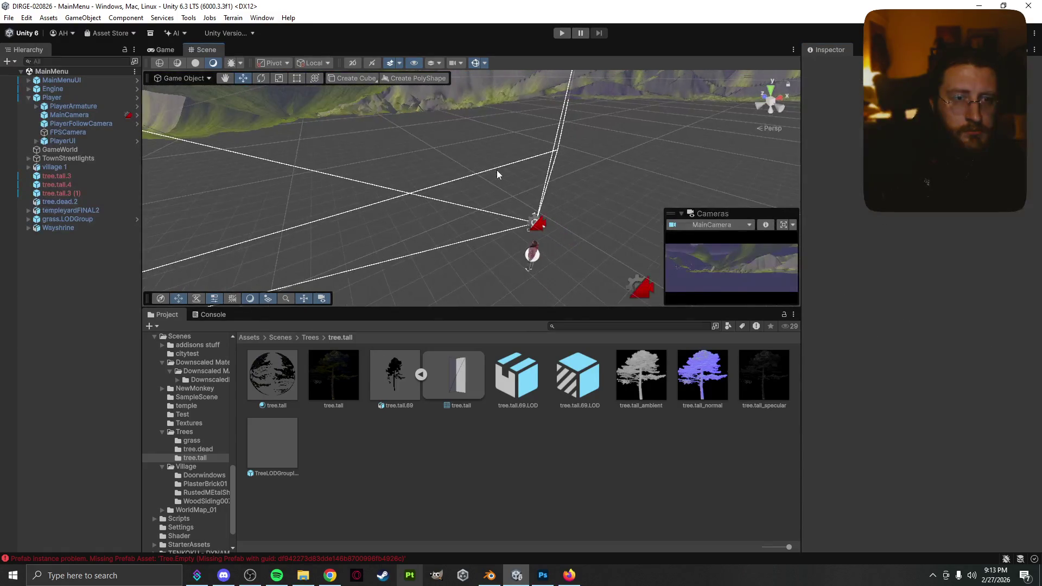
{"action": "right_click", "coordinate": [499, 172]}
{"action": "scroll", "coordinate": [440, 177], "scroll_direction": "up", "scroll_amount": 5}
{"action": "scroll", "coordinate": [445, 180], "scroll_direction": "down", "scroll_amount": 10}
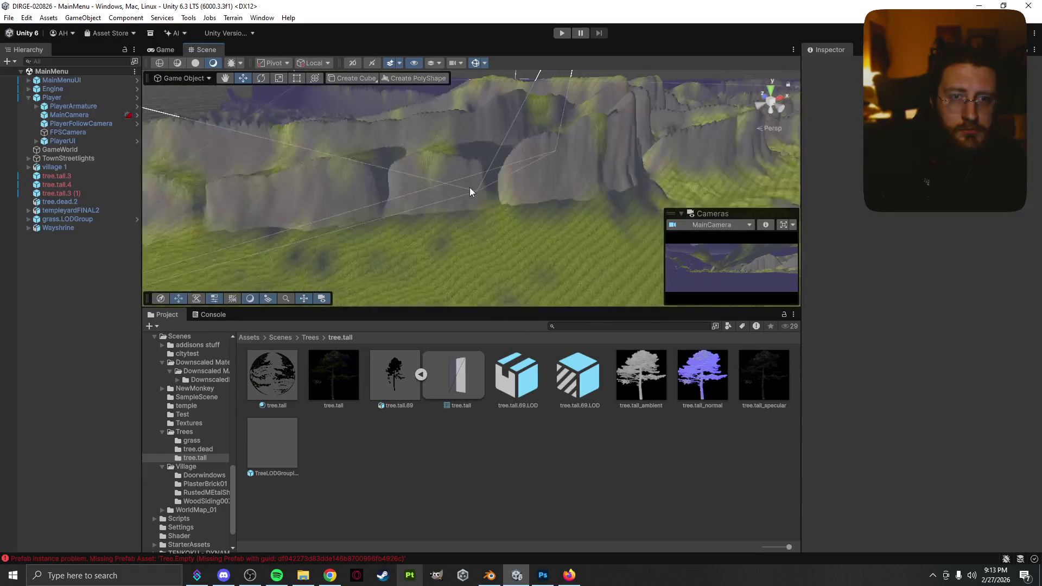
{"action": "scroll", "coordinate": [462, 188], "scroll_direction": "up", "scroll_amount": 8}
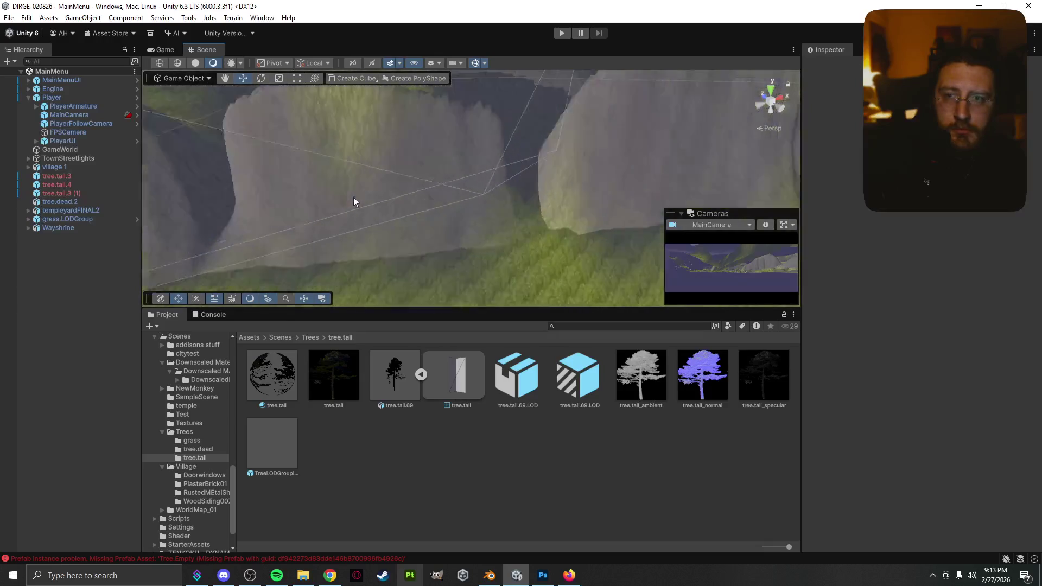
{"action": "scroll", "coordinate": [354, 195], "scroll_direction": "down", "scroll_amount": 4}
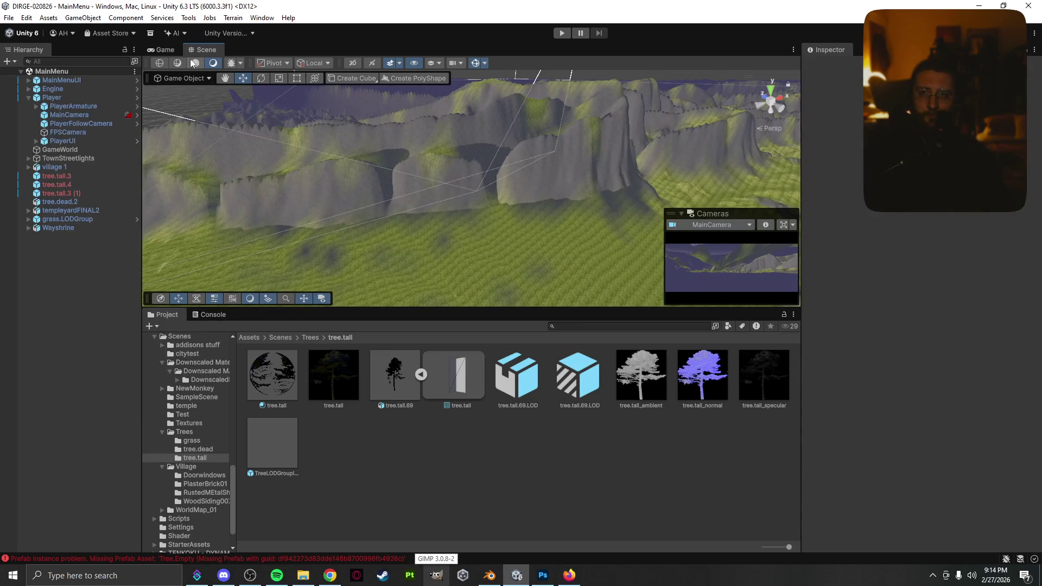
{"action": "left_click", "coordinate": [166, 50]}
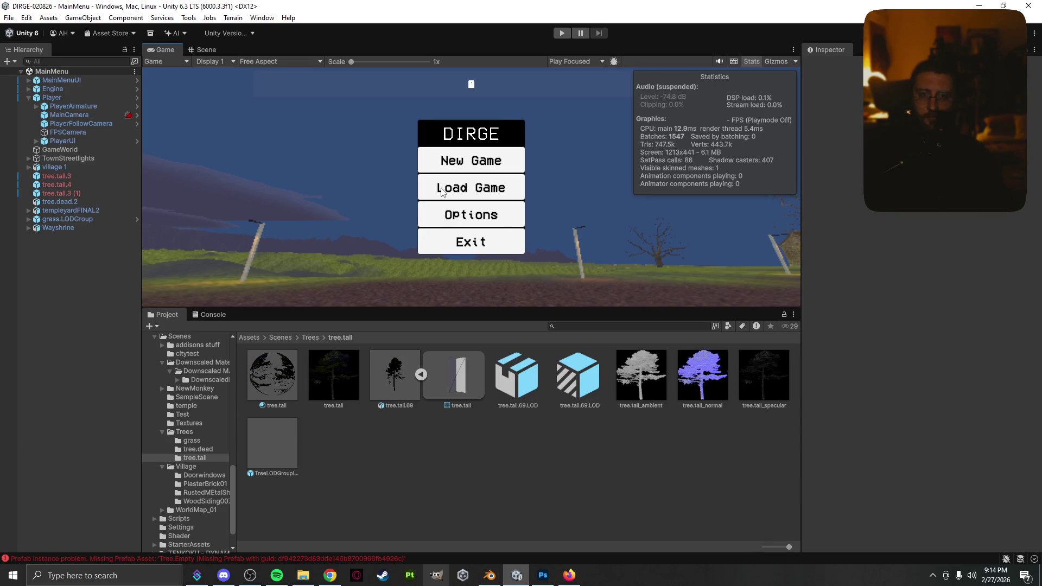
- Select the TreeLODGroup prefab and try a camera-based transition, then undo it
{"action": "left_click", "coordinate": [202, 50]}
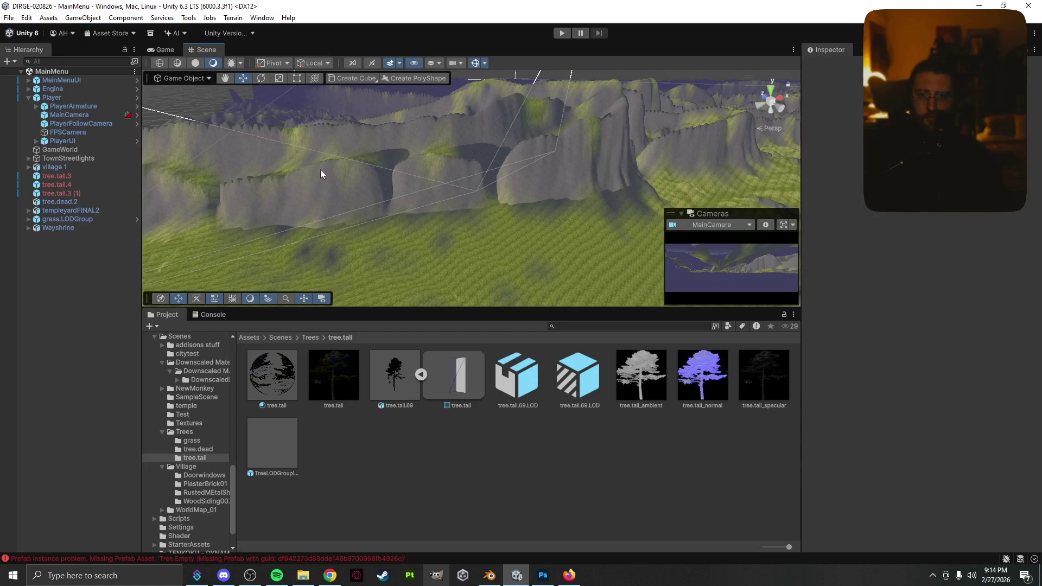
{"action": "left_click", "coordinate": [169, 49]}
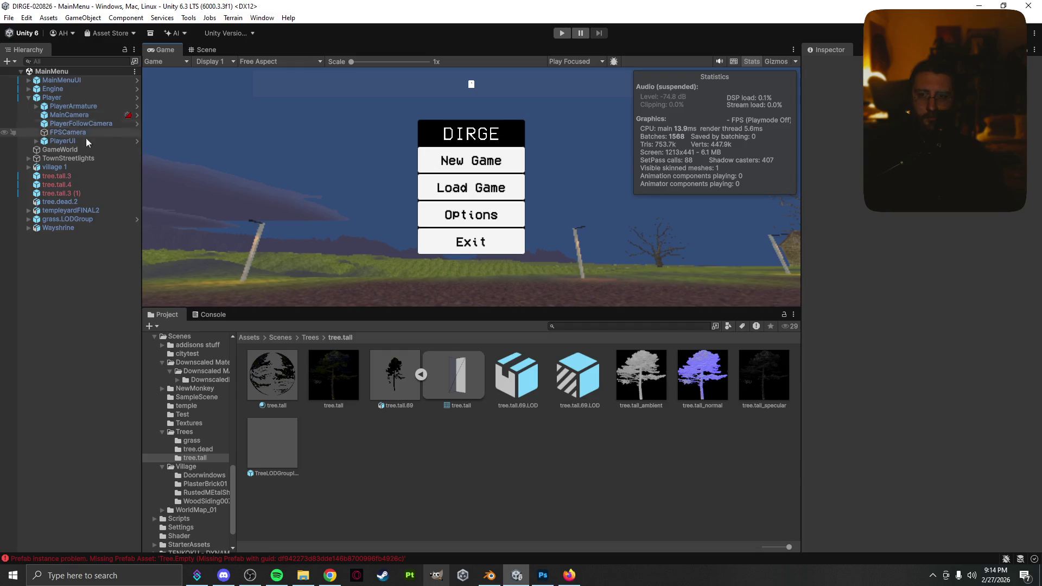
{"action": "left_click", "coordinate": [289, 455]}
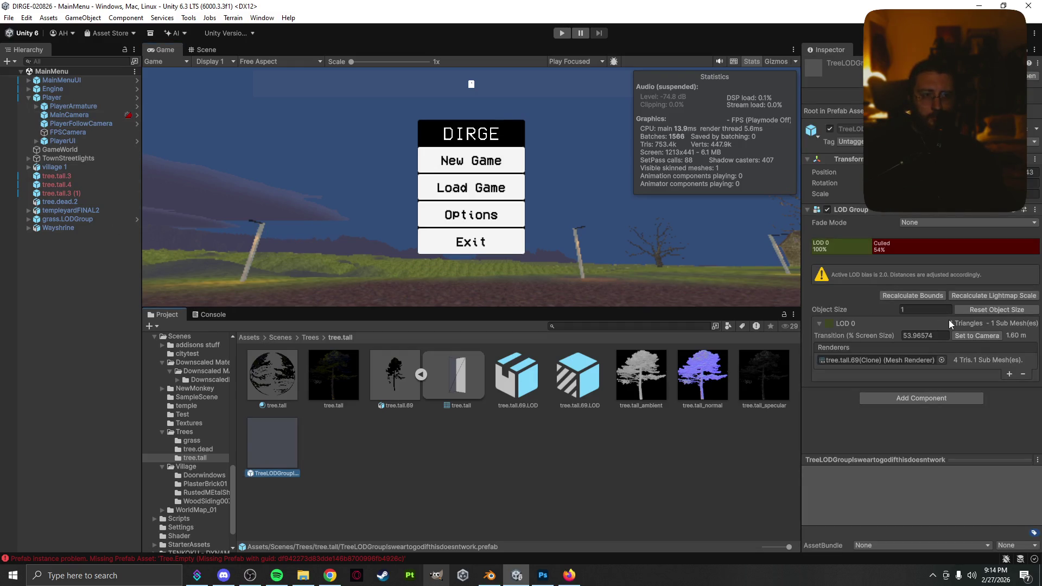
{"action": "left_click", "coordinate": [961, 336]}
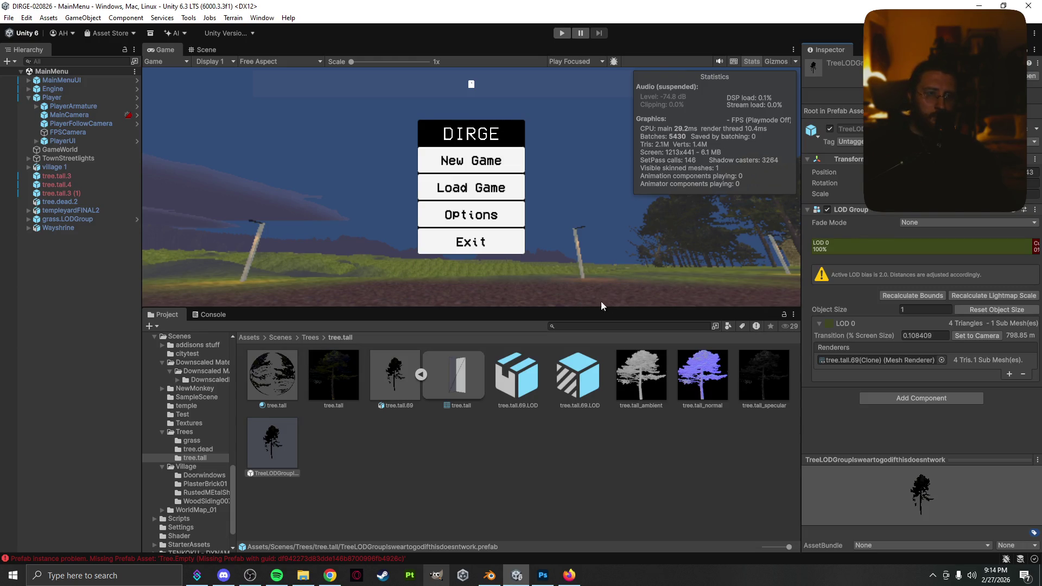
{"action": "key", "text": "ctrl+z"}
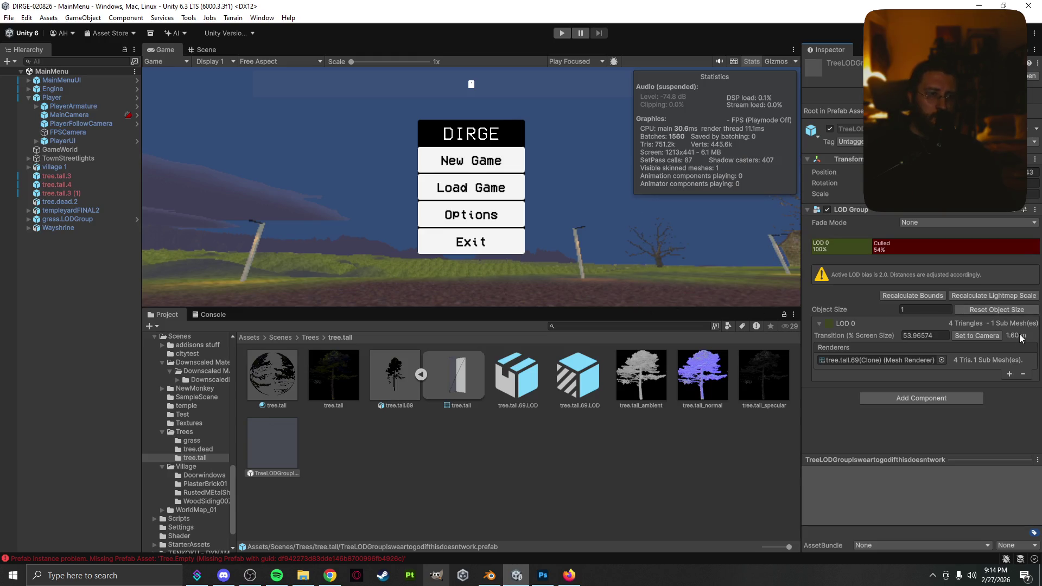
- Set the LOD 0 transition to 4.470049 with culling near 4%, then enter Play mode
{"action": "left_click", "coordinate": [940, 337]}
{"action": "left_click_drag", "start_coordinate": [875, 337], "coordinate": [955, 338]}
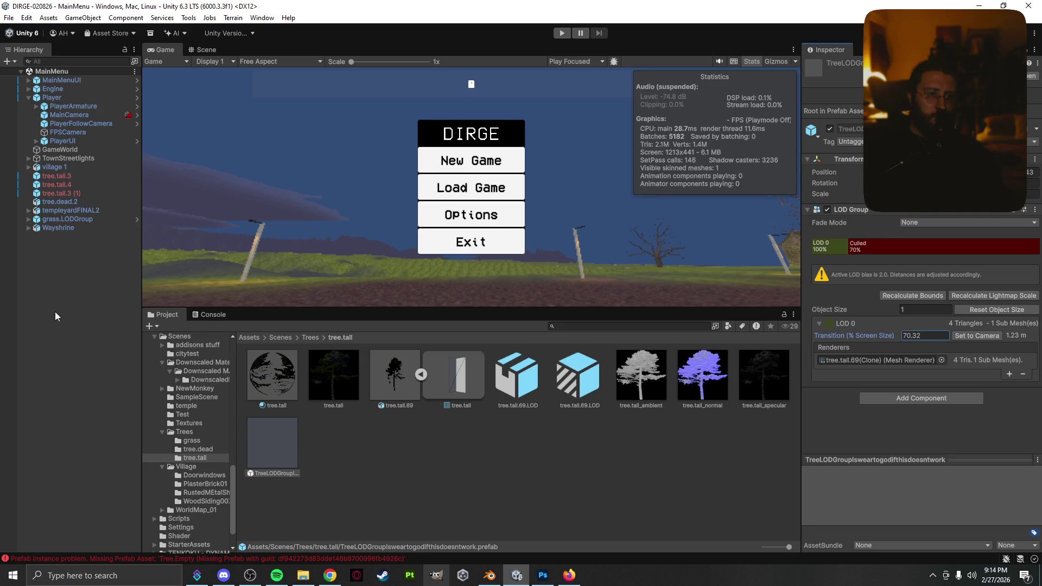
{"action": "mouse_move", "coordinate": [848, 247]}
{"action": "left_mouse_down"}
{"action": "mouse_move", "coordinate": [1027, 248]}
{"action": "mouse_move", "coordinate": [812, 259]}
{"action": "mouse_move", "coordinate": [1037, 244]}
{"action": "mouse_move", "coordinate": [975, 252]}
{"action": "mouse_move", "coordinate": [1014, 246]}
{"action": "left_mouse_up"}
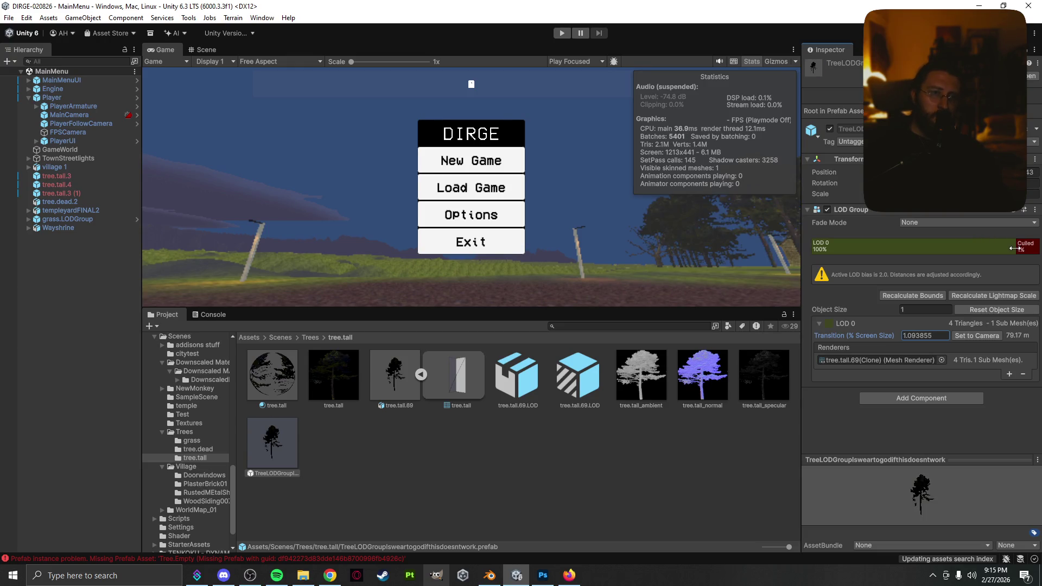
{"action": "mouse_move", "coordinate": [1012, 249]}
{"action": "left_mouse_down"}
{"action": "mouse_move", "coordinate": [867, 256]}
{"action": "mouse_move", "coordinate": [1037, 255]}
{"action": "mouse_move", "coordinate": [991, 261]}
{"action": "left_mouse_up"}
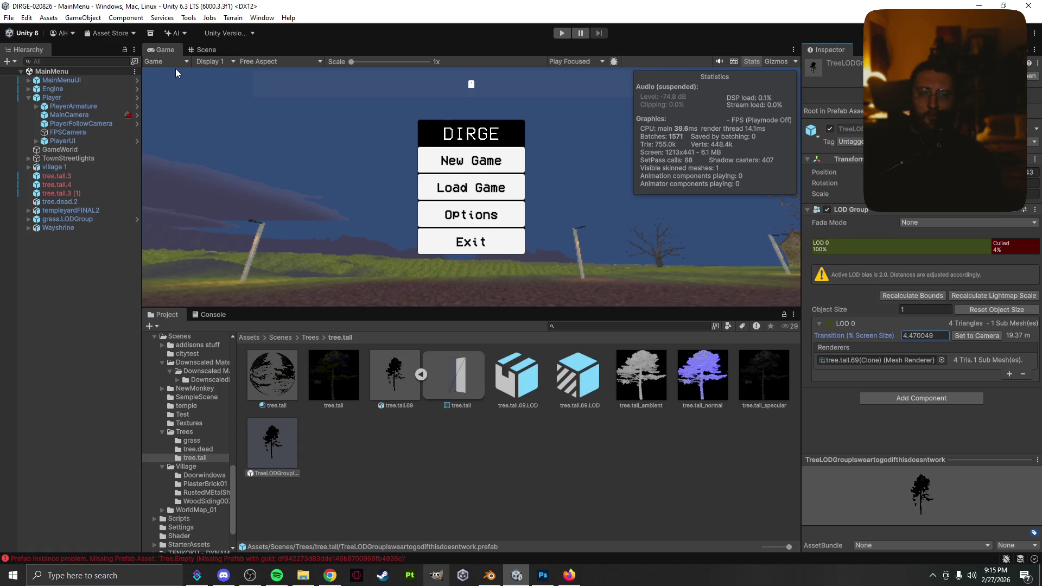
{"action": "left_click", "coordinate": [562, 33]}
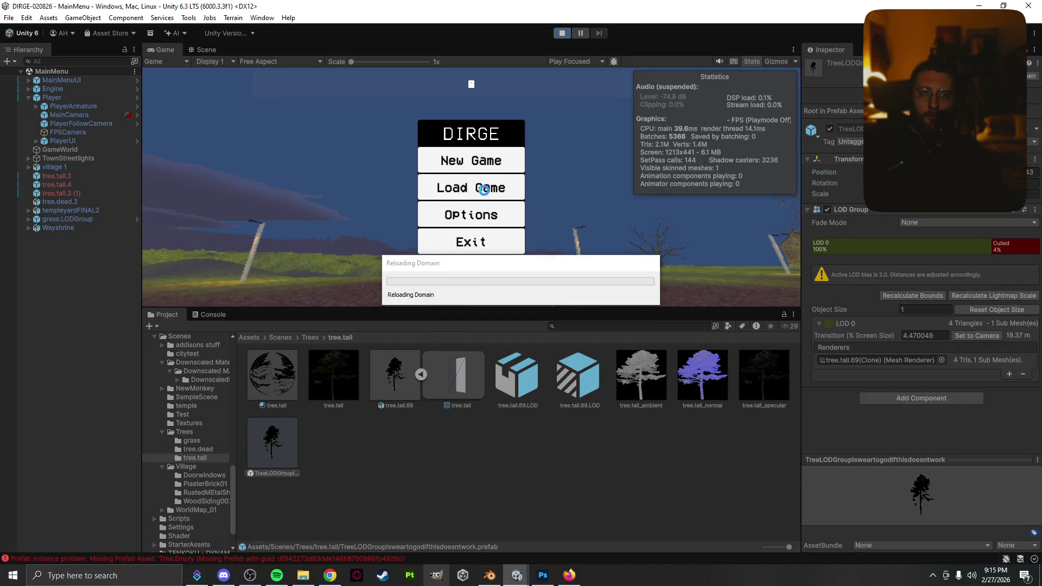
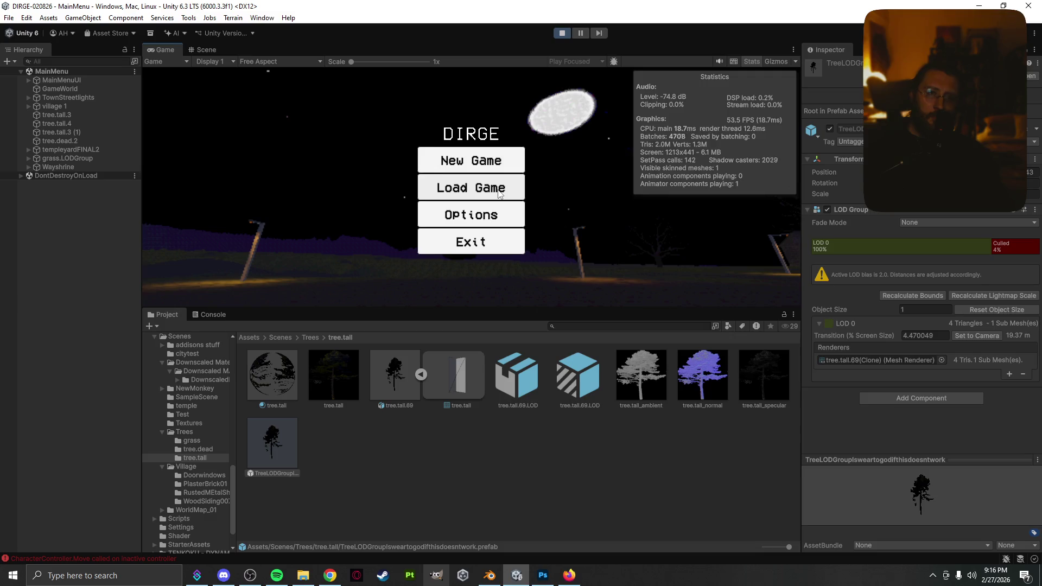
- Load the saved DIRGE game from the main menu and start walking into Rokhof
{"action": "left_click", "coordinate": [500, 193]}
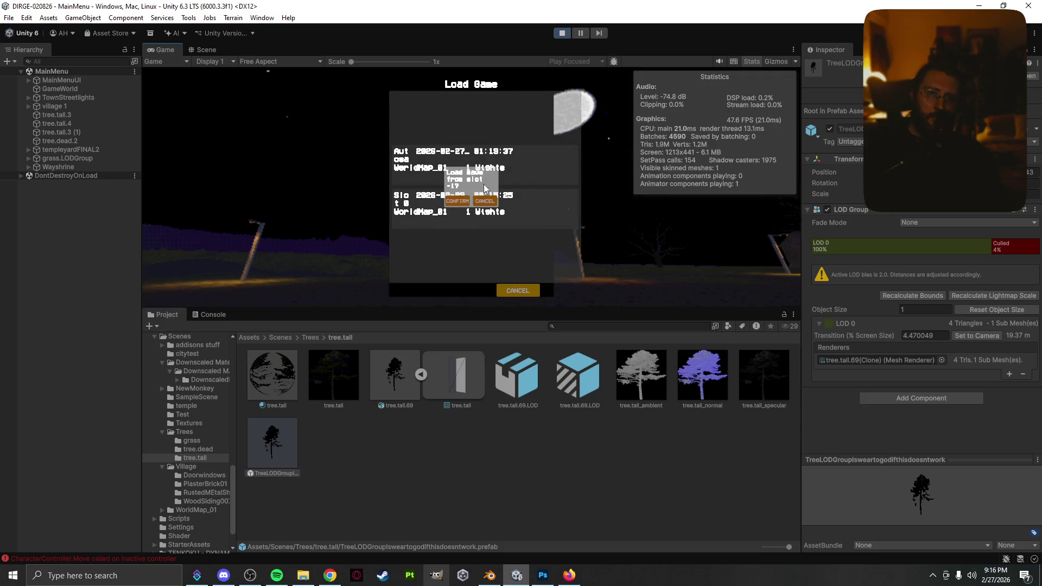
{"action": "left_click", "coordinate": [458, 201]}
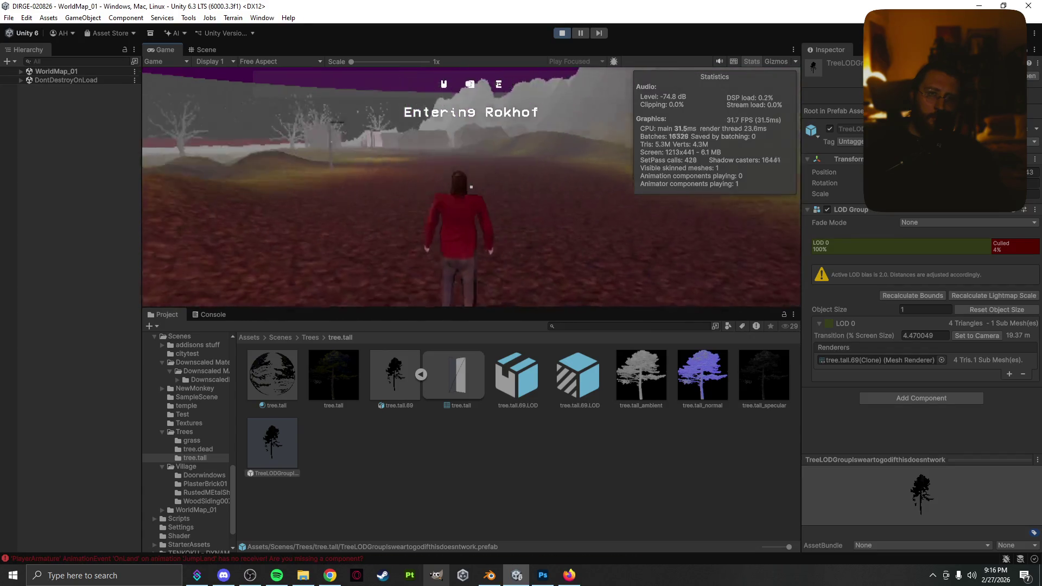
{"action": "key", "text": "w"}
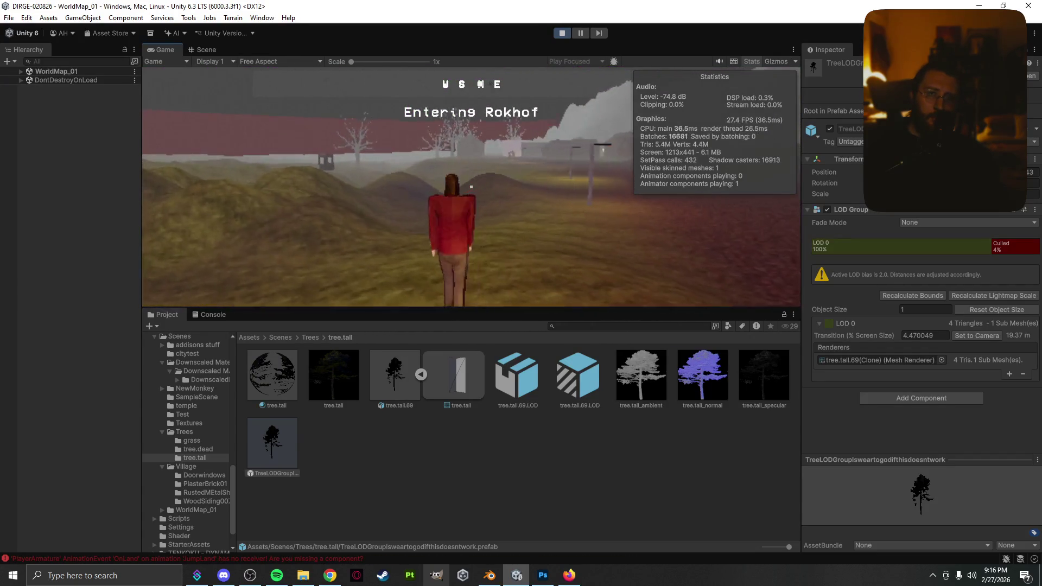
- Walk the character over the hills past the trees and brick house, then open the inventory
{"action": "key", "text": "w"}
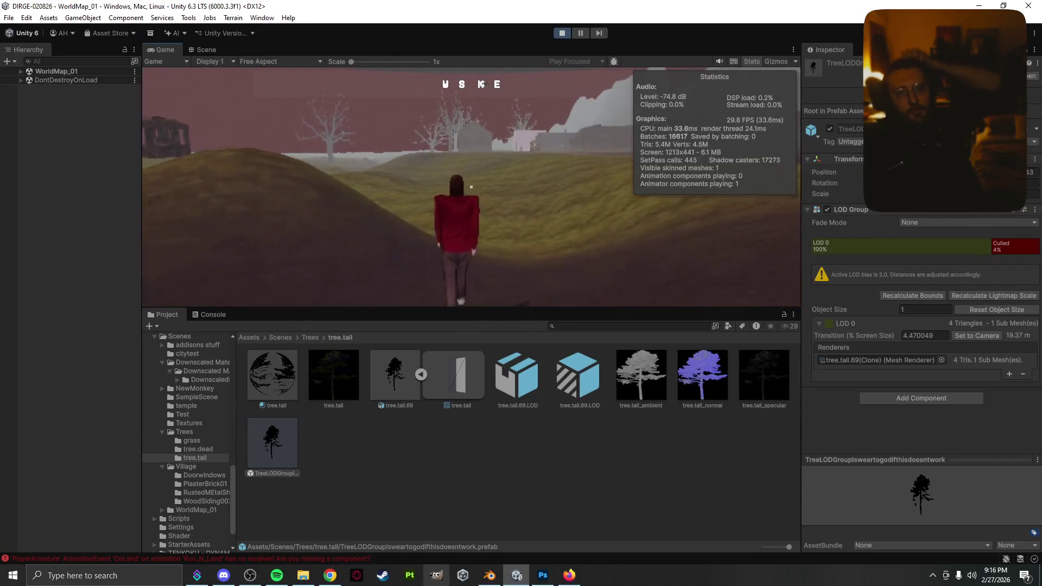
{"action": "key", "text": "w"}
{"action": "key", "text": "w"}
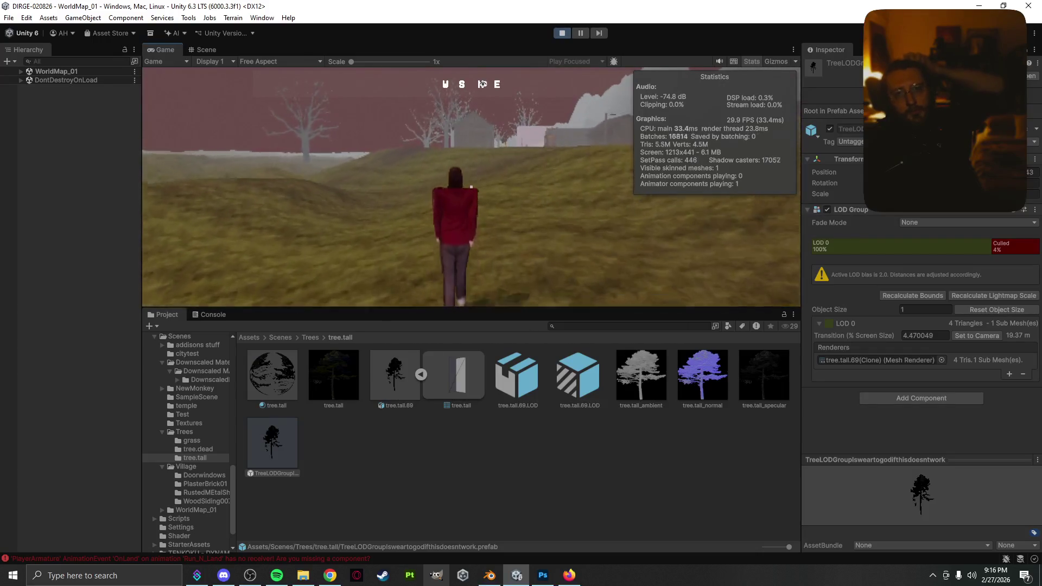
{"action": "key", "text": "w"}
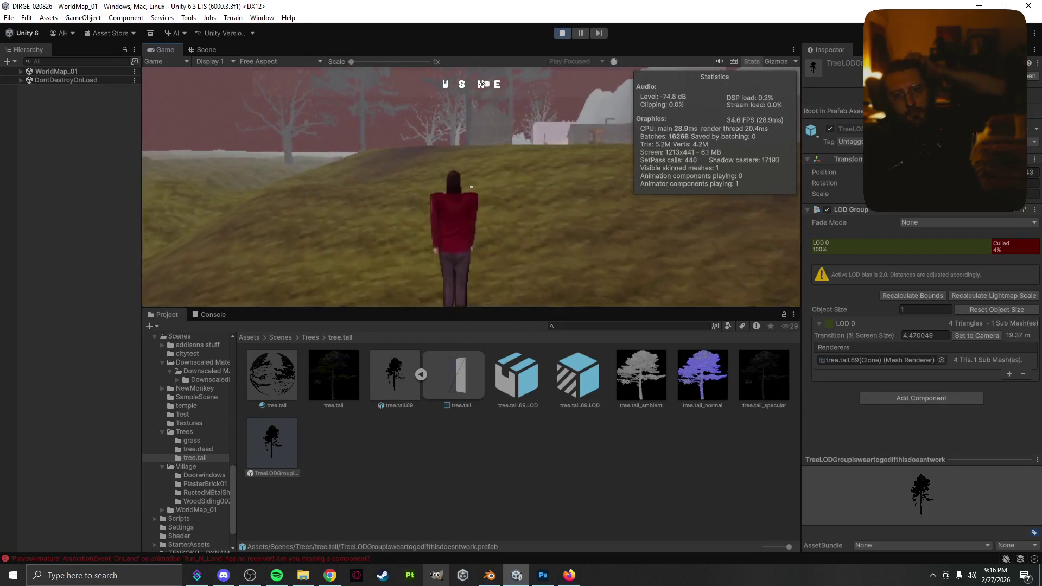
{"action": "key", "text": "w"}
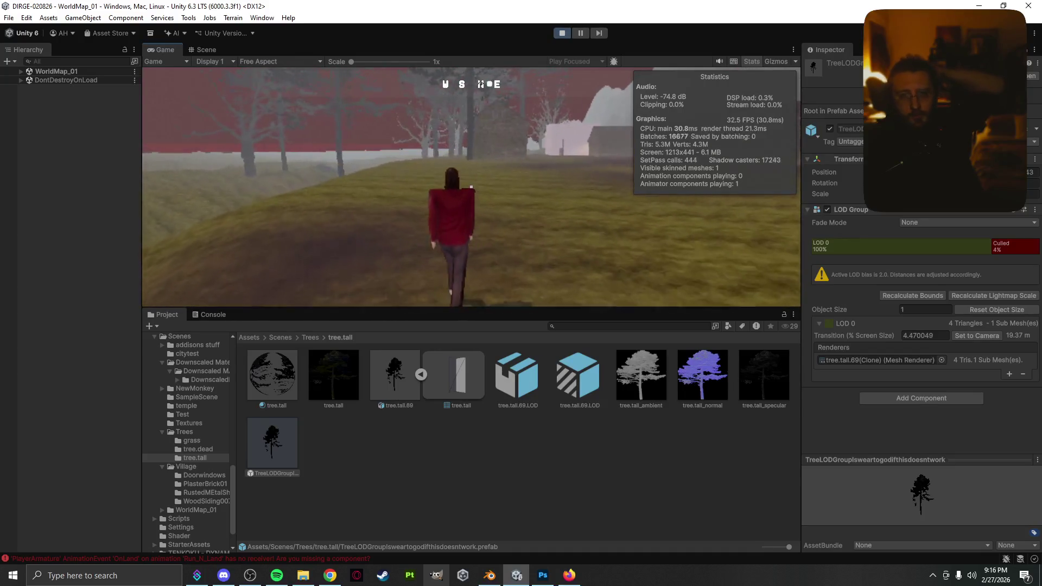
{"action": "key", "text": "w"}
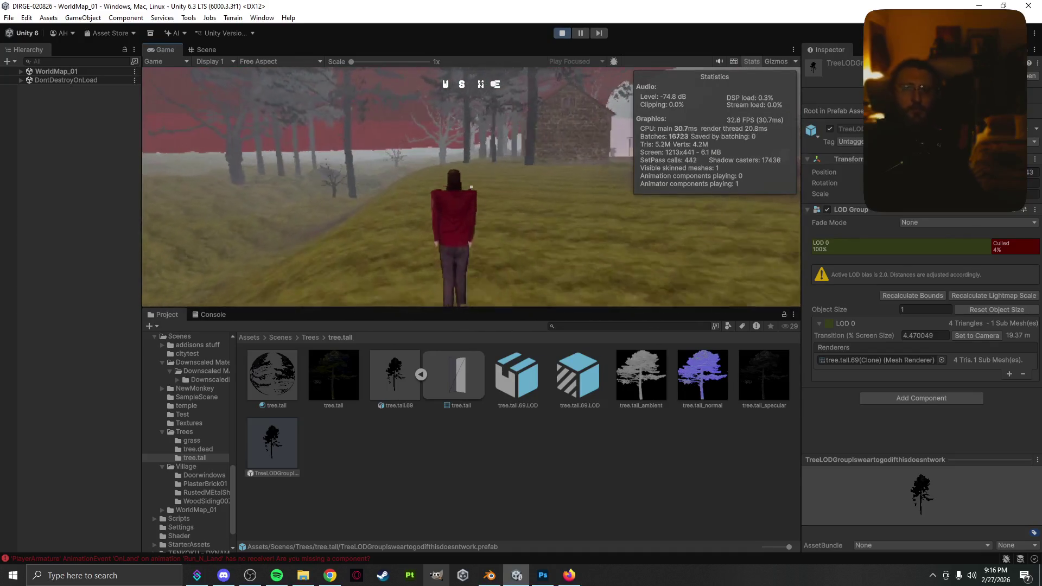
{"action": "key", "text": "w"}
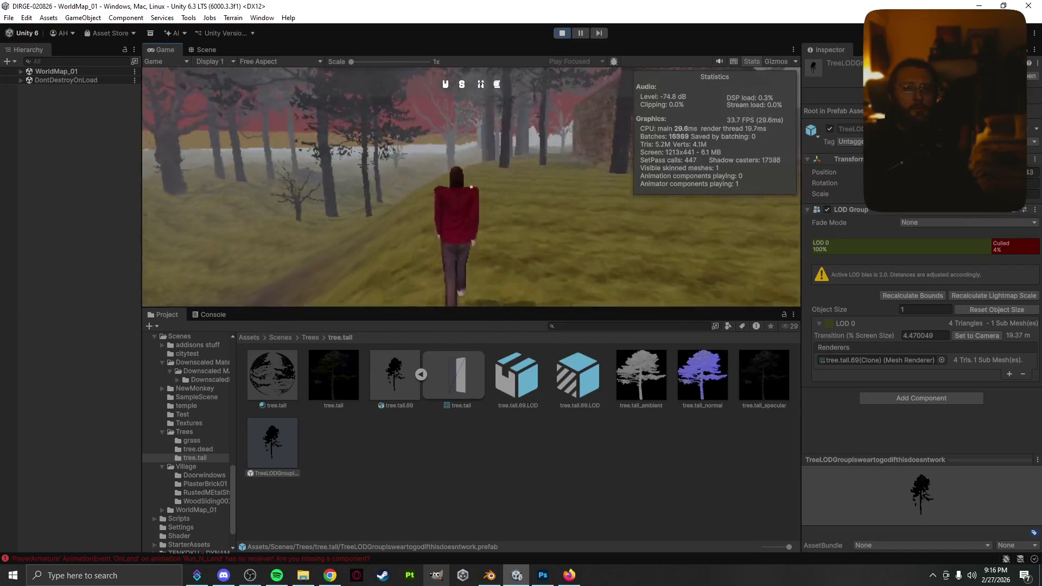
{"action": "key", "text": "w"}
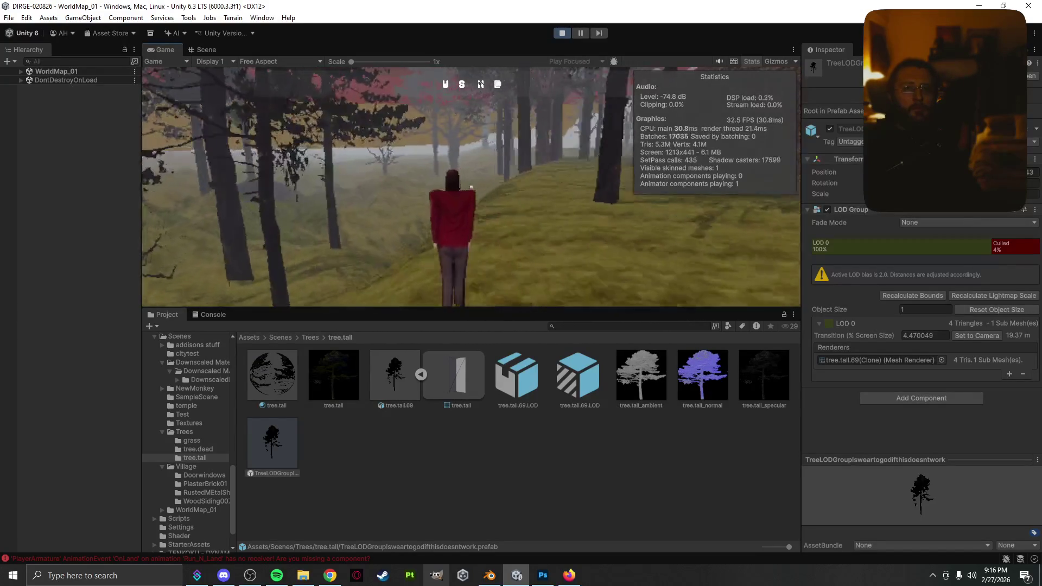
{"action": "key", "text": "w"}
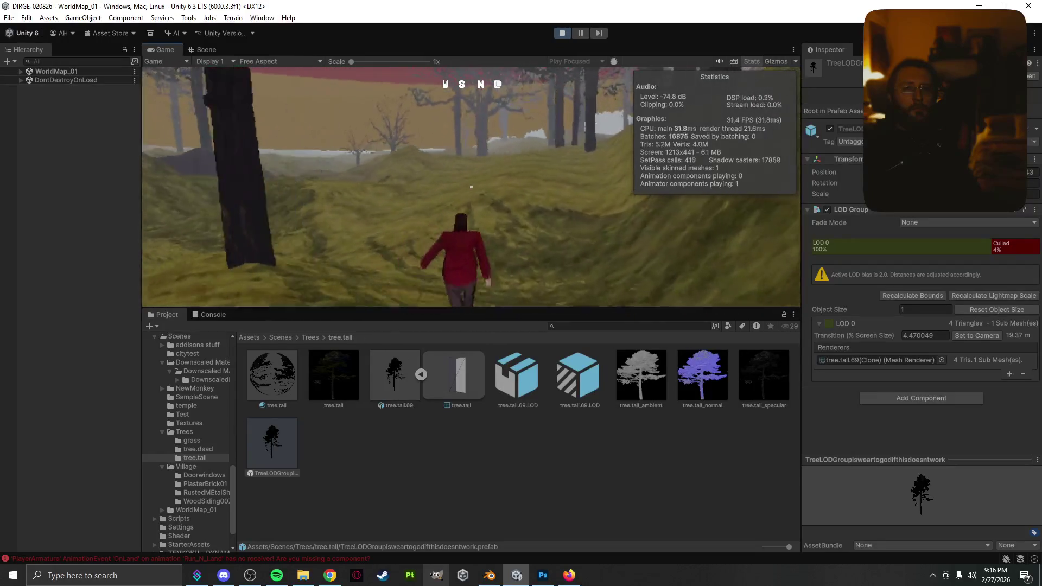
{"action": "key", "text": "w"}
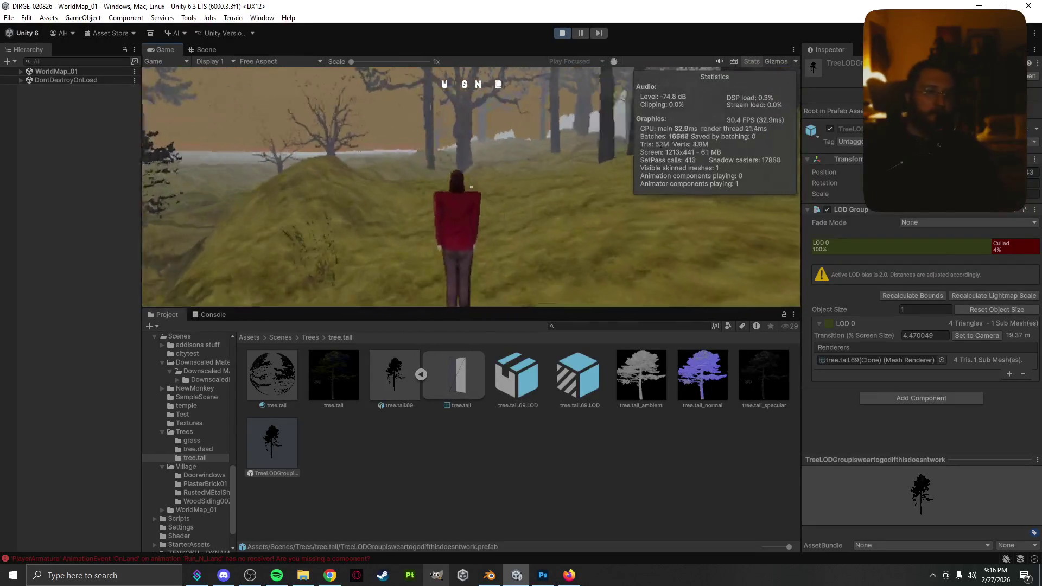
{"action": "key", "text": "Escape"}
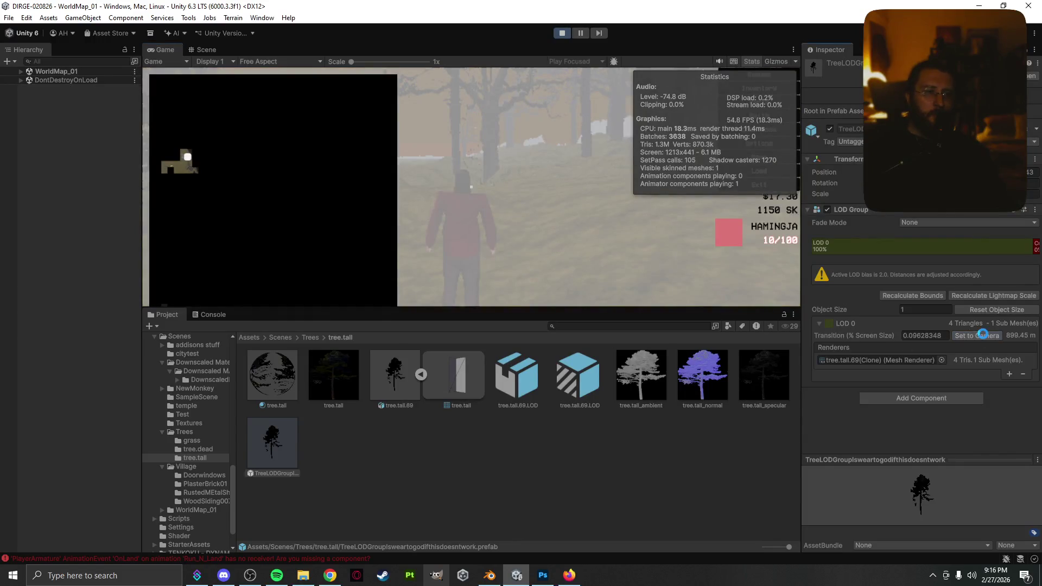
- Close the inventory and walk through the forest toward the village houses
{"action": "key", "text": "Escape"}
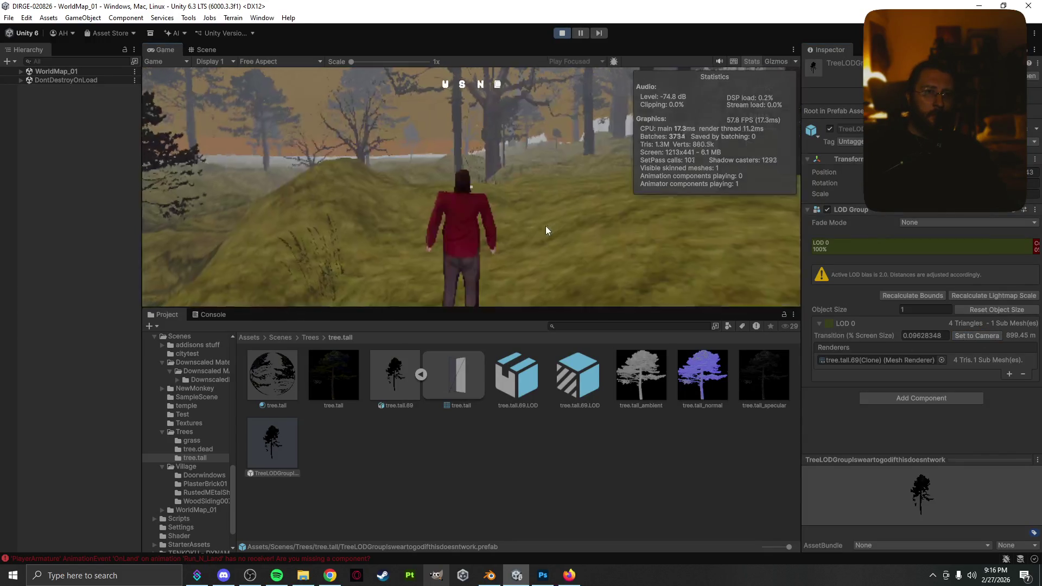
{"action": "key", "text": "w"}
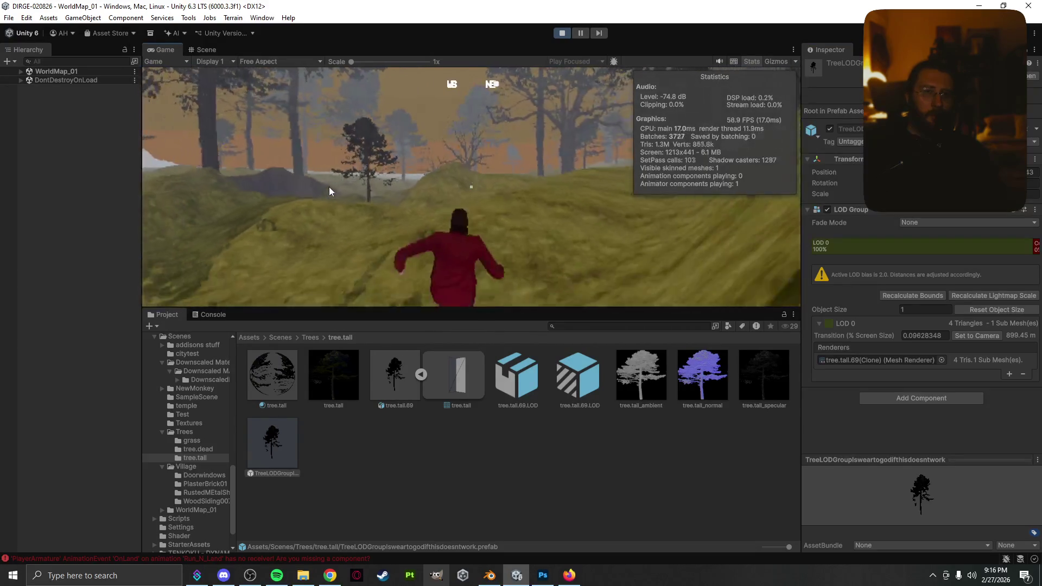
{"action": "key", "text": "w"}
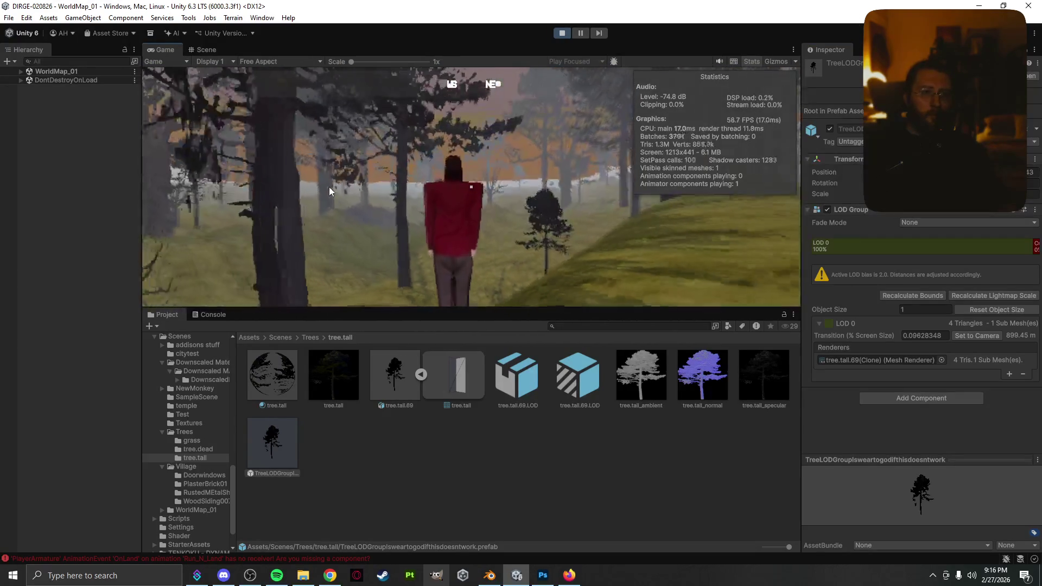
{"action": "key", "text": "w"}
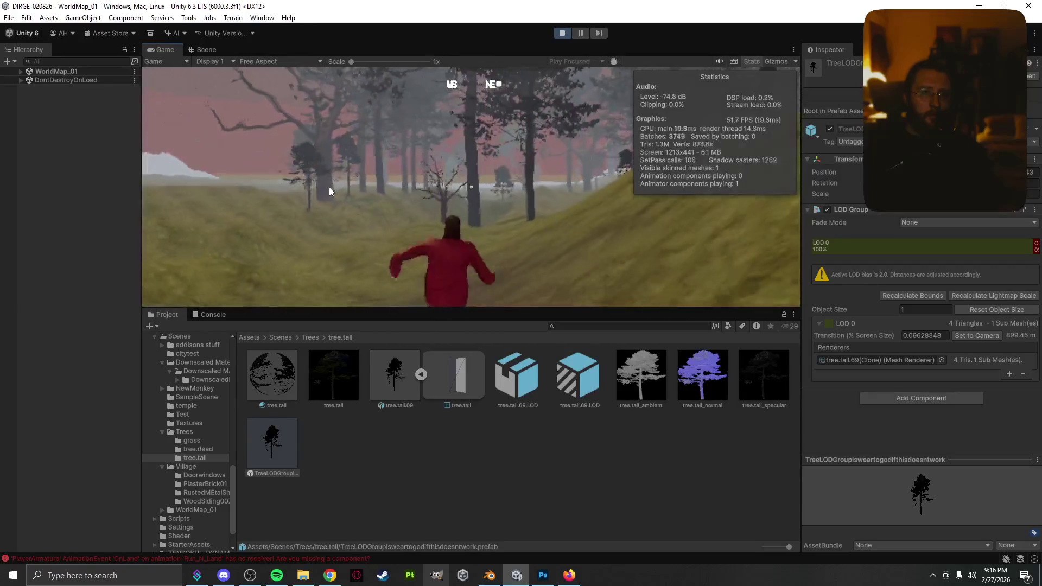
{"action": "key", "text": "w"}
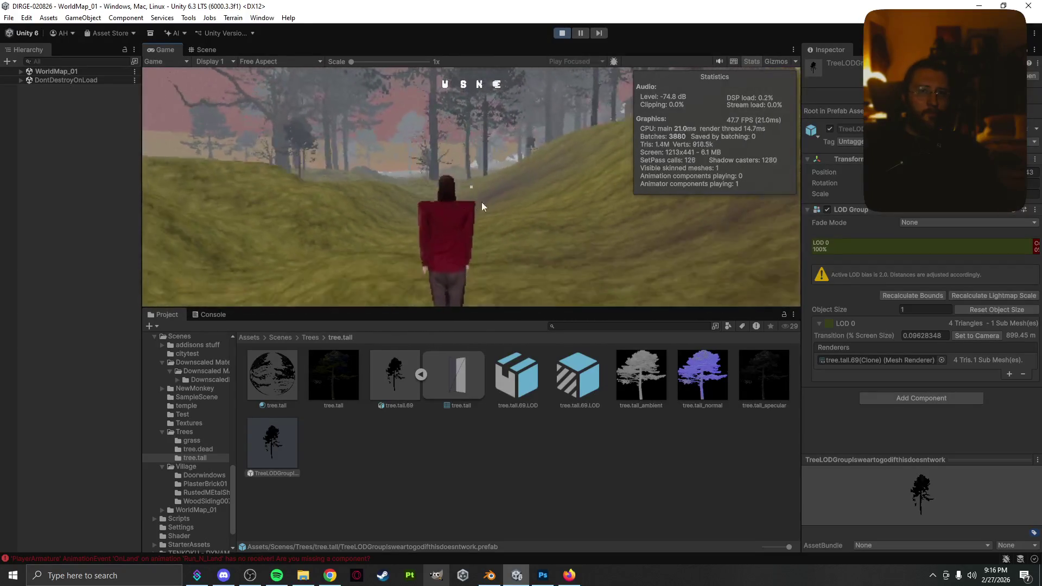
{"action": "key", "text": "w"}
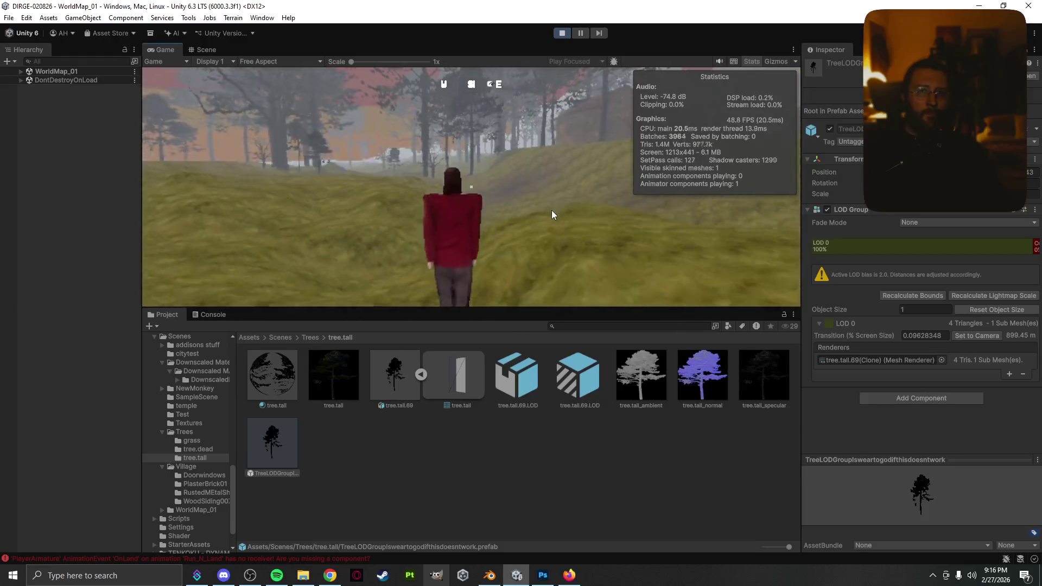
{"action": "key", "text": "w"}
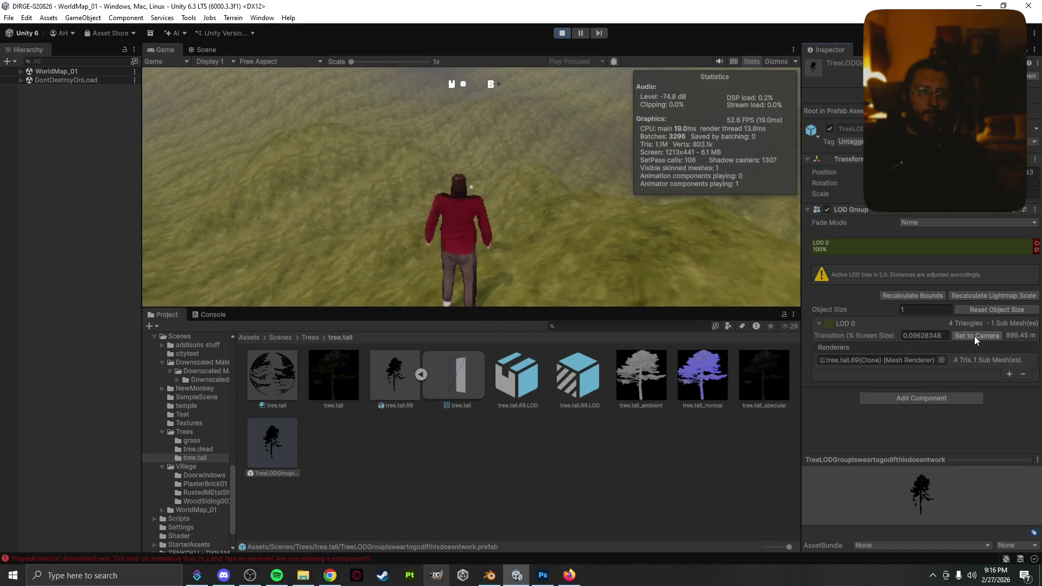
- Toggle the inventory twice while climbing the grassy hill up to the stone wall
{"action": "left_click", "coordinate": [672, 281]}
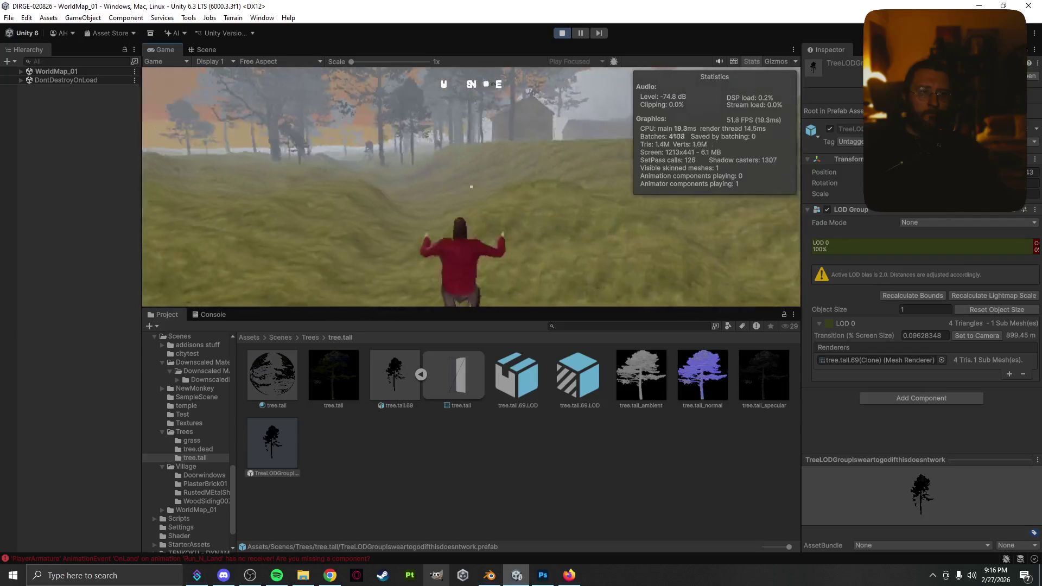
{"action": "key", "text": "Tab"}
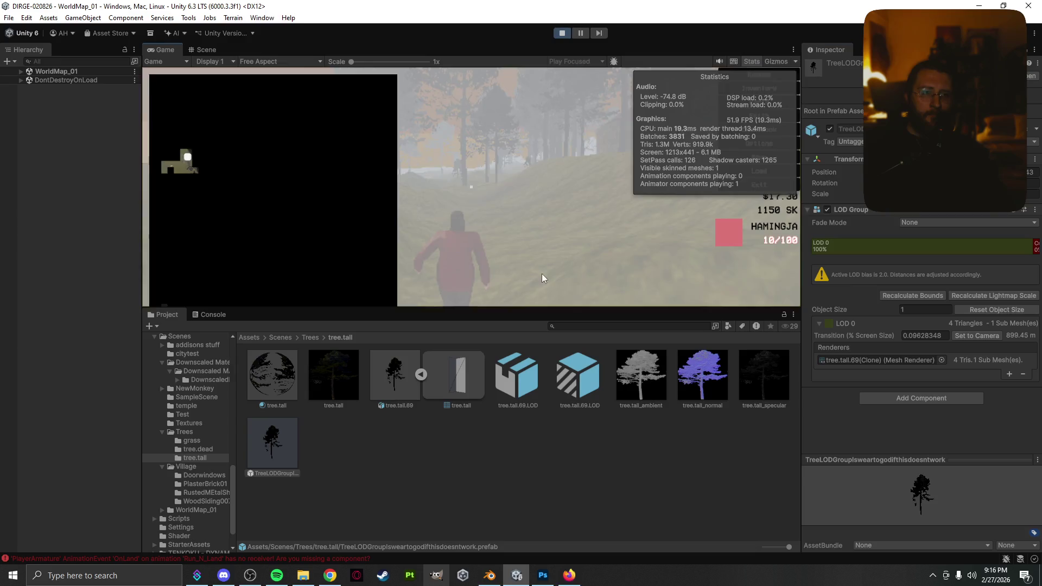
{"action": "key", "text": "Tab"}
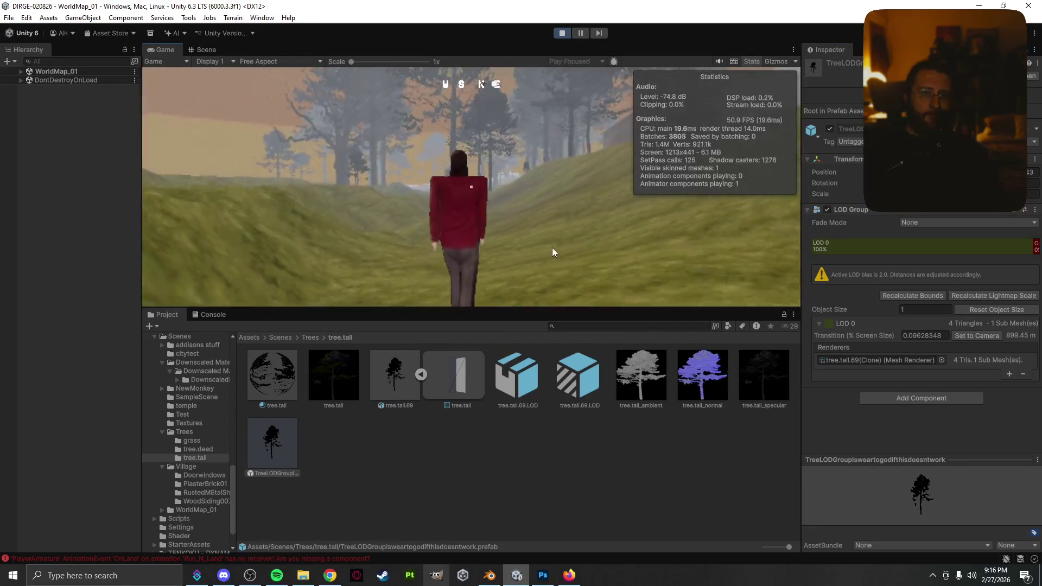
{"action": "key", "text": "w"}
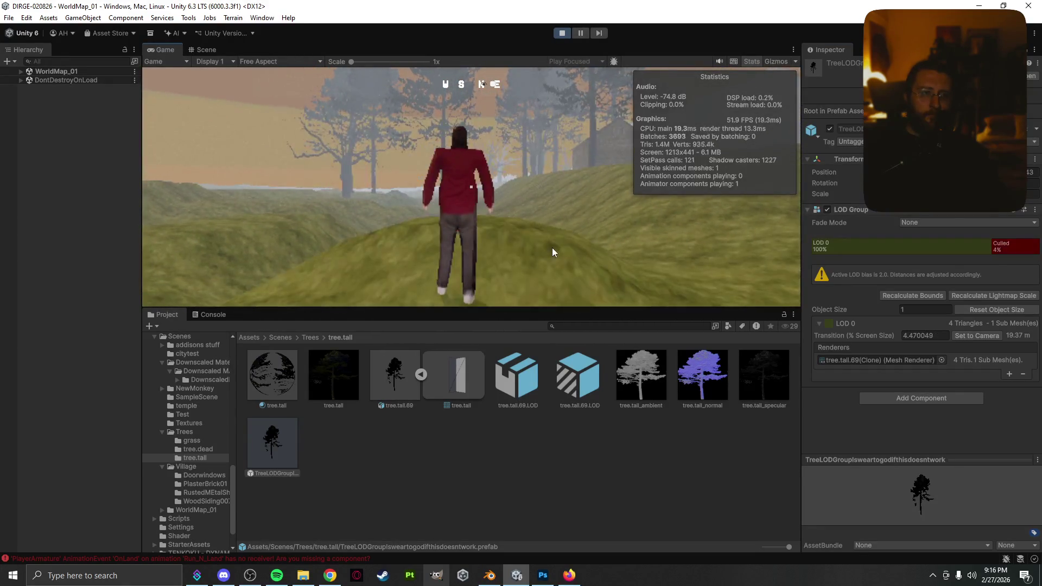
{"action": "key", "text": "w"}
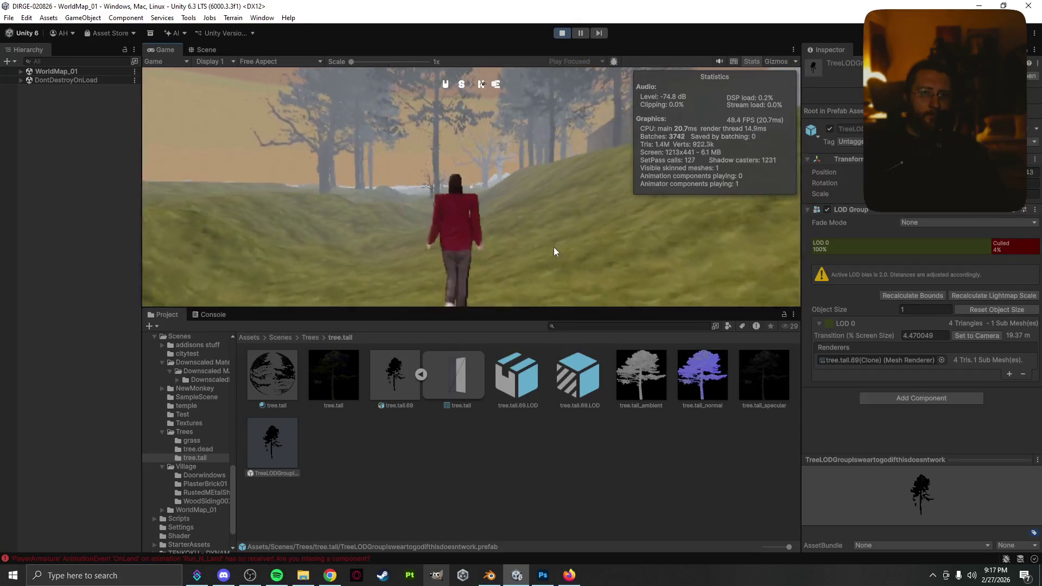
{"action": "key", "text": "Tab"}
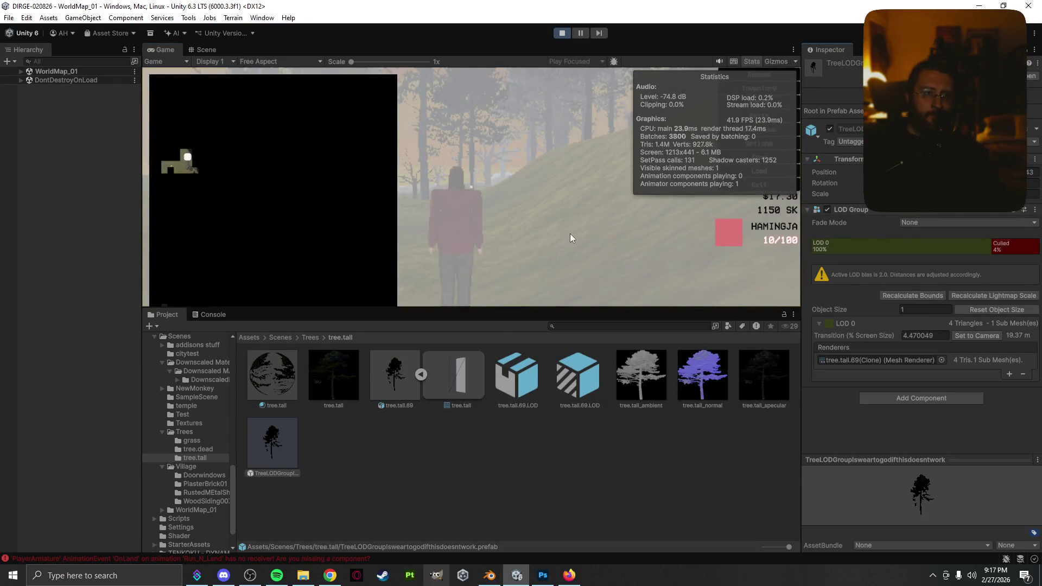
{"action": "key", "text": "Tab"}
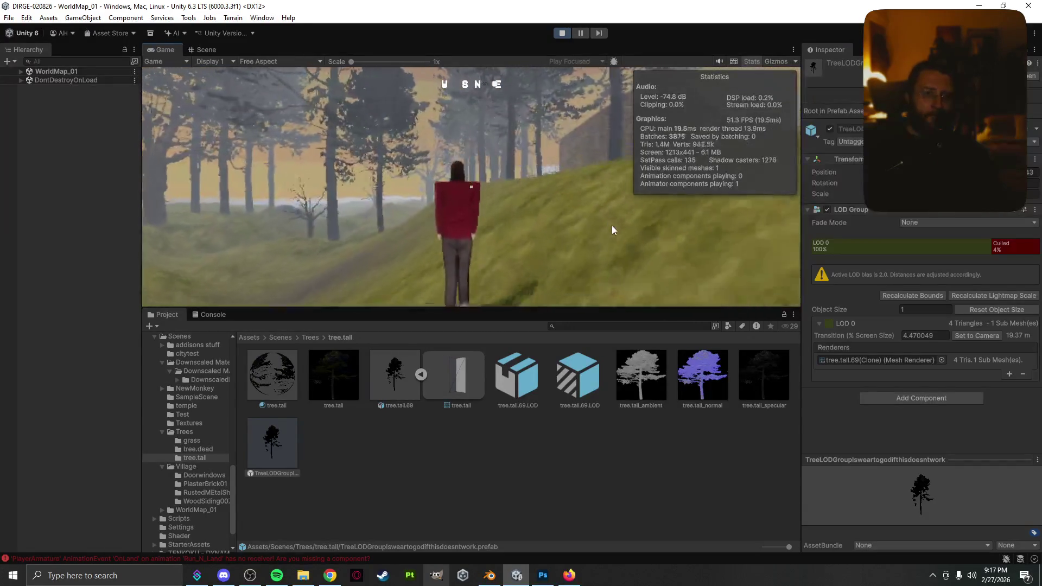
{"action": "key", "text": "w"}
{"action": "key", "text": "w"}
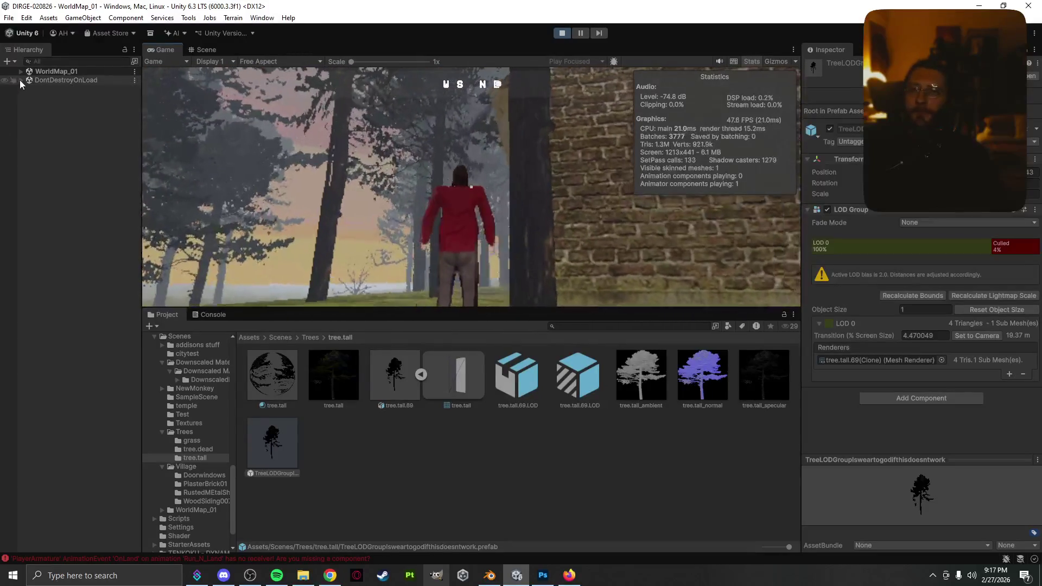
- Pause the game and inspect the MainCamera and PlayerArmature objects in the Hierarchy
{"action": "left_click", "coordinate": [21, 80]}
{"action": "left_click", "coordinate": [73, 132]}
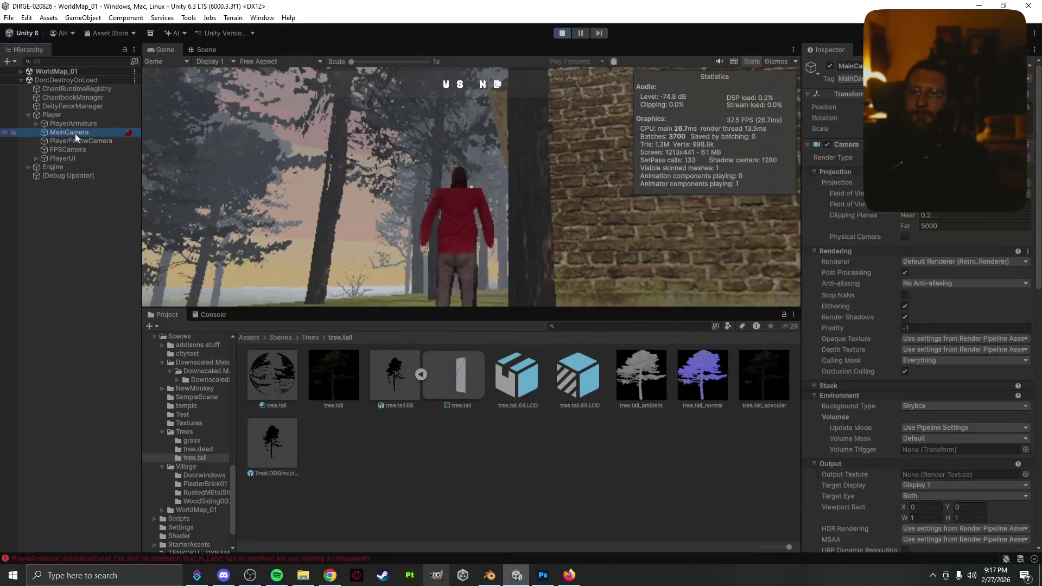
{"action": "left_click", "coordinate": [458, 233]}
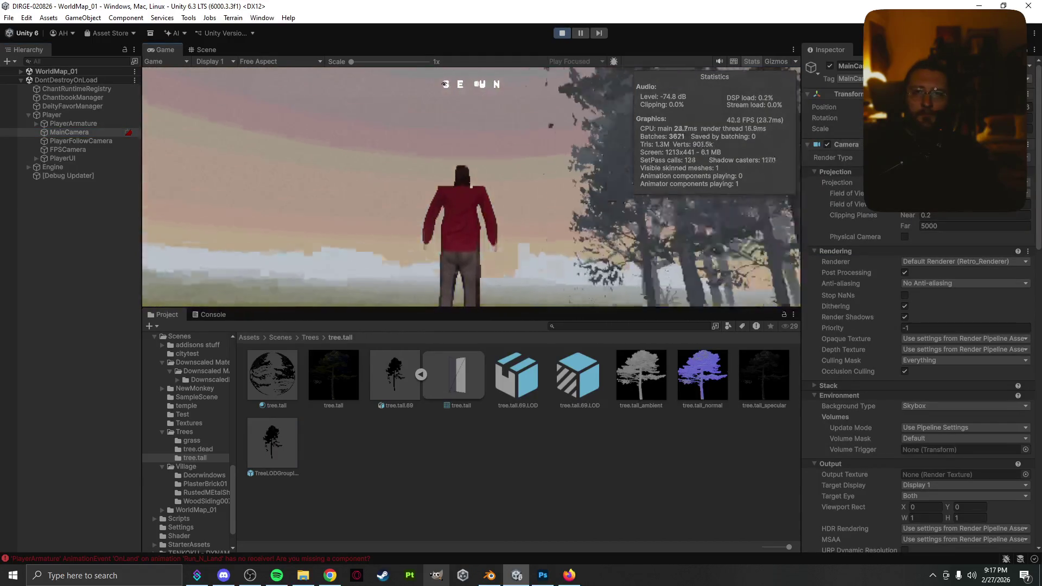
{"action": "key", "text": "Tab"}
{"action": "left_click", "coordinate": [103, 132]}
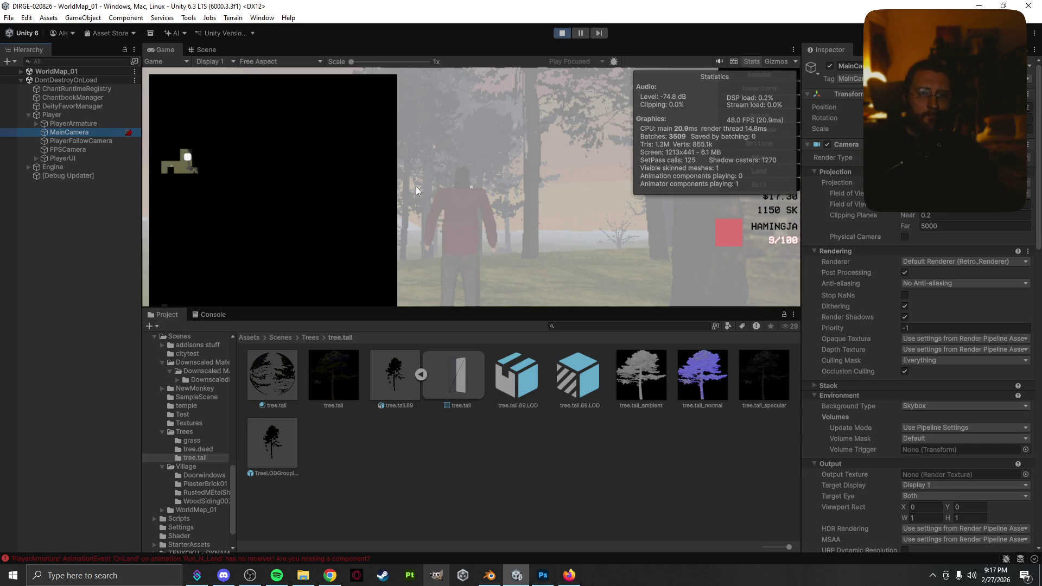
{"action": "left_click", "coordinate": [93, 140]}
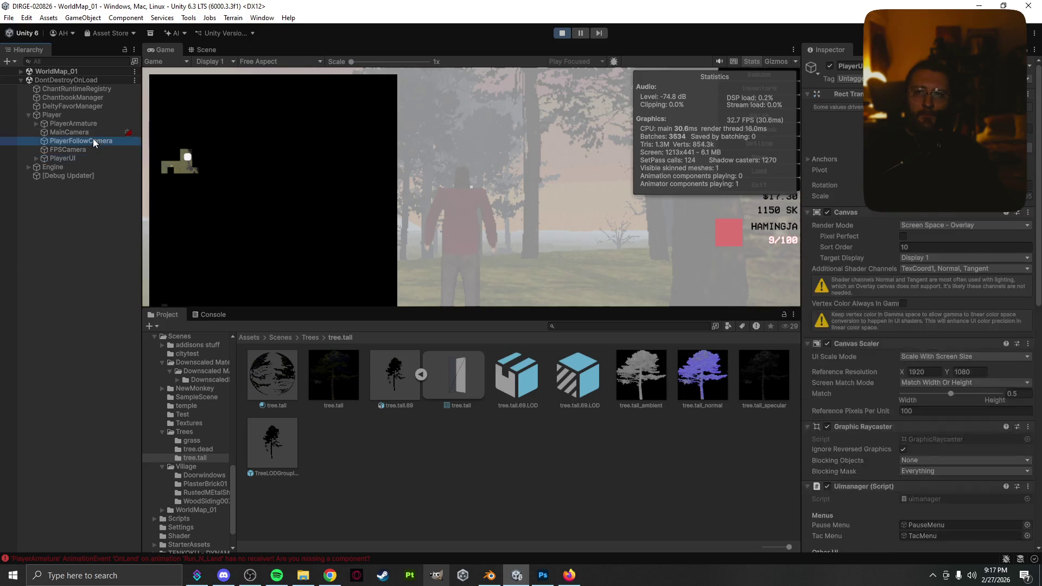
{"action": "left_click", "coordinate": [89, 131]}
{"action": "left_click", "coordinate": [89, 124]}
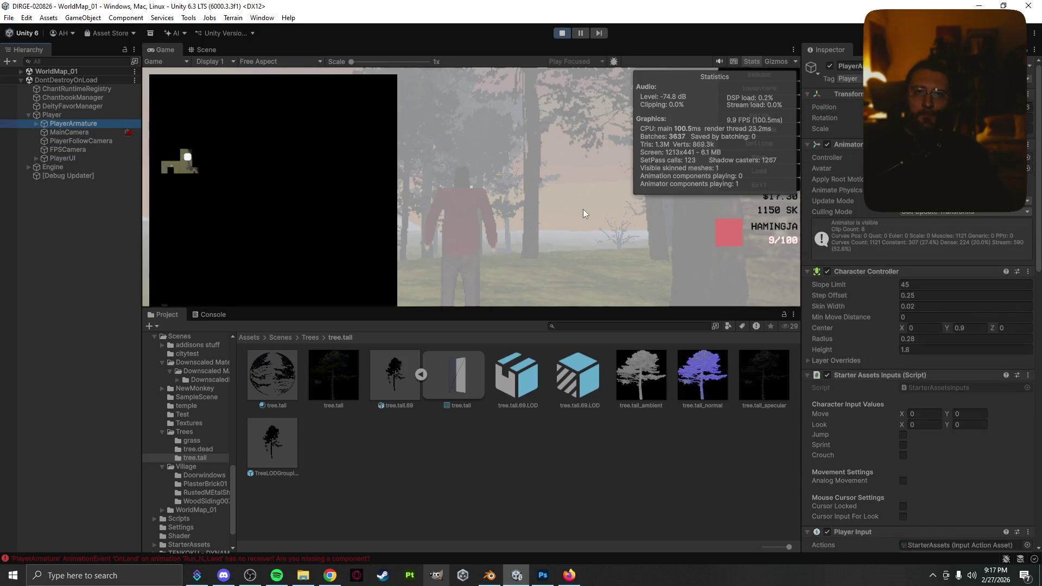
- Switch the Game view to the Simulator showing an Apple iPad Mini 4
{"action": "left_click", "coordinate": [189, 52]}
{"action": "left_click", "coordinate": [162, 50]}
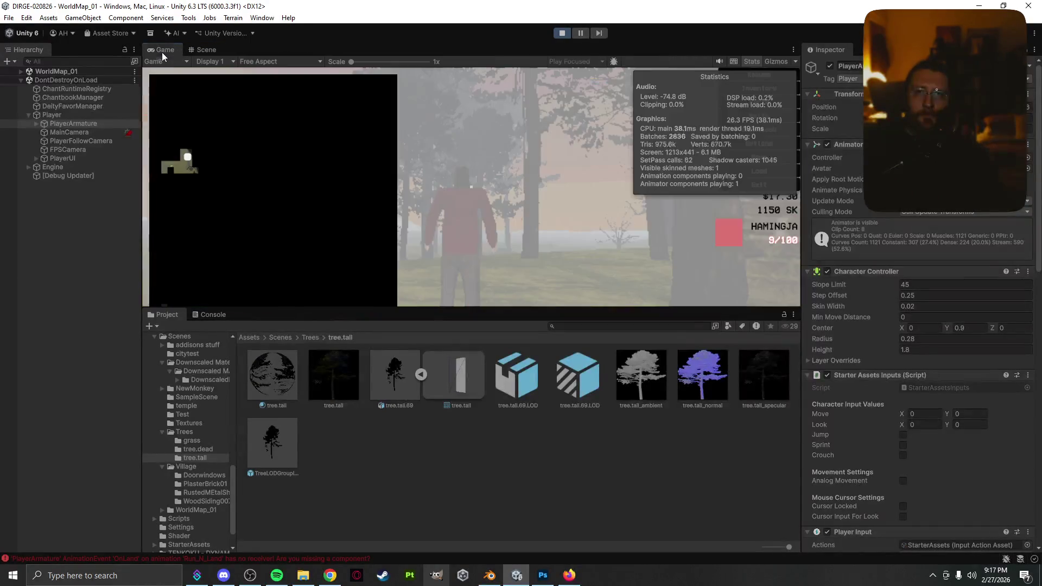
{"action": "left_click", "coordinate": [160, 61]}
{"action": "left_click", "coordinate": [177, 97]}
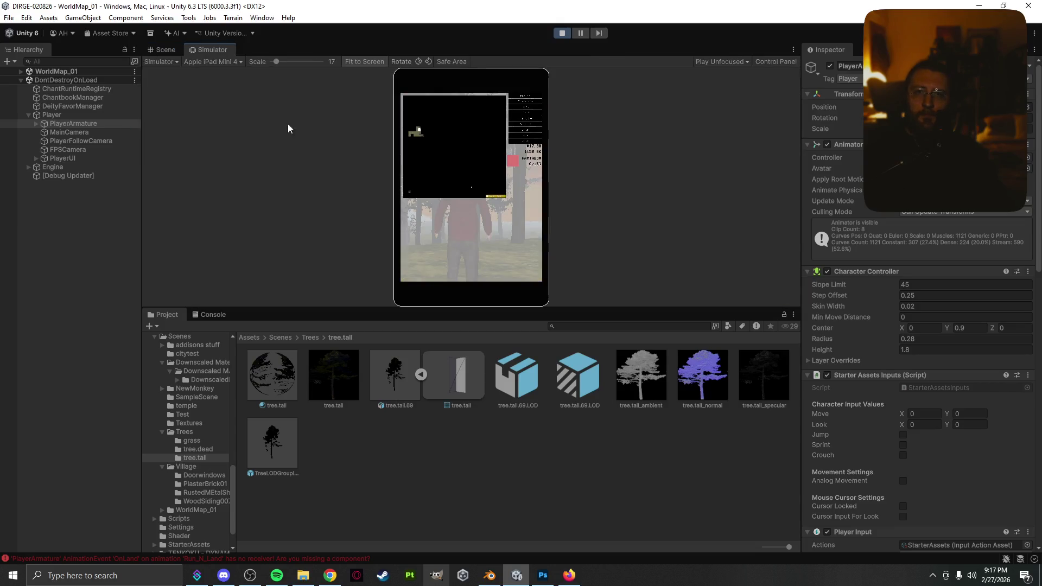
- Switch the view type back from Simulator to the regular Game view
{"action": "left_click", "coordinate": [162, 63]}
{"action": "left_click", "coordinate": [162, 73]}
{"action": "left_click", "coordinate": [165, 51]}
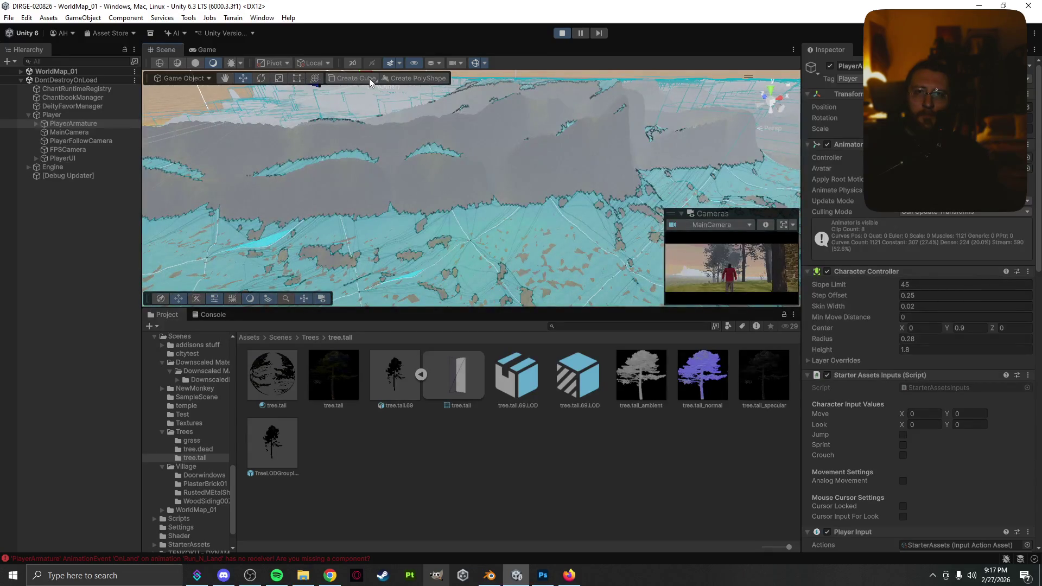
{"action": "left_click", "coordinate": [204, 50]}
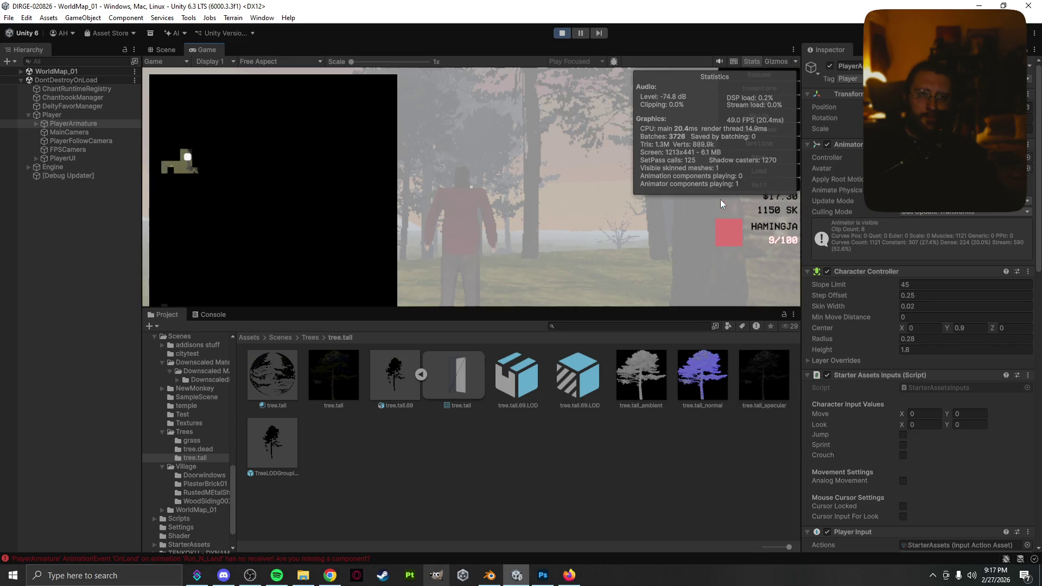
- Resume play, walk the player left and forward through the foggy forest, then pause
{"action": "key", "text": "Escape"}
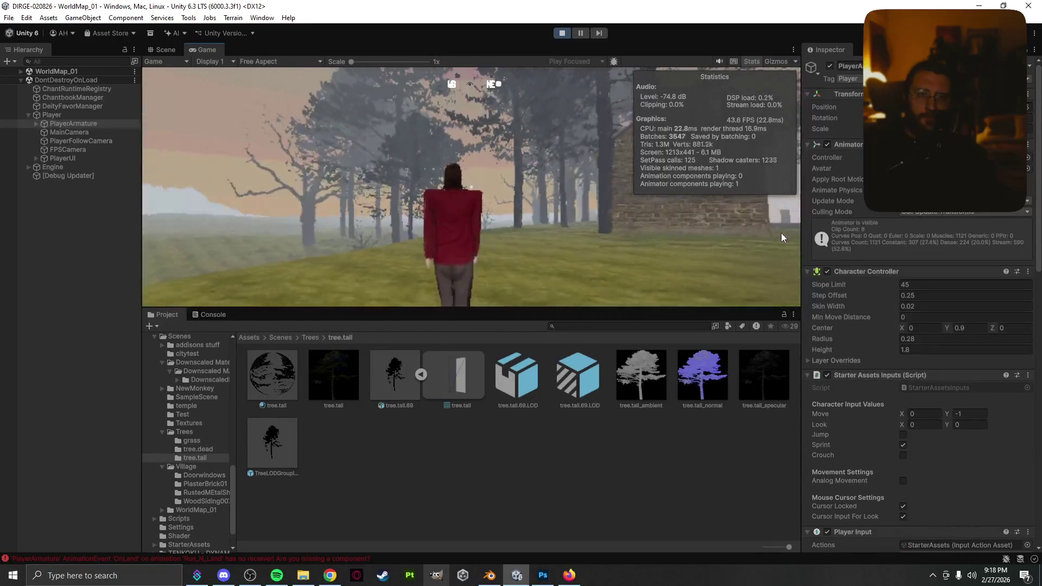
{"action": "key", "text": "a"}
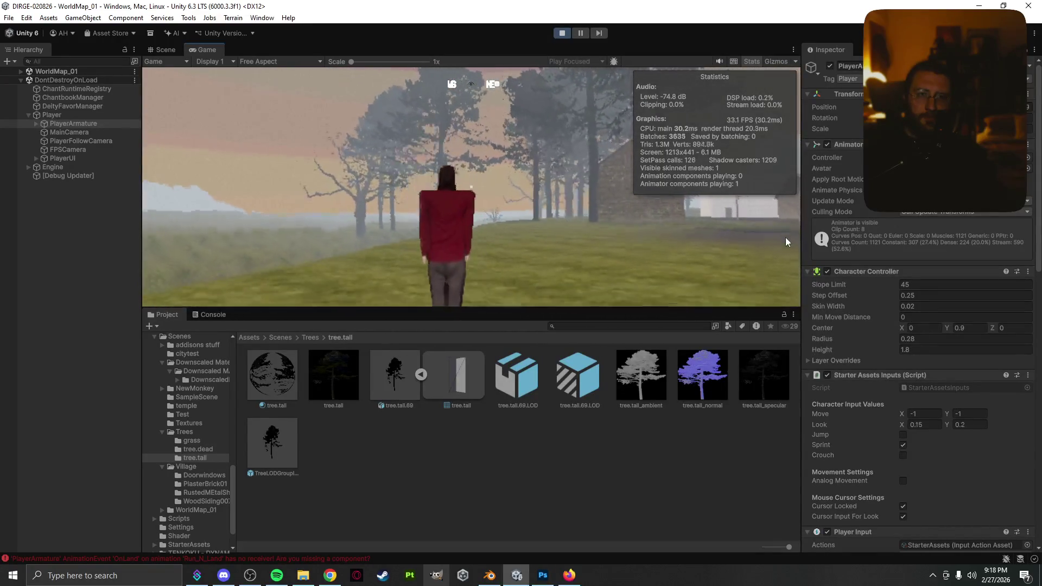
{"action": "key", "text": "w"}
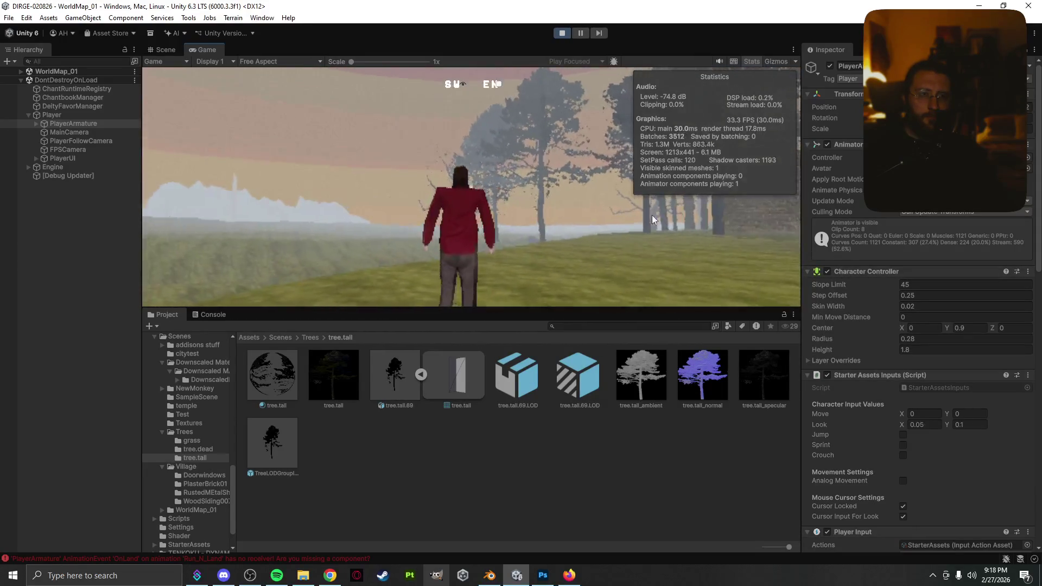
{"action": "key", "text": "Escape"}
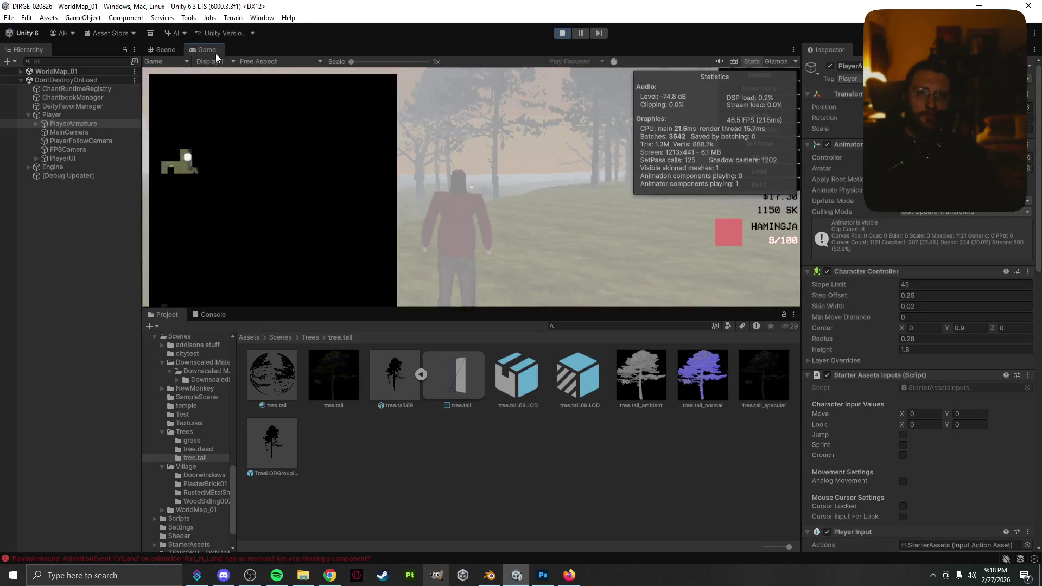
{"action": "left_click", "coordinate": [165, 49]}
- Select the GameWorld terrain's Paint Trees tool with the first tree prototype, brush size 143
{"action": "left_click", "coordinate": [537, 231]}
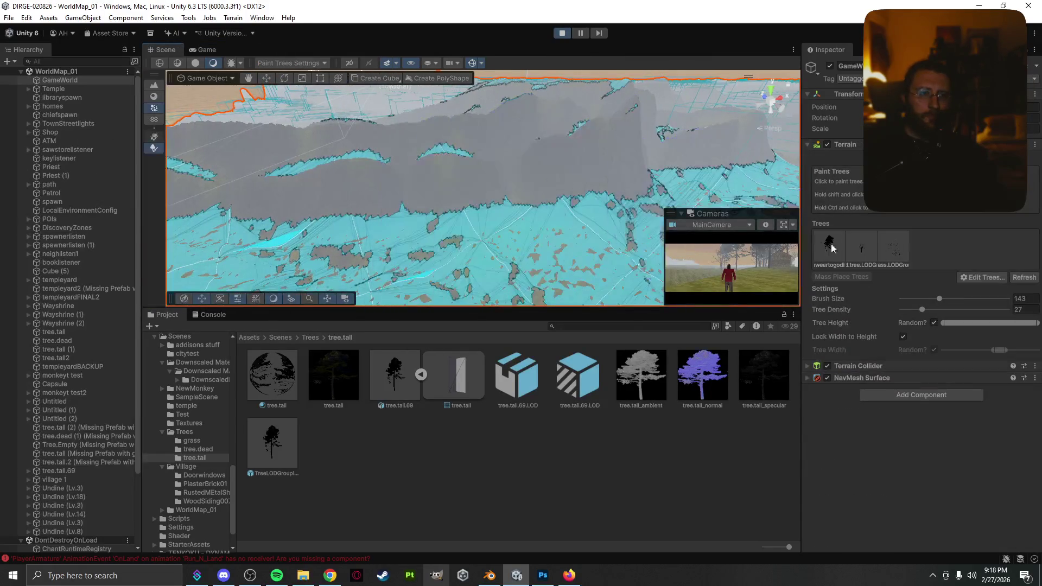
{"action": "left_click", "coordinate": [839, 251]}
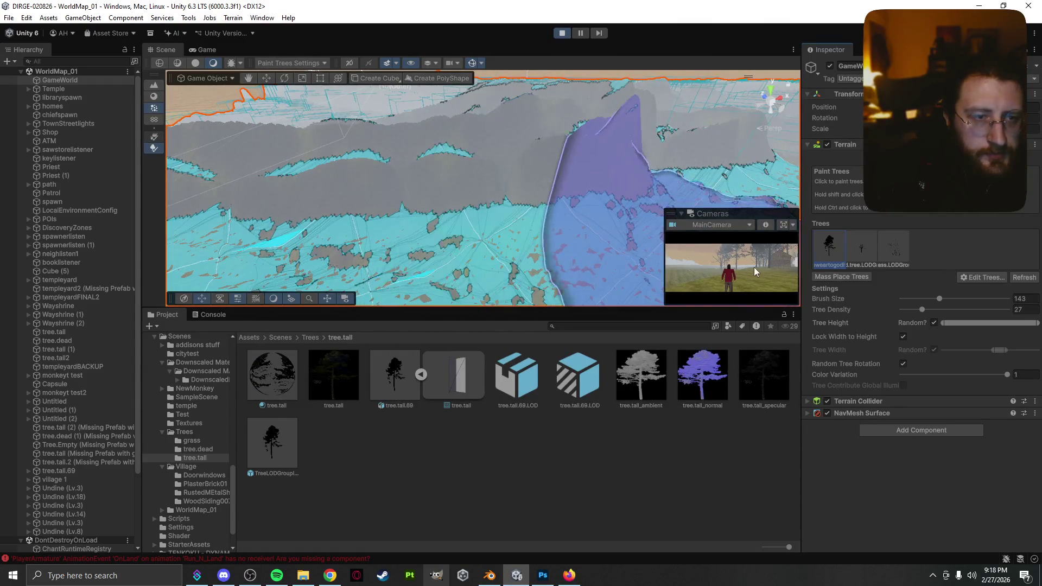
{"action": "scroll", "coordinate": [535, 247], "scroll_direction": "up", "scroll_amount": 10}
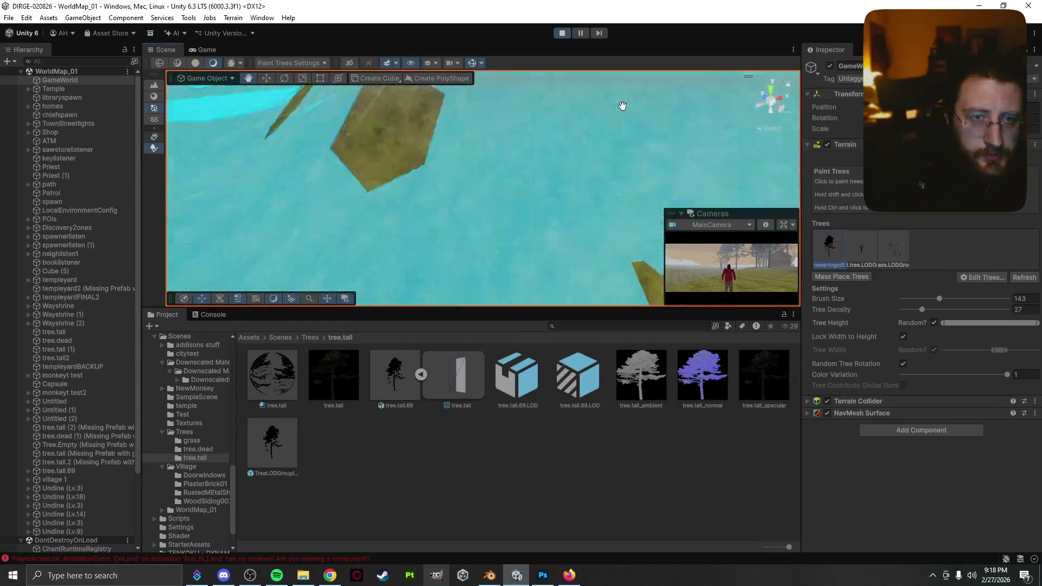
{"action": "scroll", "coordinate": [623, 105], "scroll_direction": "down", "scroll_amount": 10}
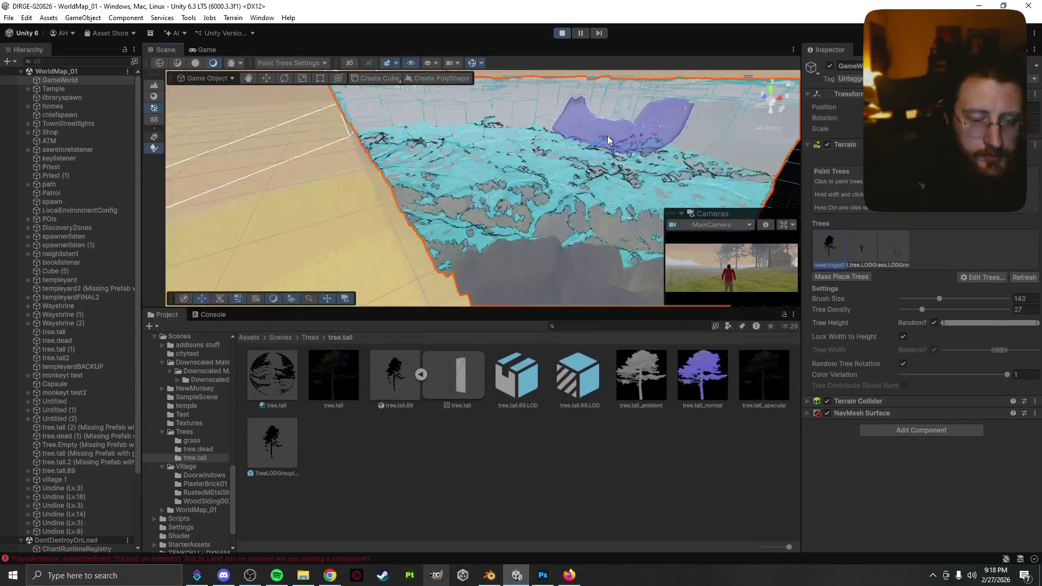
{"action": "scroll", "coordinate": [513, 234], "scroll_direction": "up", "scroll_amount": 5}
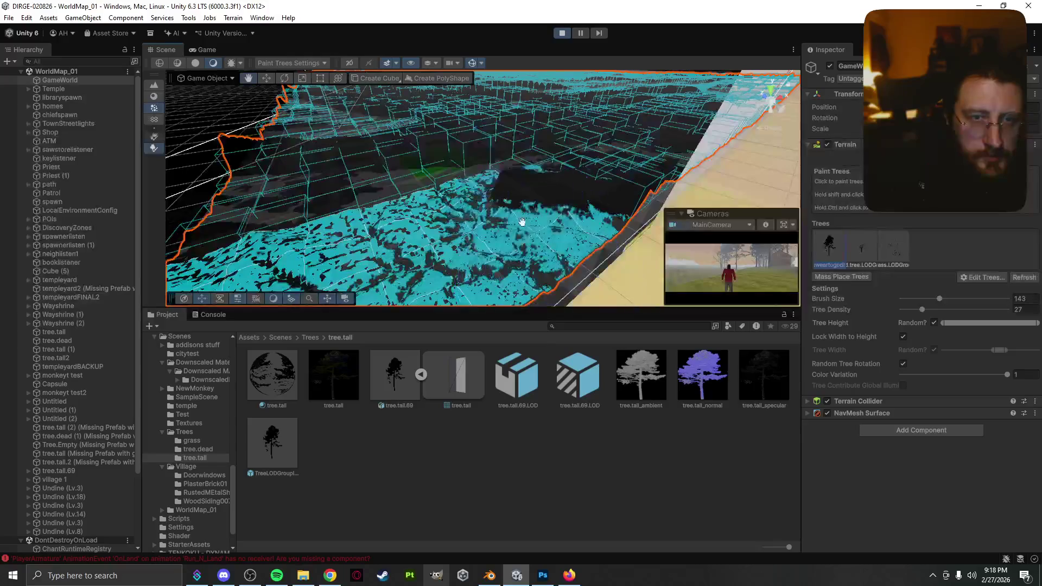
- Frame the Priest, pan over the open terrain, and reselect the terrain for painting
{"action": "double_click", "coordinate": [74, 167]}
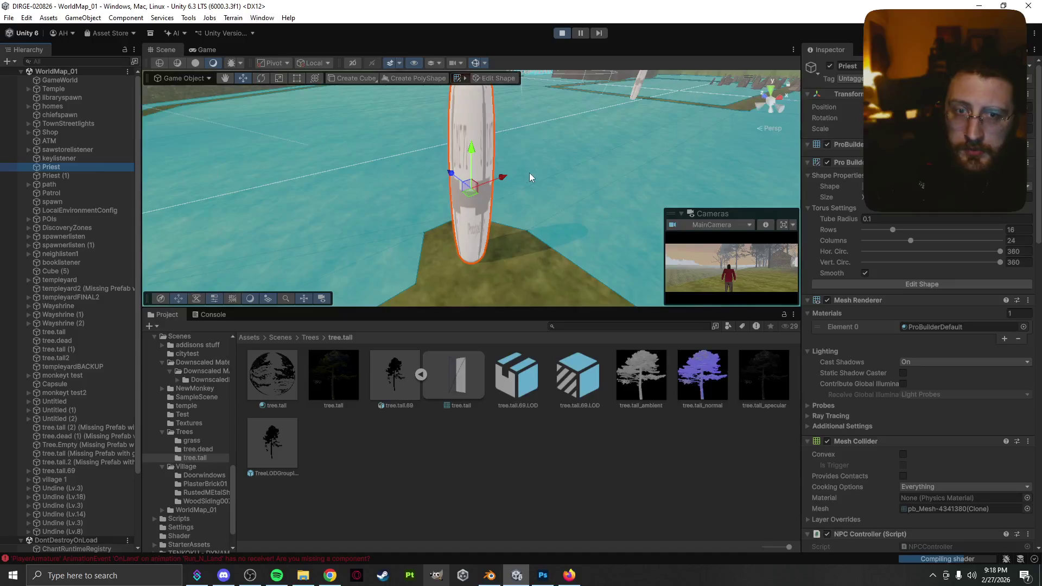
{"action": "scroll", "coordinate": [527, 173], "scroll_direction": "down", "scroll_amount": 2}
{"action": "scroll", "coordinate": [525, 174], "scroll_direction": "down", "scroll_amount": 8}
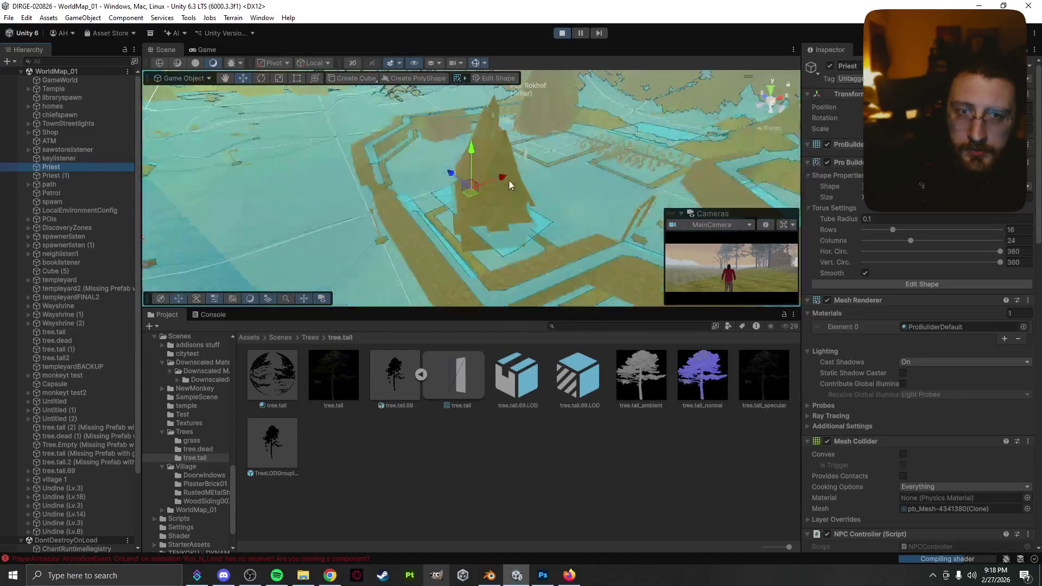
{"action": "mouse_move", "coordinate": [506, 185]}
{"action": "left_mouse_down"}
{"action": "mouse_move", "coordinate": [567, 266]}
{"action": "mouse_move", "coordinate": [384, 181]}
{"action": "mouse_move", "coordinate": [516, 203]}
{"action": "mouse_move", "coordinate": [234, 157]}
{"action": "mouse_move", "coordinate": [333, 179]}
{"action": "mouse_move", "coordinate": [389, 175]}
{"action": "left_mouse_up"}
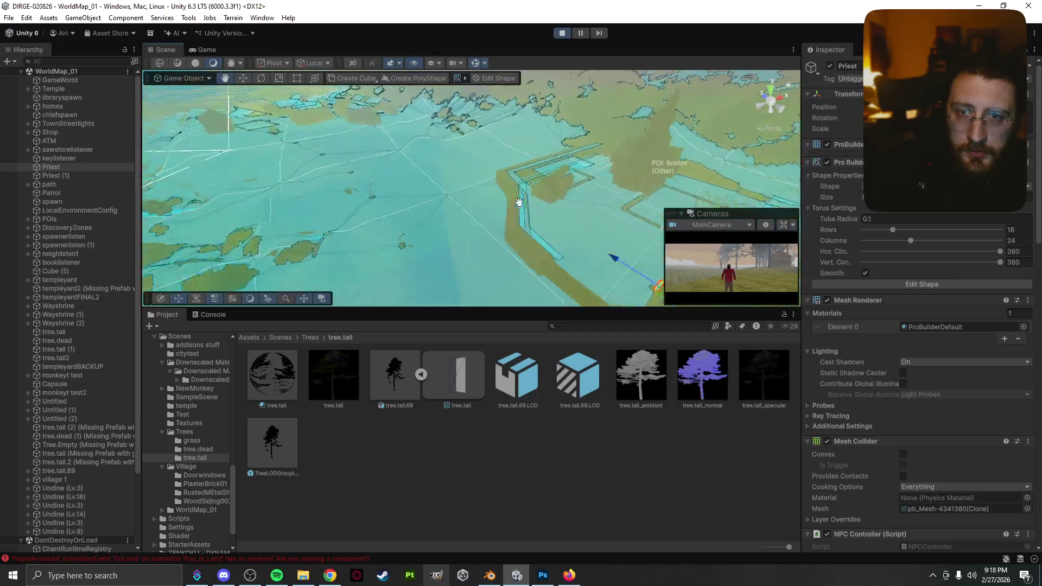
{"action": "scroll", "coordinate": [332, 179], "scroll_direction": "down", "scroll_amount": 3}
{"action": "scroll", "coordinate": [374, 173], "scroll_direction": "down", "scroll_amount": 3}
{"action": "scroll", "coordinate": [389, 175], "scroll_direction": "down", "scroll_amount": 3}
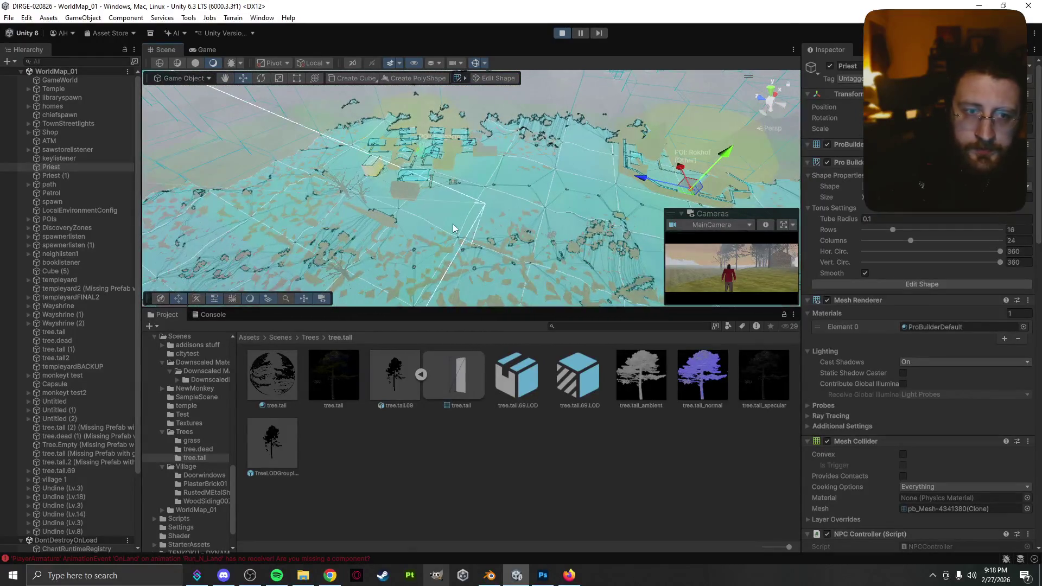
{"action": "left_click", "coordinate": [454, 218]}
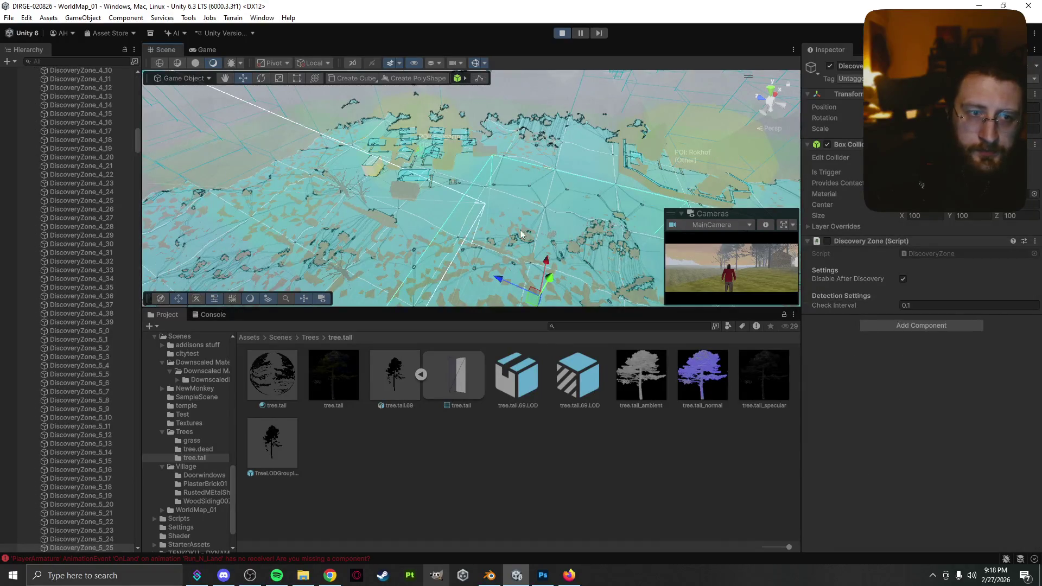
{"action": "left_click", "coordinate": [451, 229]}
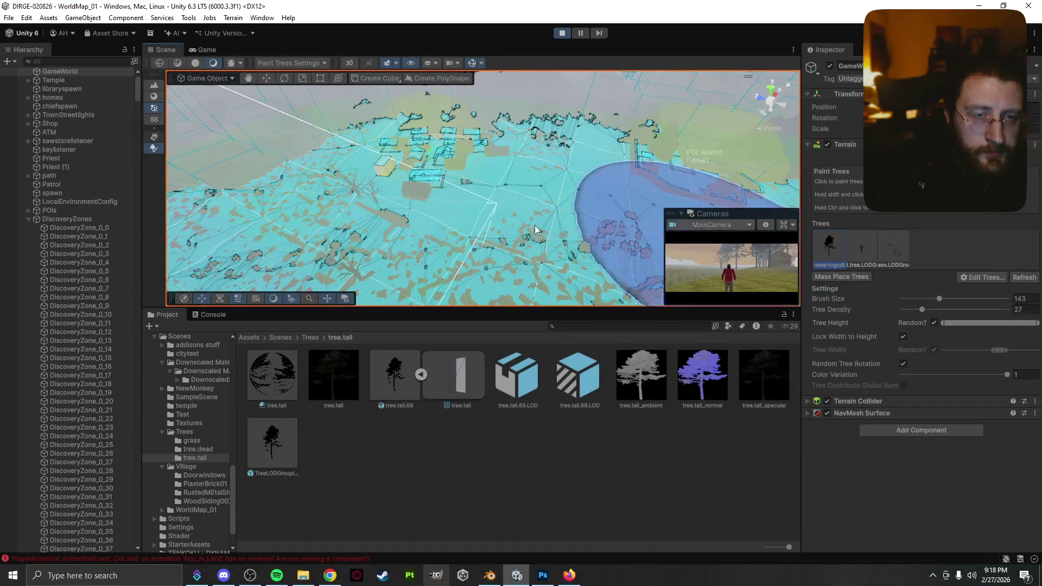
- Paint dense patches of tall trees near the player, undoing one stroke, and select the TreeLODGroup prefab
{"action": "left_click_drag", "start_coordinate": [200, 234], "coordinate": [266, 236]}
{"action": "left_click", "coordinate": [266, 236]}
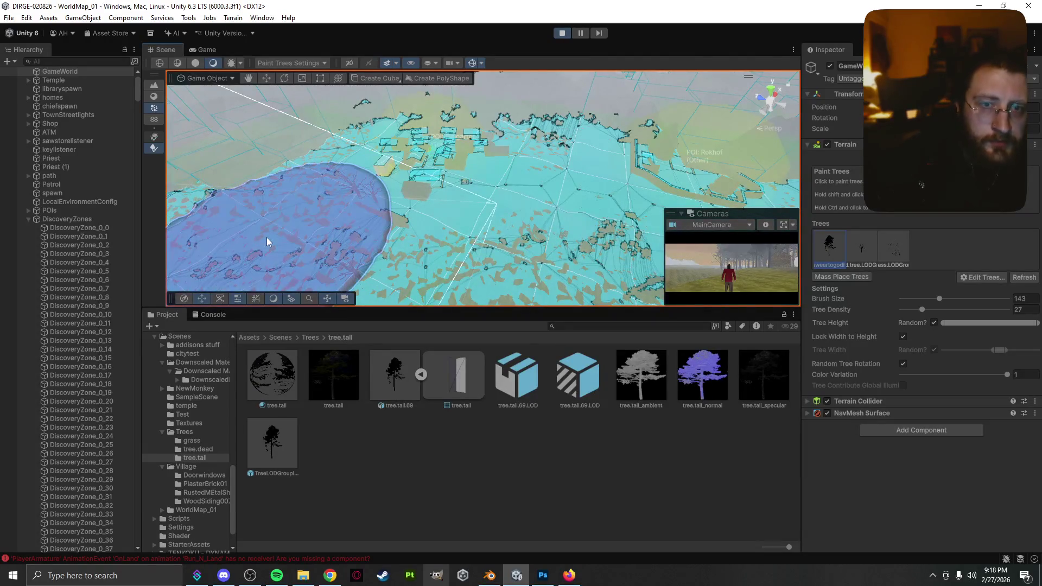
{"action": "key", "text": "ctrl+z"}
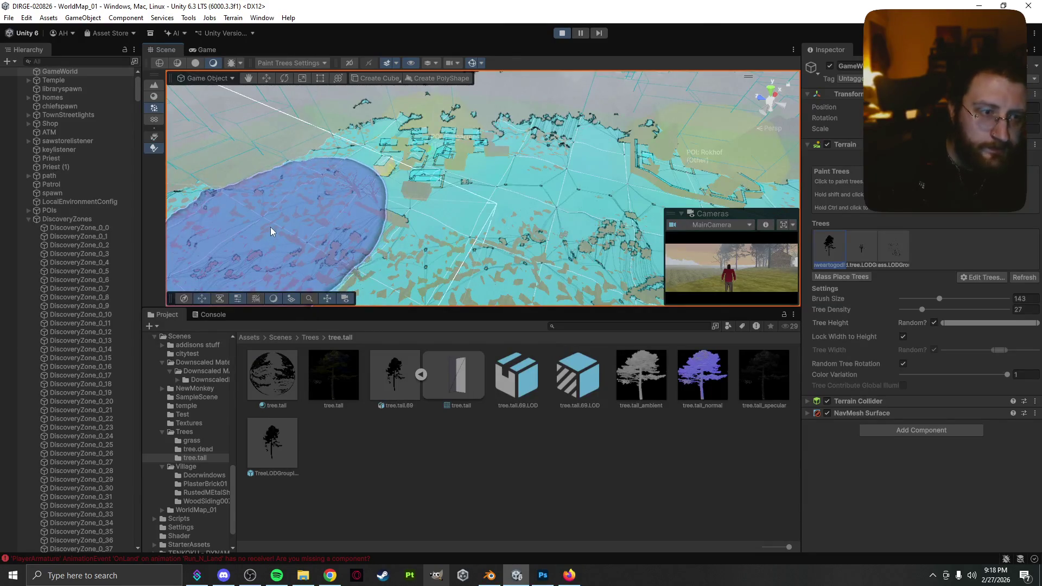
{"action": "scroll", "coordinate": [321, 229], "scroll_direction": "up", "scroll_amount": 3}
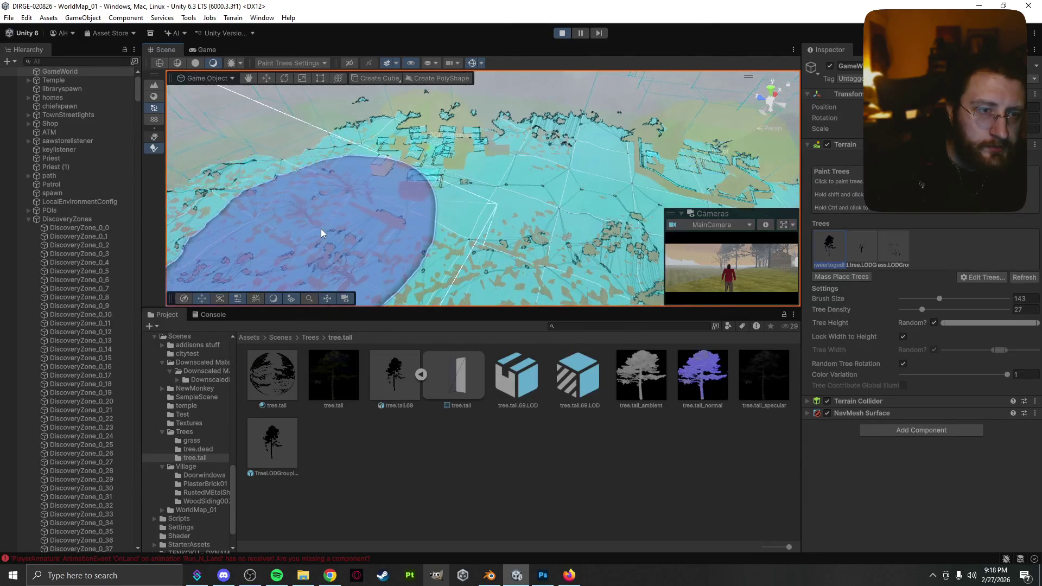
{"action": "left_click", "coordinate": [341, 239]}
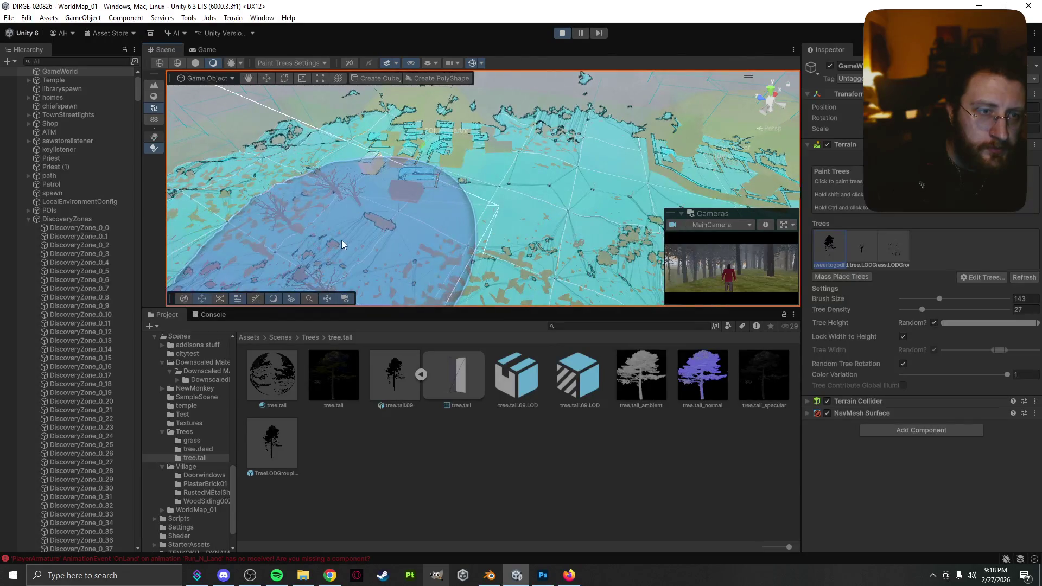
{"action": "left_click", "coordinate": [363, 233]}
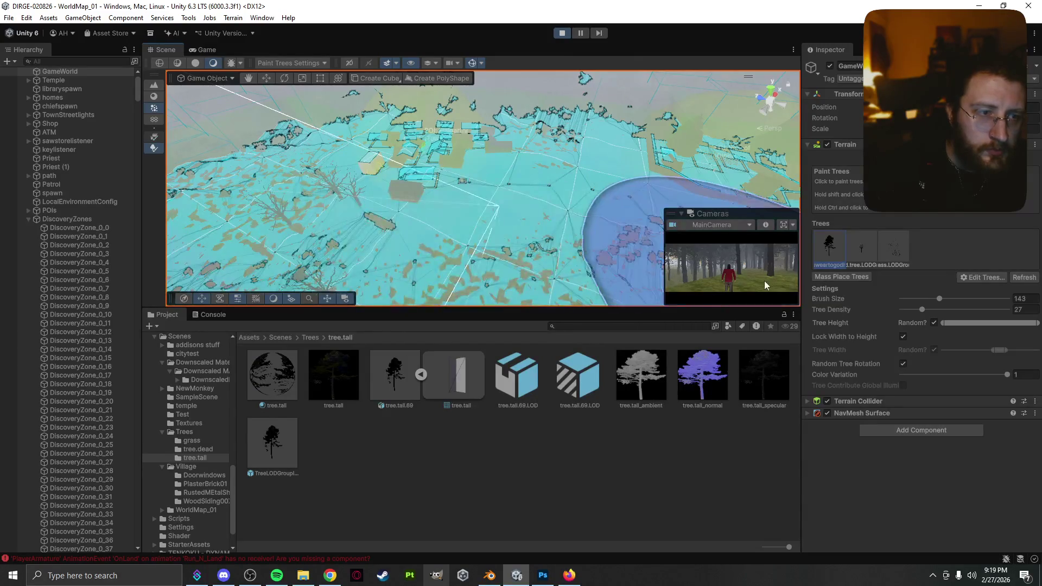
{"action": "left_click", "coordinate": [294, 449]}
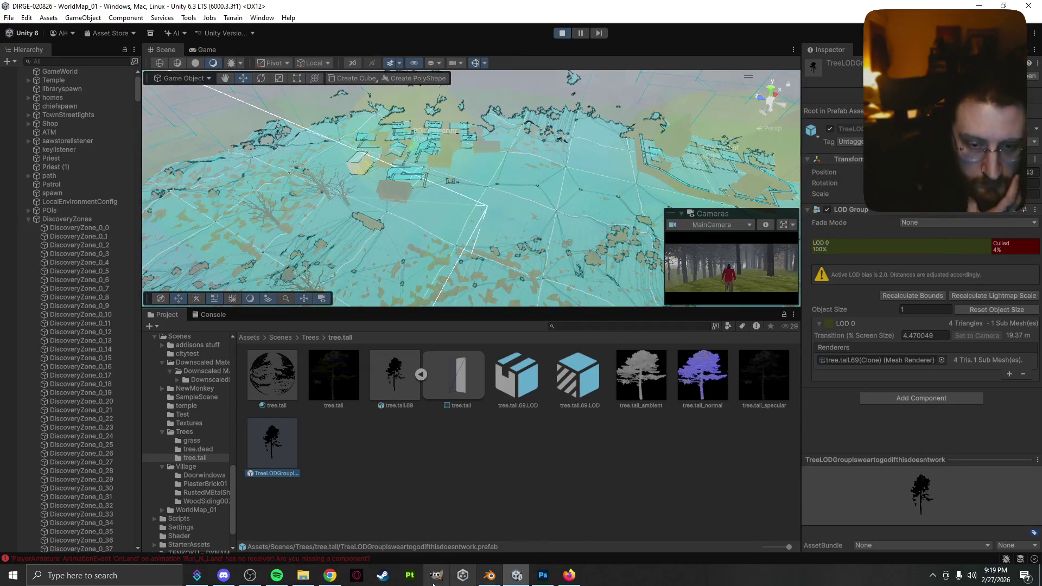
{"action": "left_click", "coordinate": [282, 580]}
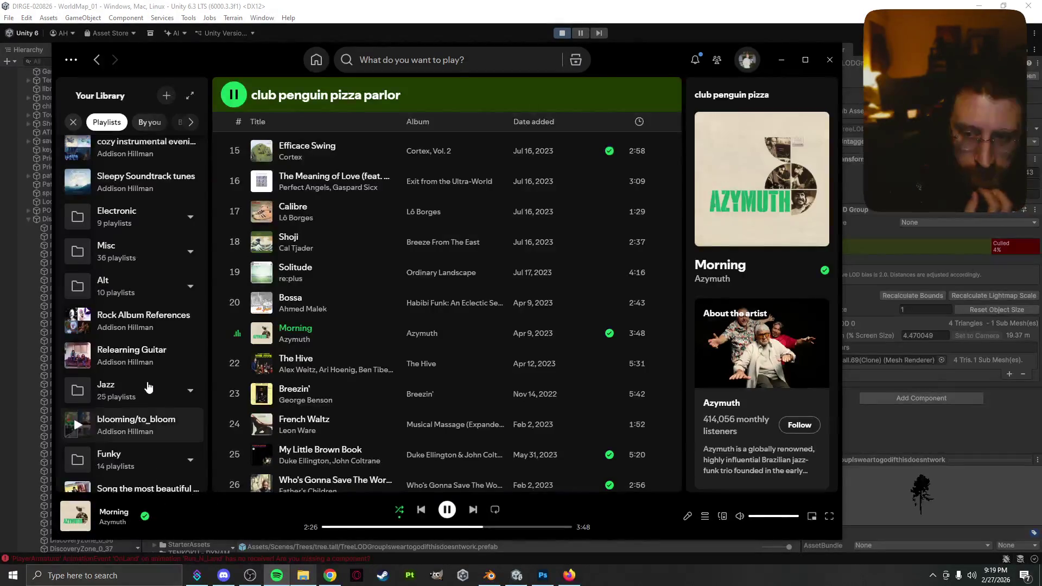
- Find the Monkey Drum playlist via 'monk', skip re-adding 'Morning', and minimize Spotify
{"action": "left_click", "coordinate": [72, 122]}
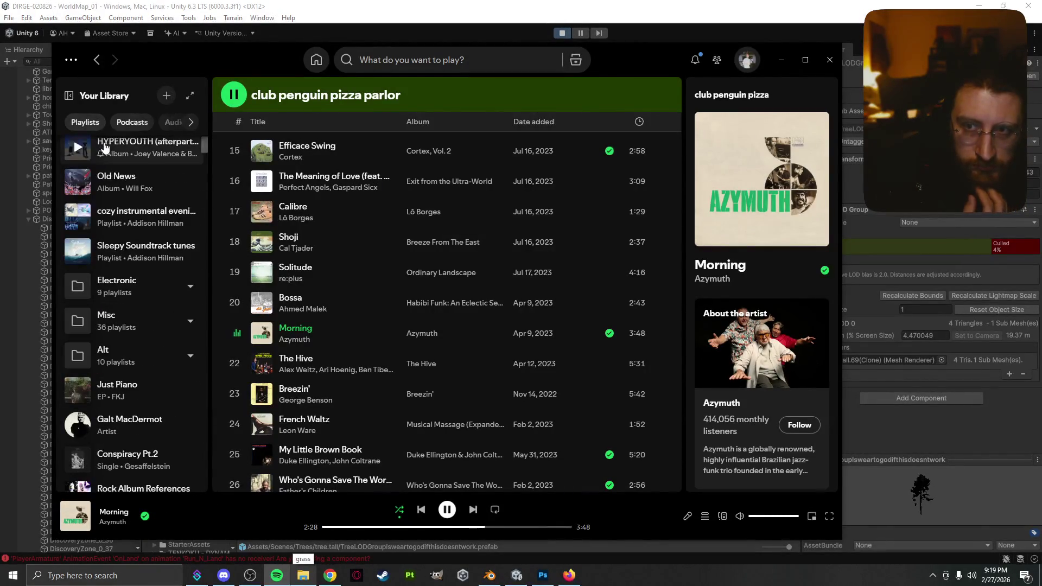
{"action": "scroll", "coordinate": [96, 176], "scroll_direction": "up", "scroll_amount": 8}
{"action": "left_click", "coordinate": [117, 146]}
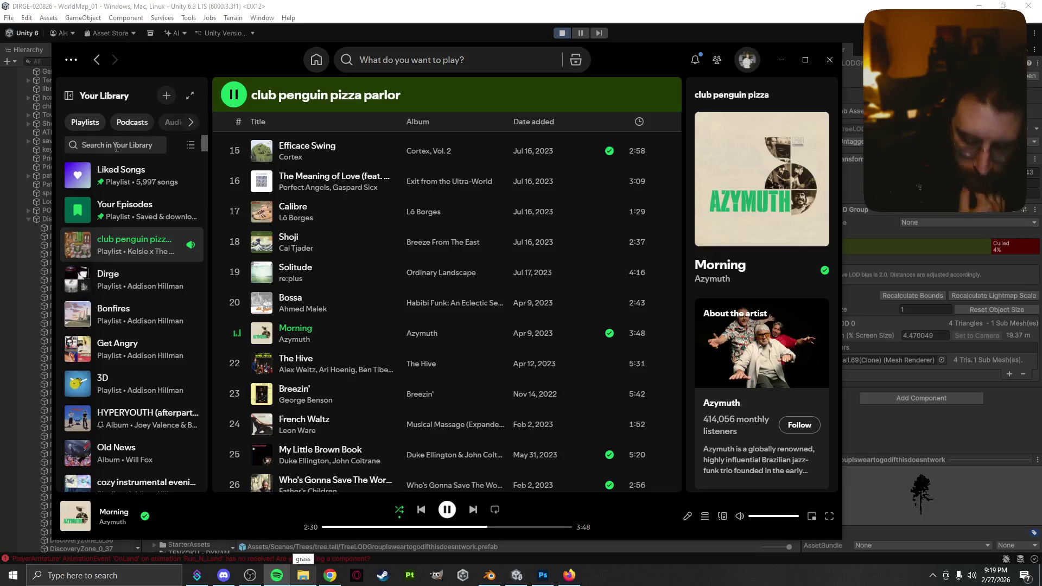
{"action": "type", "text": "monk"}
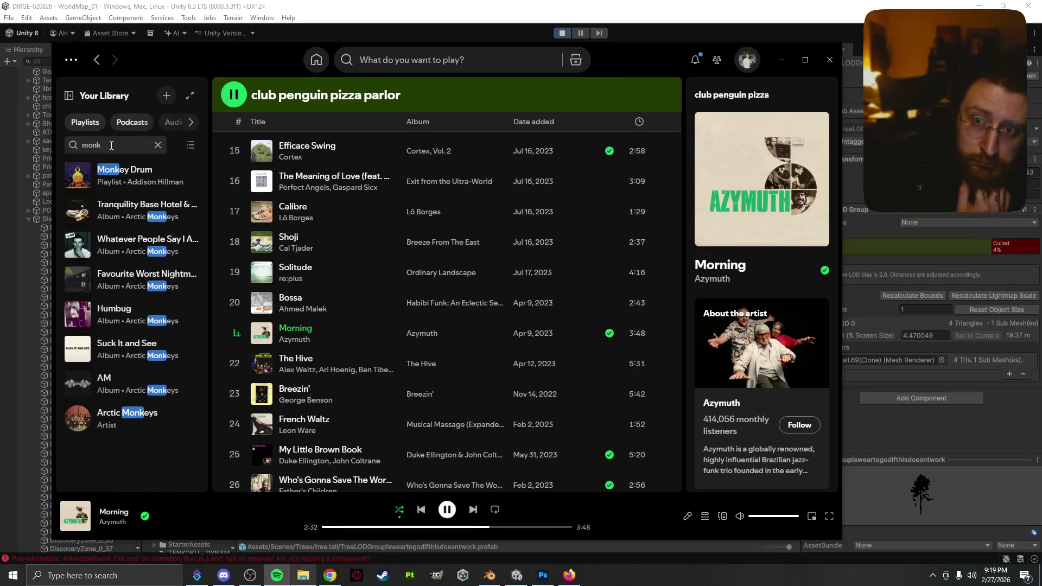
{"action": "left_click", "coordinate": [124, 174]}
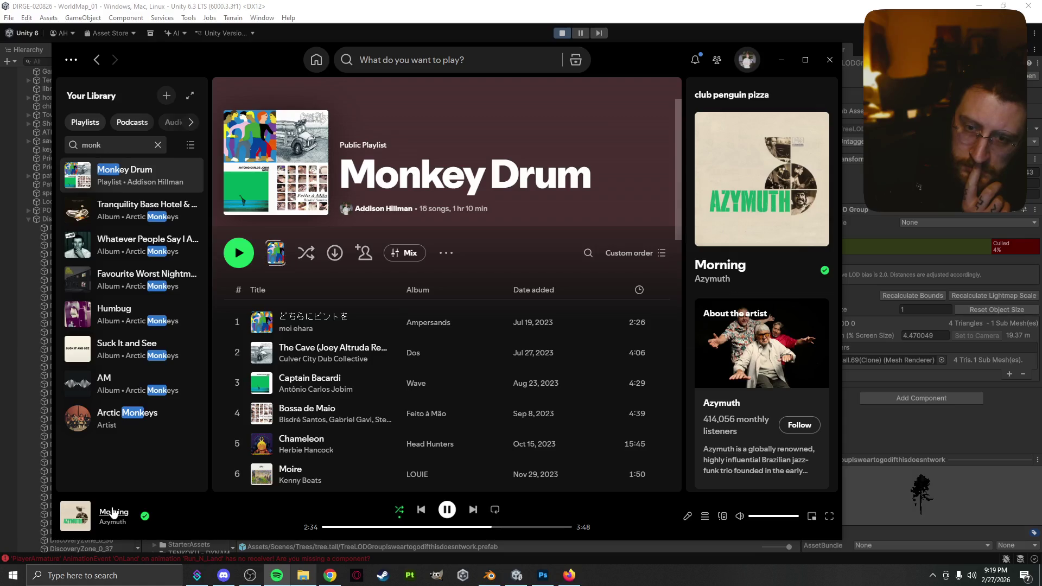
{"action": "mouse_move", "coordinate": [112, 514]}
{"action": "left_mouse_down"}
{"action": "mouse_move", "coordinate": [98, 296]}
{"action": "mouse_move", "coordinate": [124, 175]}
{"action": "left_mouse_up"}
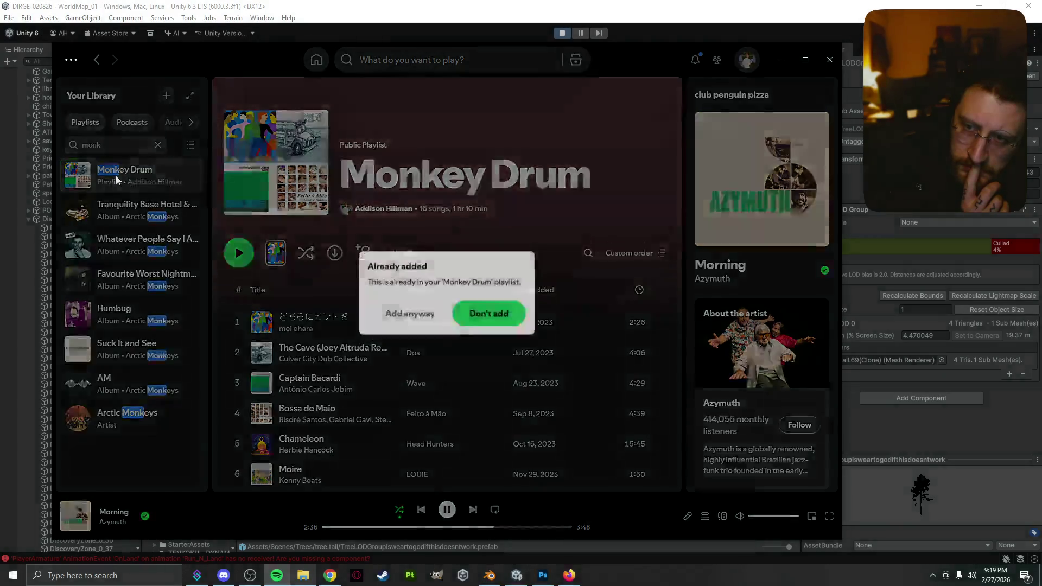
{"action": "left_click", "coordinate": [489, 312]}
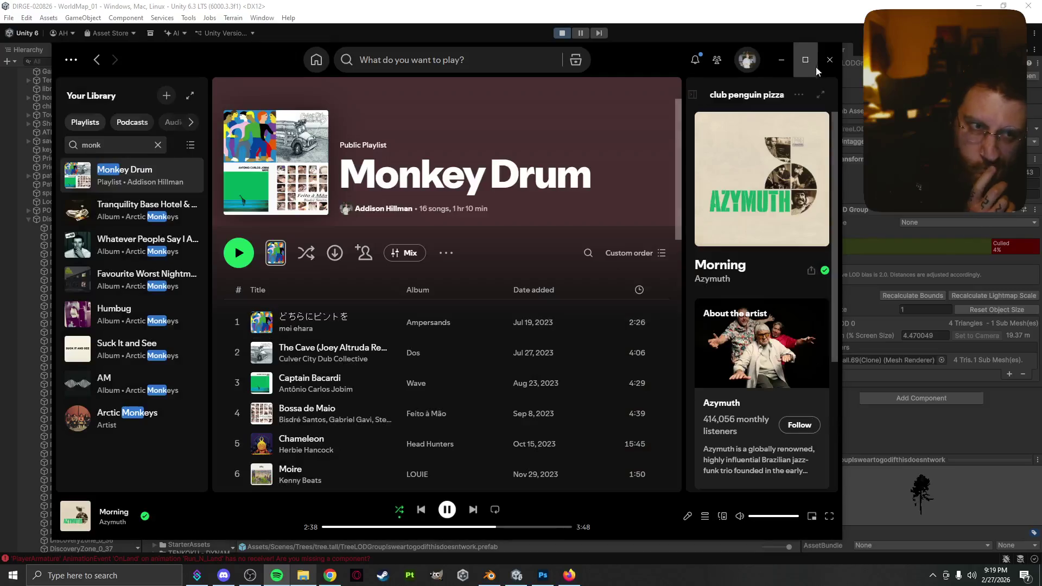
{"action": "left_click", "coordinate": [791, 64]}
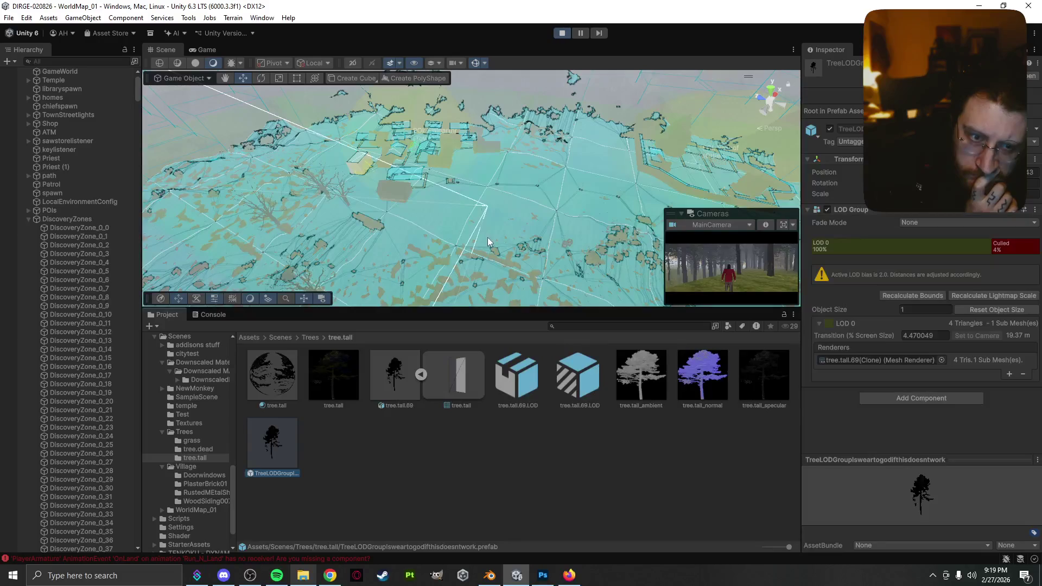
- Switch selection back and forth between the TreeLODGroup prefab and the terrain
{"action": "left_click", "coordinate": [476, 282]}
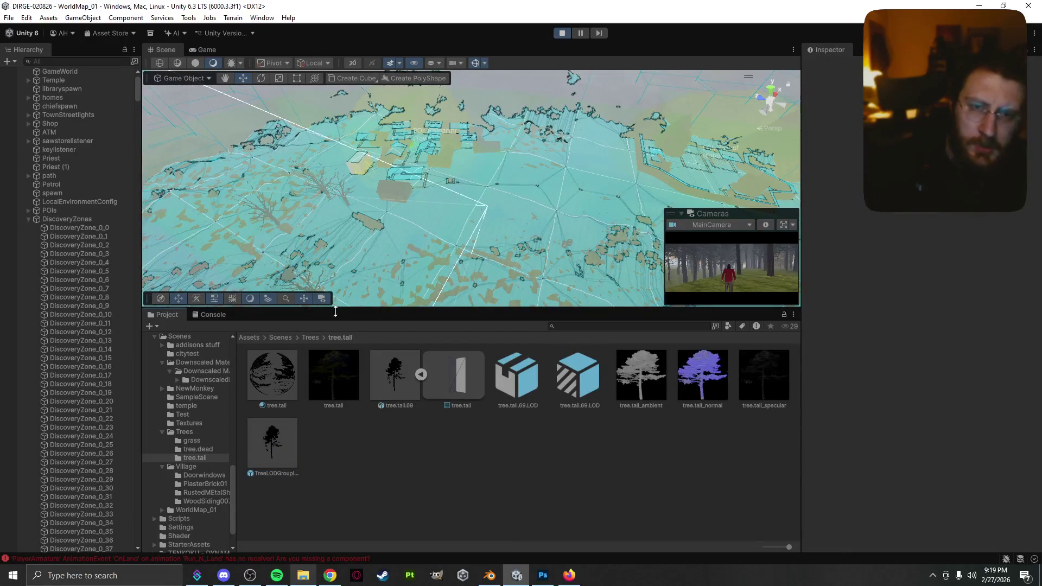
{"action": "key", "text": "ctrl+z"}
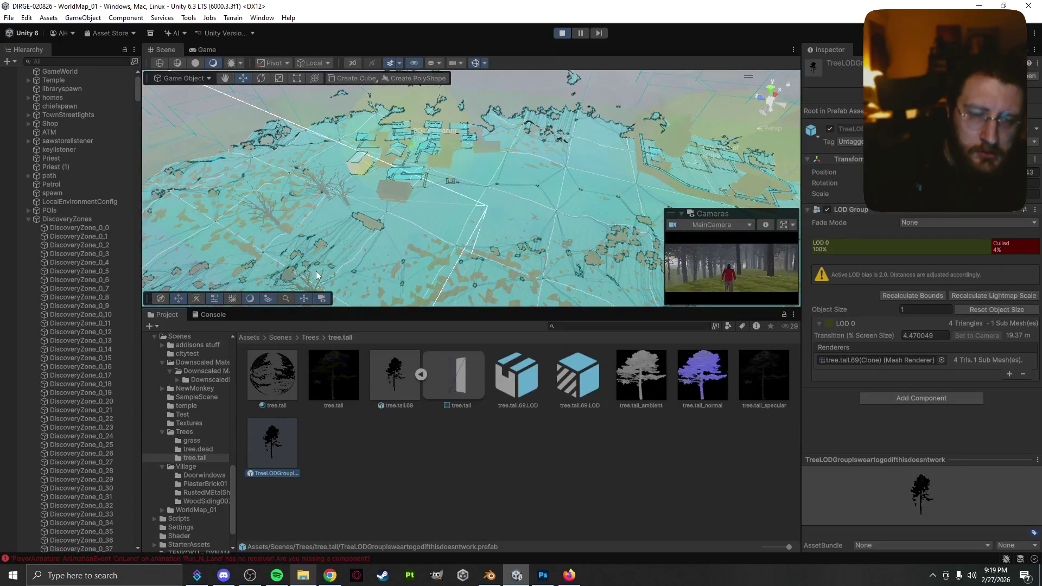
{"action": "left_click", "coordinate": [370, 253]}
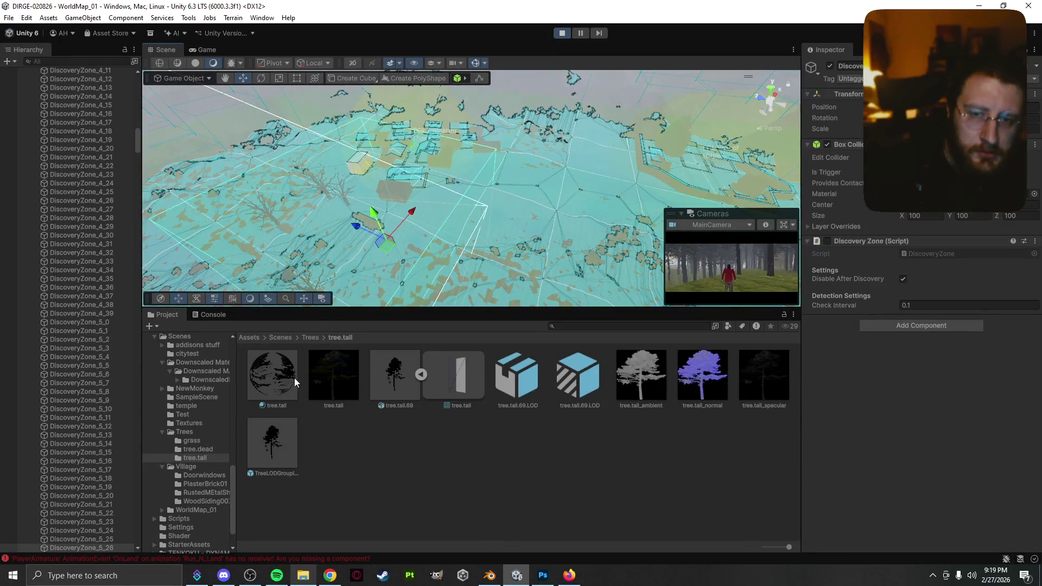
{"action": "left_click", "coordinate": [277, 434]}
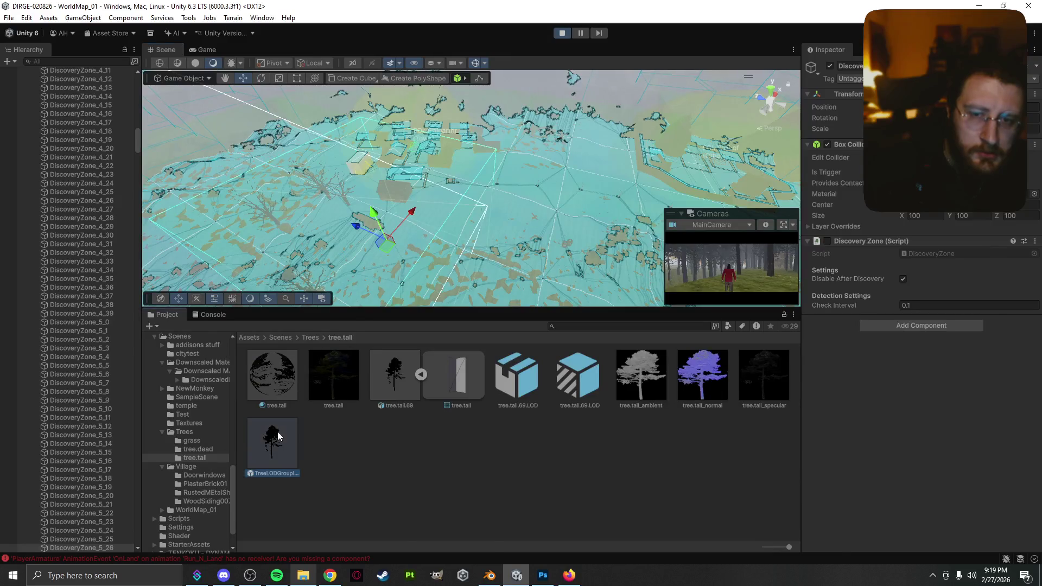
{"action": "left_click", "coordinate": [407, 243]}
{"action": "left_click", "coordinate": [404, 243]}
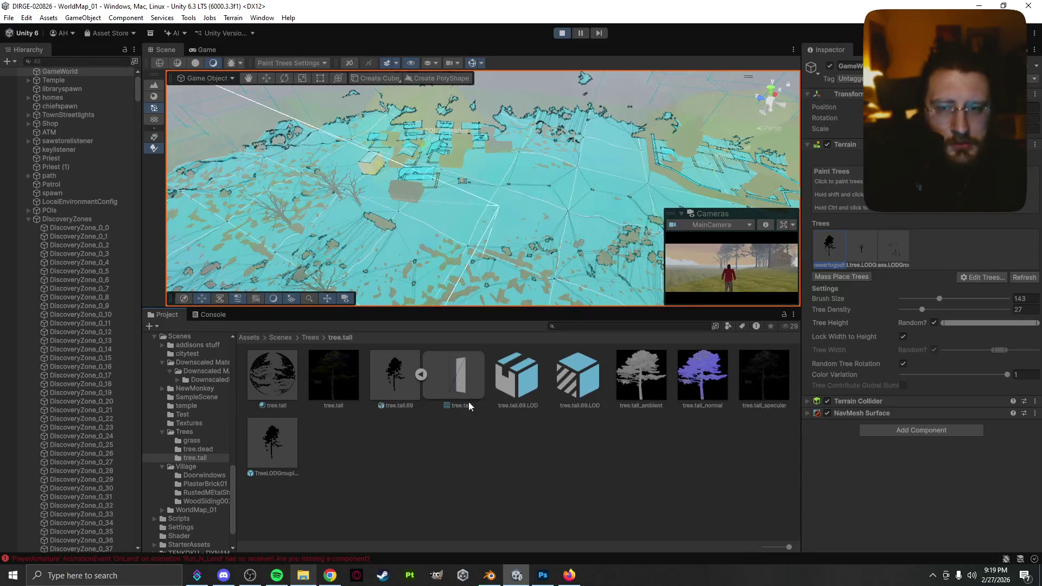
{"action": "left_click", "coordinate": [292, 441]}
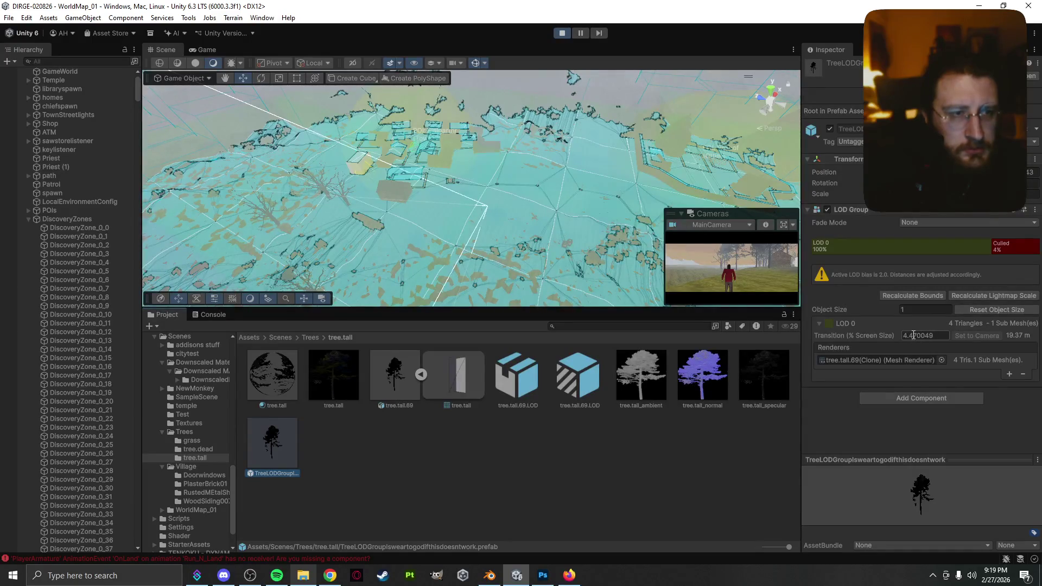
{"action": "left_click", "coordinate": [317, 219]}
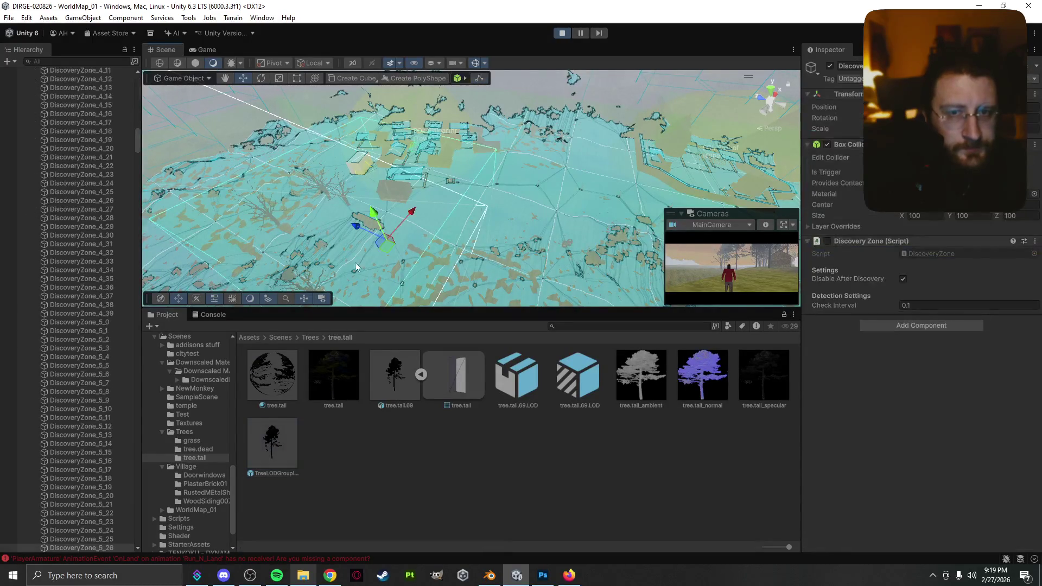
{"action": "left_click", "coordinate": [402, 252]}
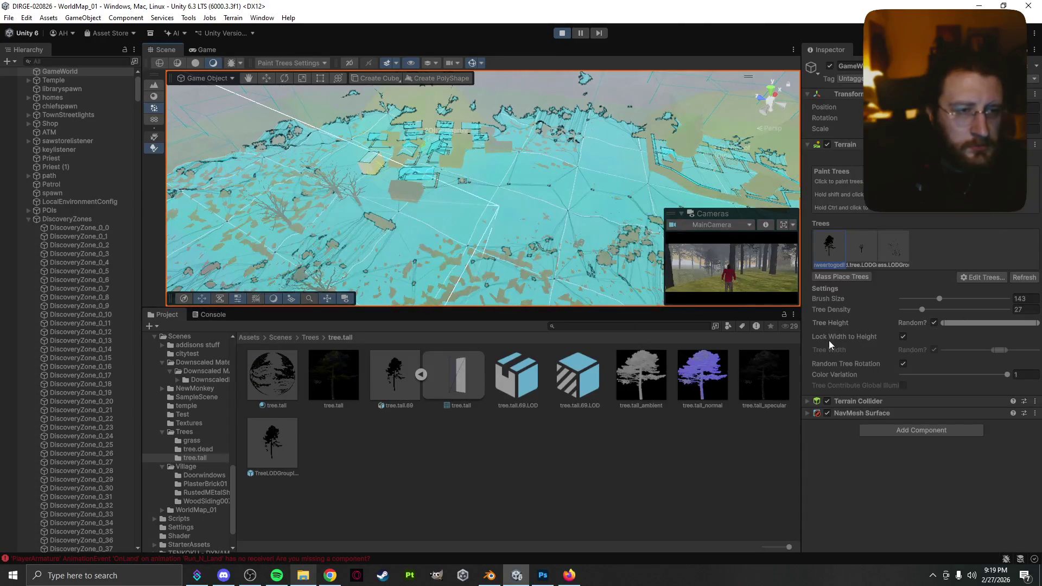
- Lower the TreeLODGroup prefab's LOD 0 transition to 1.4 so the trees render
{"action": "left_click", "coordinate": [273, 454]}
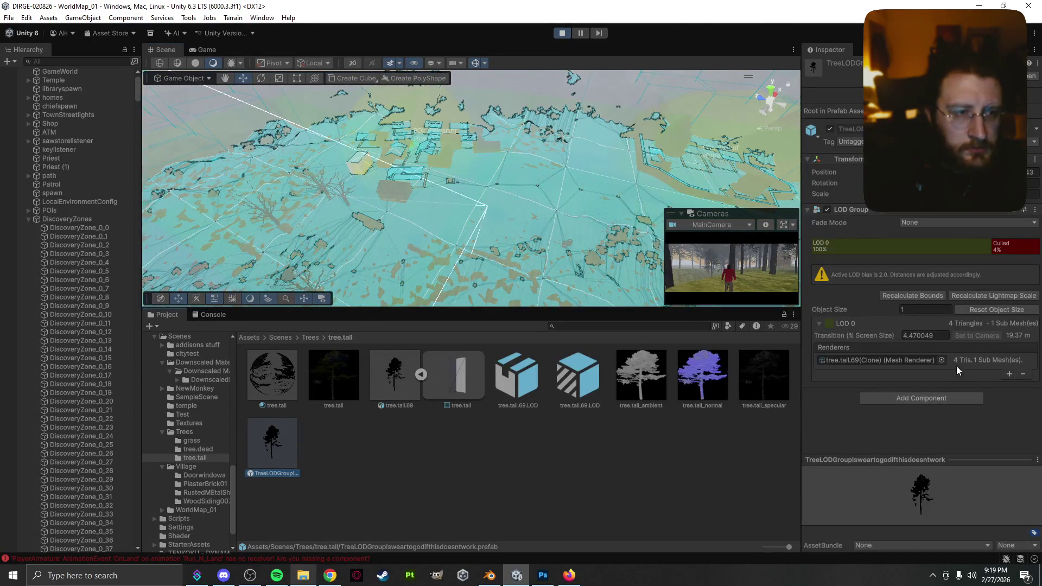
{"action": "mouse_move", "coordinate": [886, 336]}
{"action": "left_mouse_down"}
{"action": "mouse_move", "coordinate": [812, 339]}
{"action": "mouse_move", "coordinate": [961, 340]}
{"action": "mouse_move", "coordinate": [832, 334]}
{"action": "mouse_move", "coordinate": [867, 334]}
{"action": "mouse_move", "coordinate": [849, 334]}
{"action": "left_mouse_up"}
{"action": "type", "text": "2"}
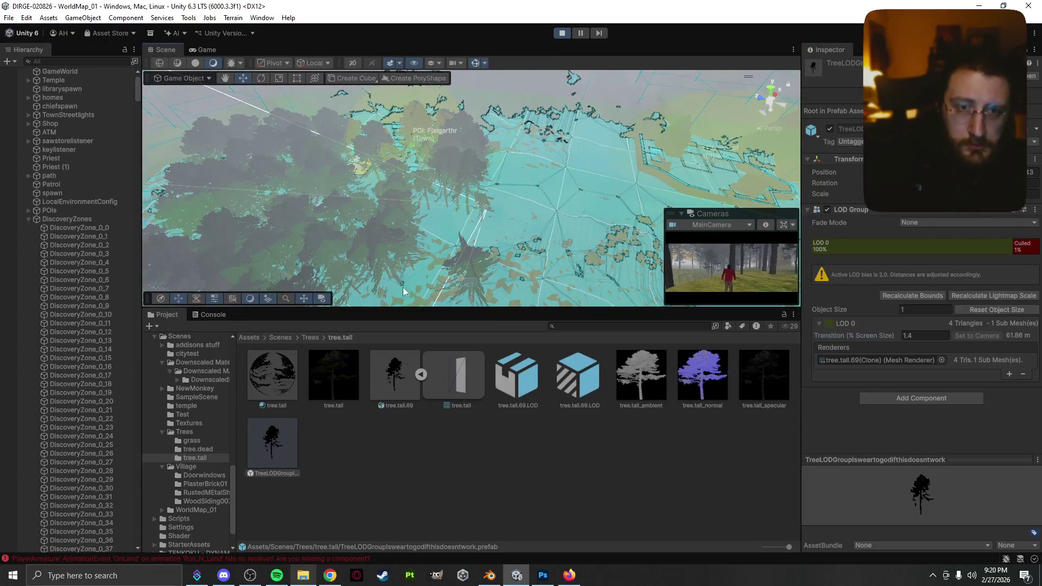
- Reselect the terrain and paint more trees, then return to the Trees folder
{"action": "left_click", "coordinate": [475, 221]}
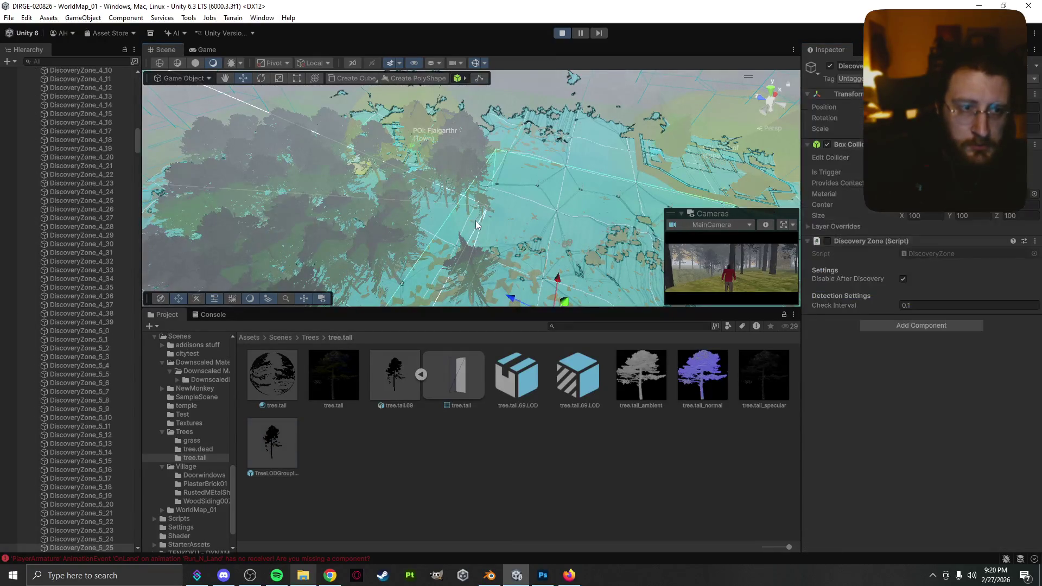
{"action": "left_click", "coordinate": [296, 451]}
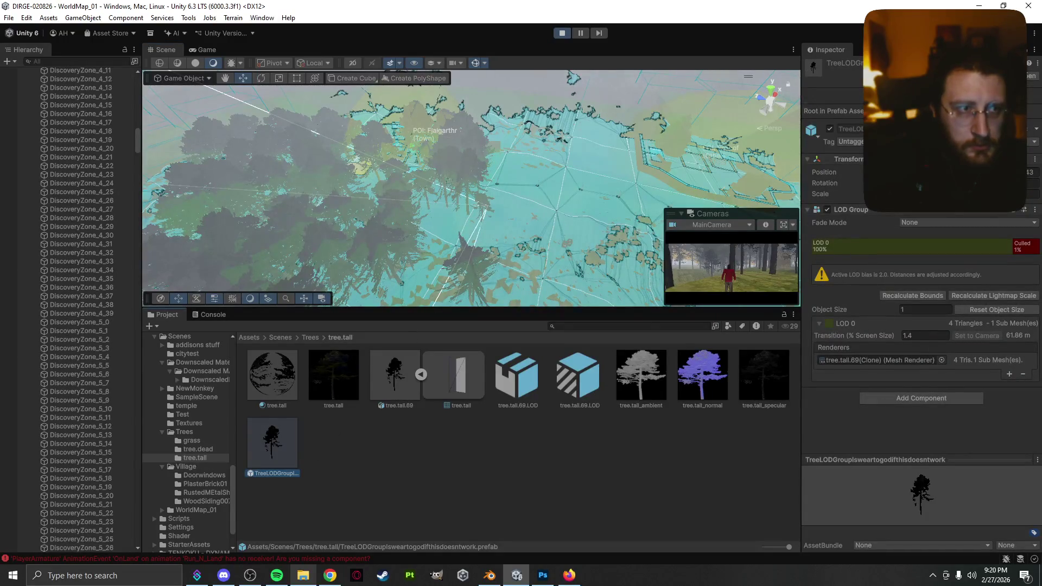
{"action": "left_click", "coordinate": [393, 277]}
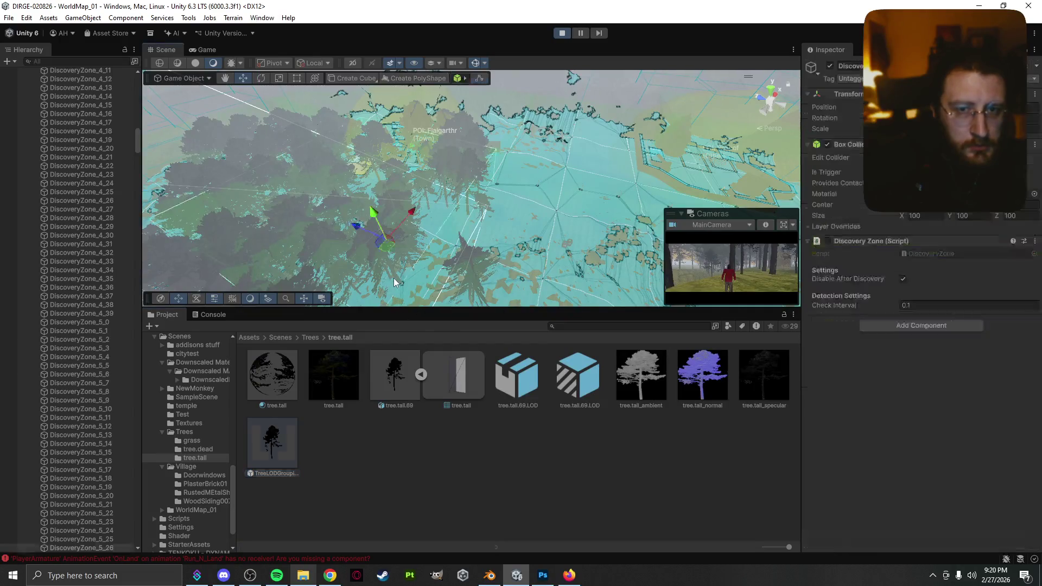
{"action": "left_click", "coordinate": [507, 217]}
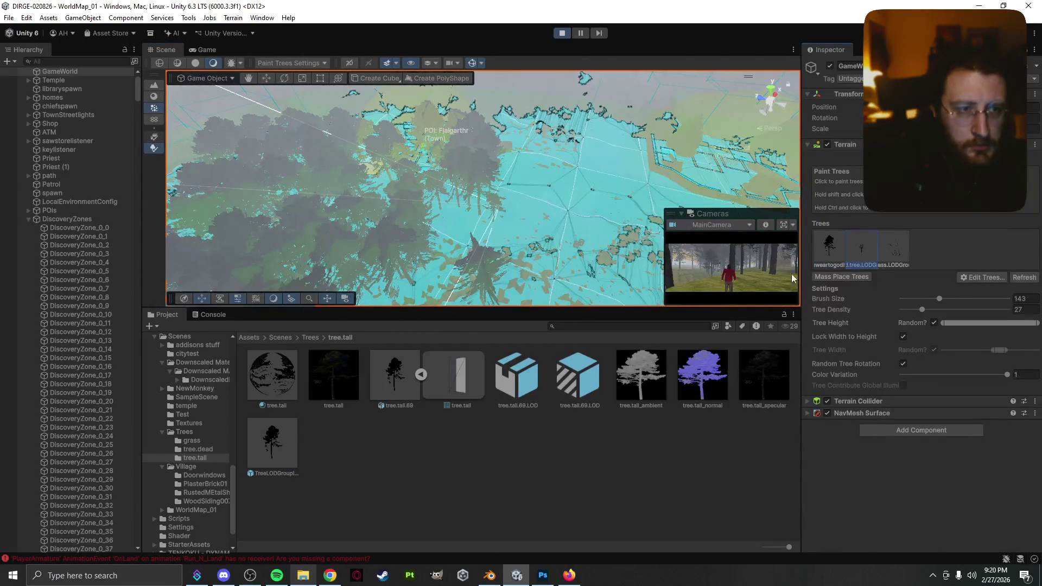
{"action": "left_click", "coordinate": [271, 262]}
{"action": "left_click", "coordinate": [320, 338]}
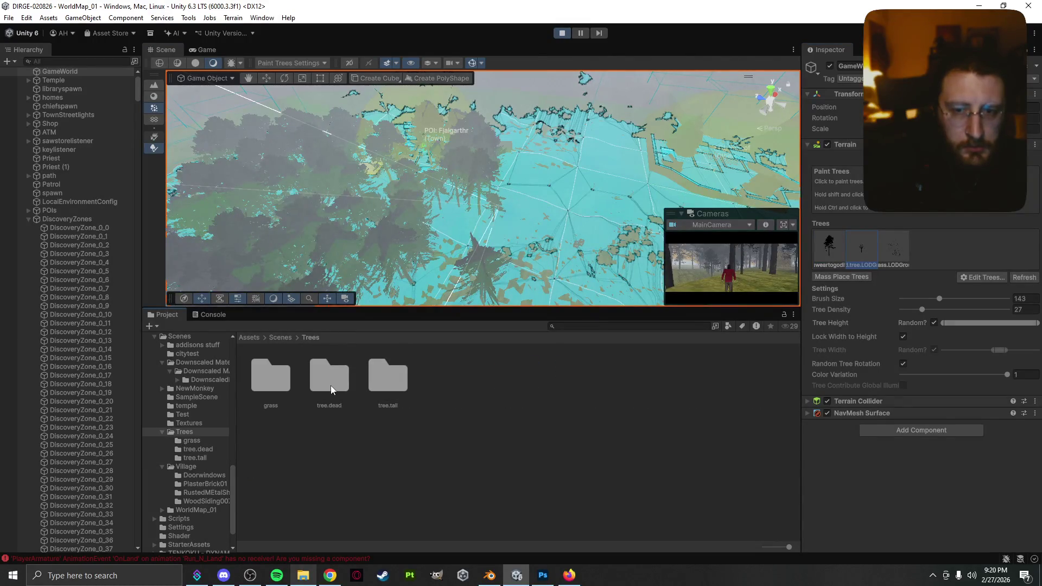
- Pick the dead.tree.LODGroup prefab from tree.dead and paint dead trees on the terrain
{"action": "double_click", "coordinate": [331, 385]}
{"action": "left_click", "coordinate": [268, 382]}
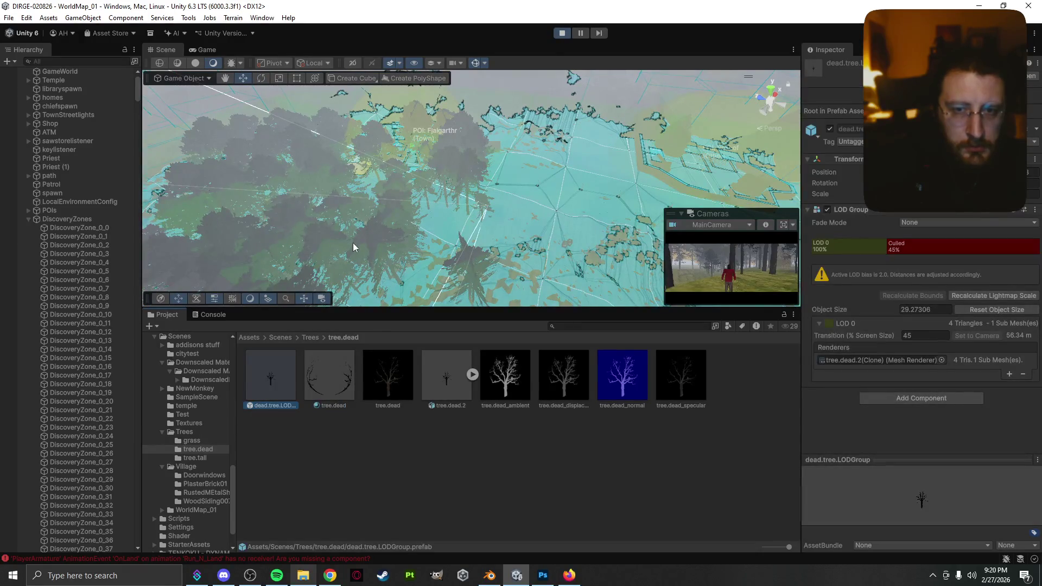
{"action": "left_click", "coordinate": [498, 225]}
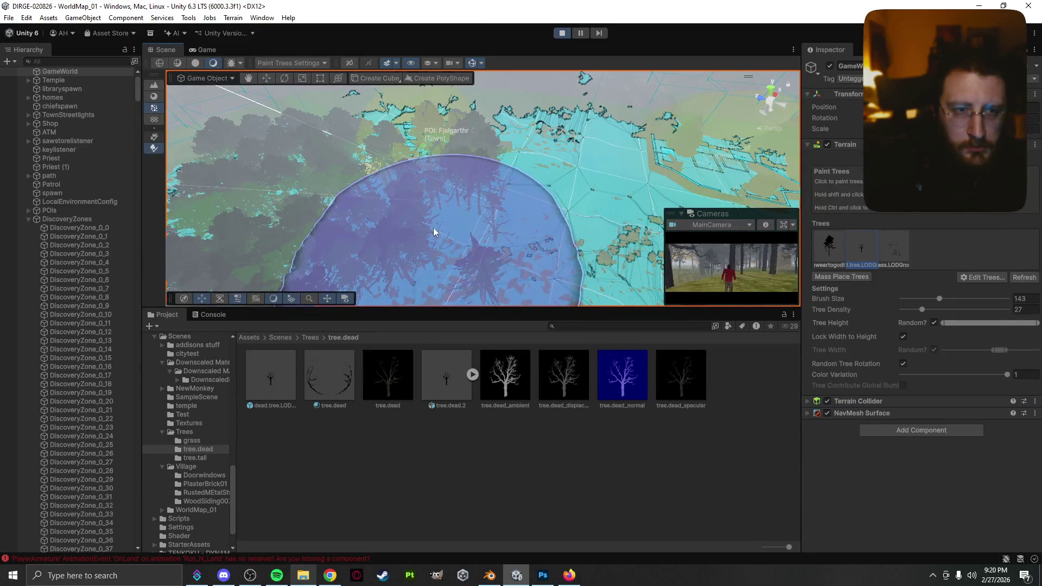
{"action": "left_click", "coordinate": [471, 234]}
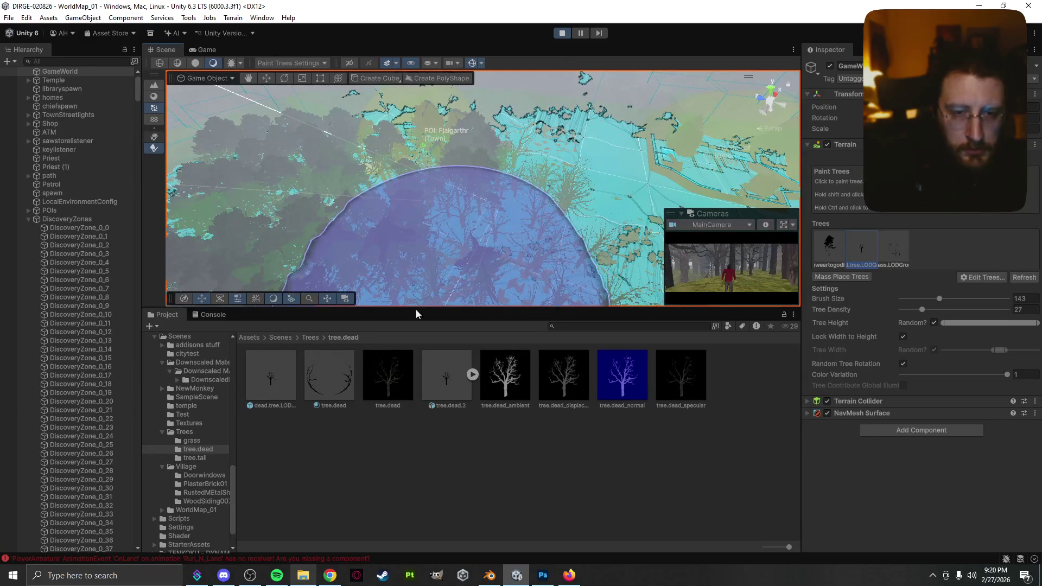
- Set the dead.tree.LODGroup prefab's LOD 0 transition to 48.3
{"action": "left_click", "coordinate": [295, 378]}
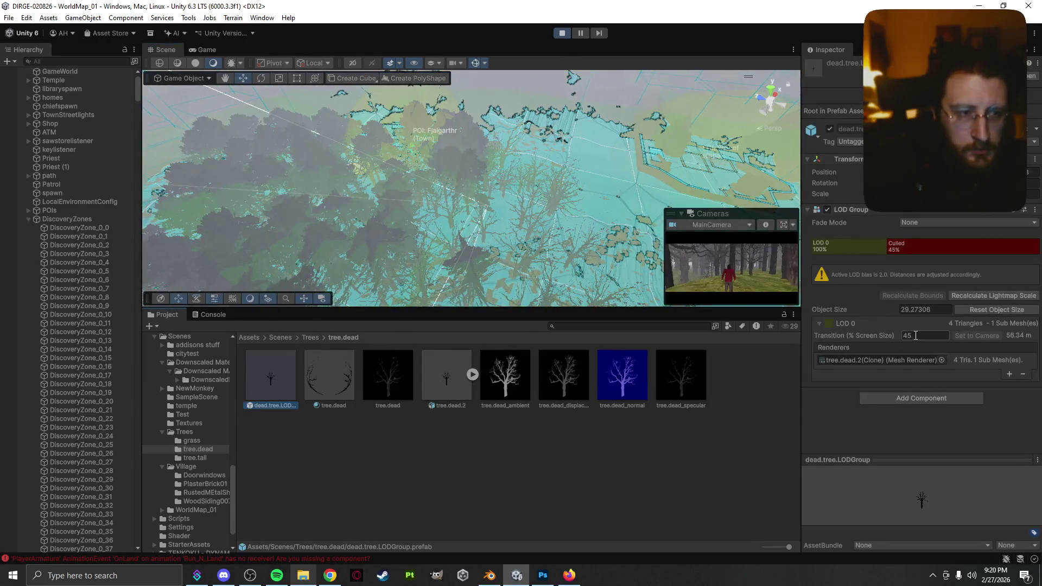
{"action": "mouse_move", "coordinate": [864, 337]}
{"action": "left_mouse_down"}
{"action": "mouse_move", "coordinate": [737, 348]}
{"action": "mouse_move", "coordinate": [983, 328]}
{"action": "mouse_move", "coordinate": [966, 330]}
{"action": "left_mouse_up"}
{"action": "mouse_move", "coordinate": [855, 336]}
{"action": "left_mouse_down"}
{"action": "mouse_move", "coordinate": [881, 334]}
{"action": "mouse_move", "coordinate": [799, 339]}
{"action": "mouse_move", "coordinate": [927, 336]}
{"action": "mouse_move", "coordinate": [842, 337]}
{"action": "mouse_move", "coordinate": [867, 335]}
{"action": "left_mouse_up"}
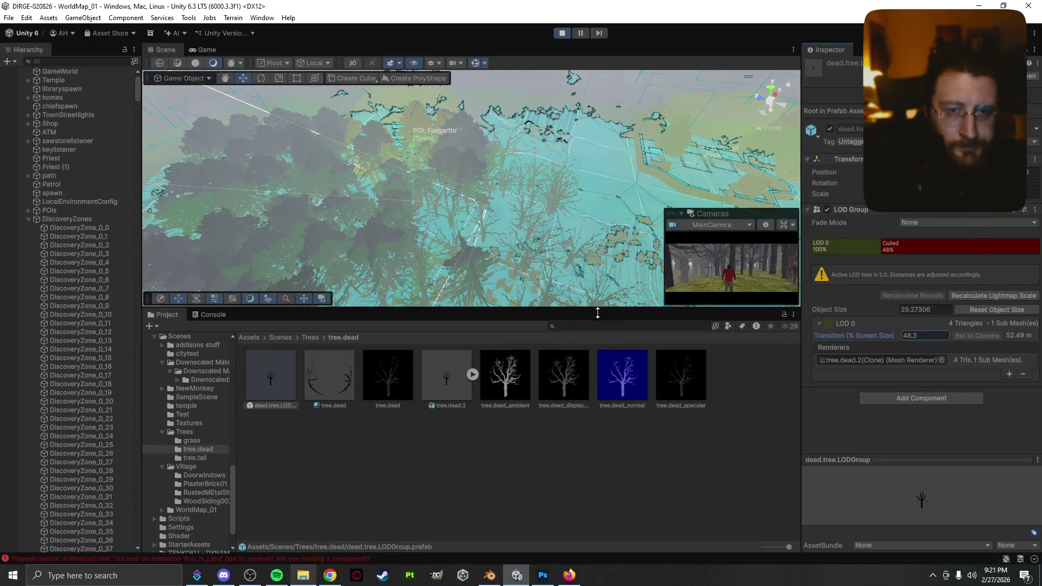
{"action": "left_click", "coordinate": [445, 387]}
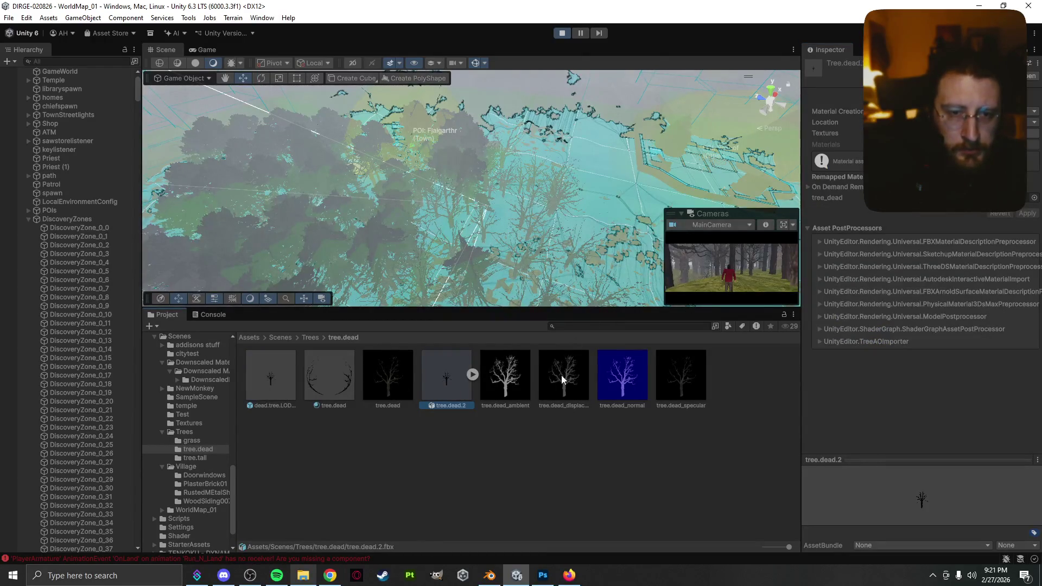
- Open the grass folder under Trees and select the grass model asset
{"action": "left_click", "coordinate": [307, 338]}
{"action": "double_click", "coordinate": [276, 379]}
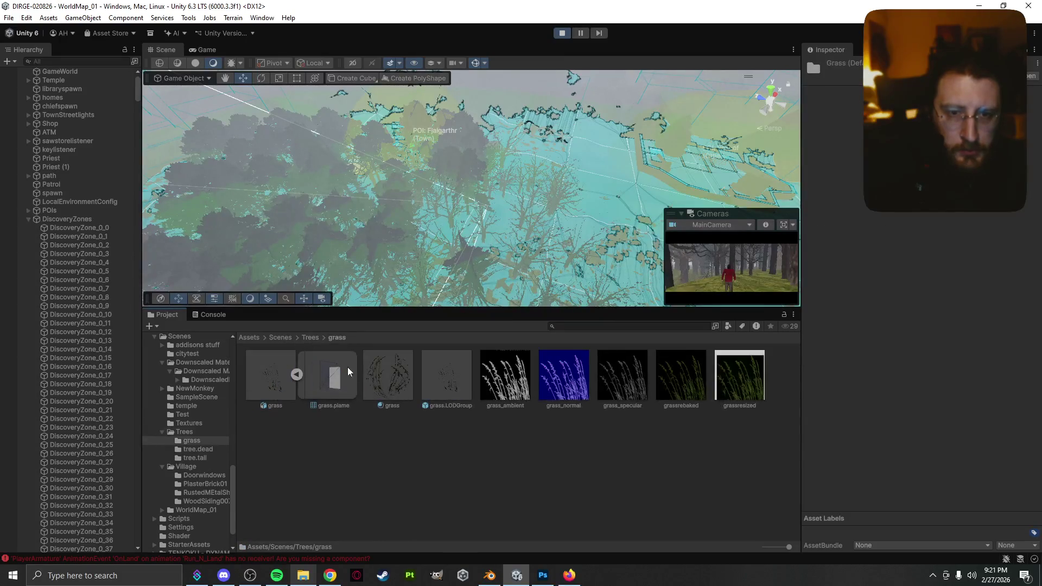
{"action": "left_click", "coordinate": [266, 382]}
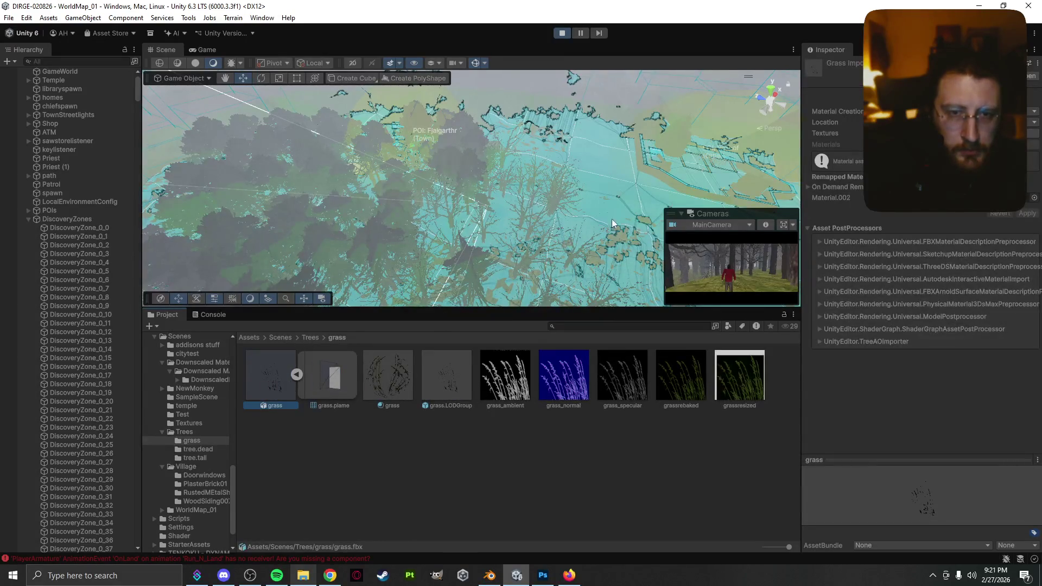
- Select the terrain, choose grass.LODGroup in Paint Trees, and enlarge the Cameras preview
{"action": "left_click", "coordinate": [610, 206]}
{"action": "left_click", "coordinate": [607, 173]}
{"action": "left_click", "coordinate": [885, 250]}
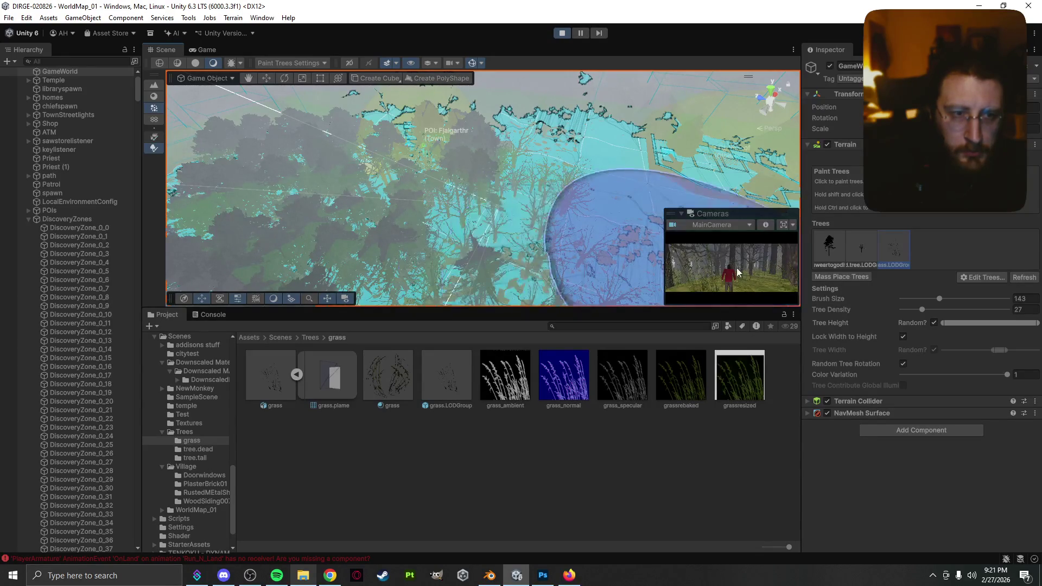
{"action": "mouse_move", "coordinate": [663, 209]}
{"action": "left_mouse_down"}
{"action": "mouse_move", "coordinate": [484, 152]}
{"action": "mouse_move", "coordinate": [484, 85]}
{"action": "left_mouse_up"}
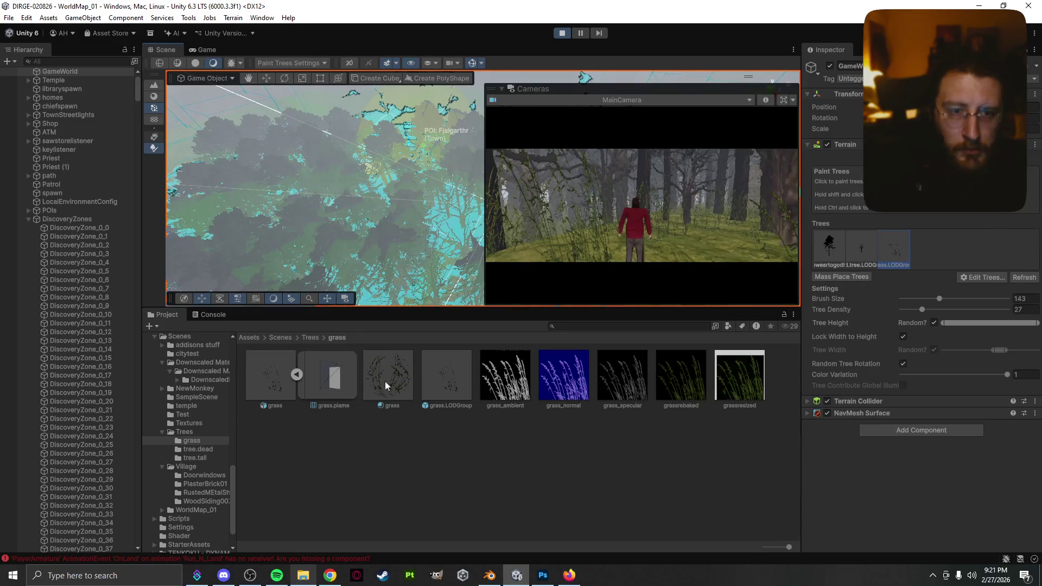
- Set grass.LODGroup's LOD 0 transition to 53% screen size, then reselect the terrain
{"action": "left_click", "coordinate": [286, 401]}
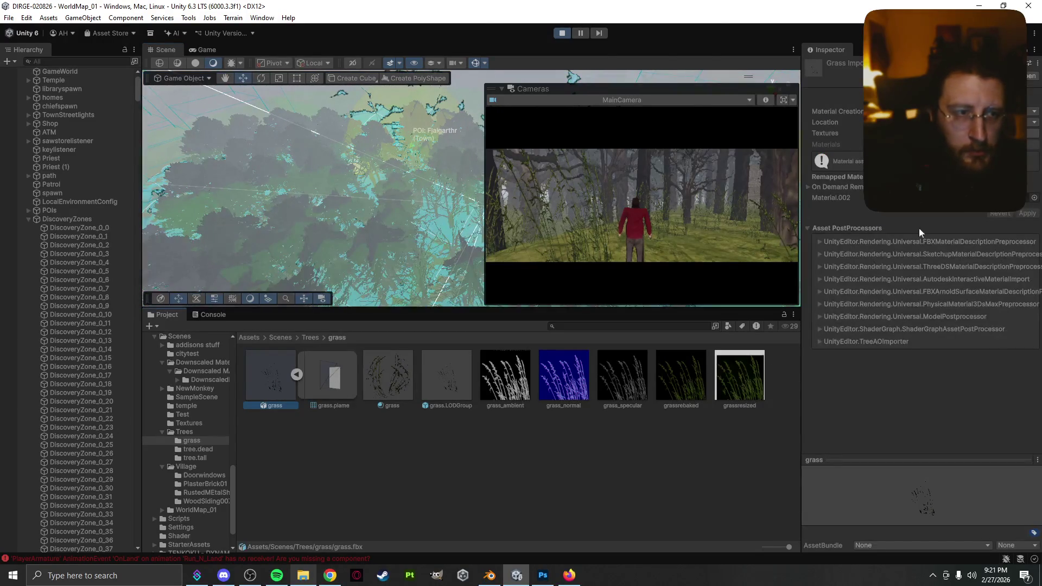
{"action": "left_click", "coordinate": [437, 385]}
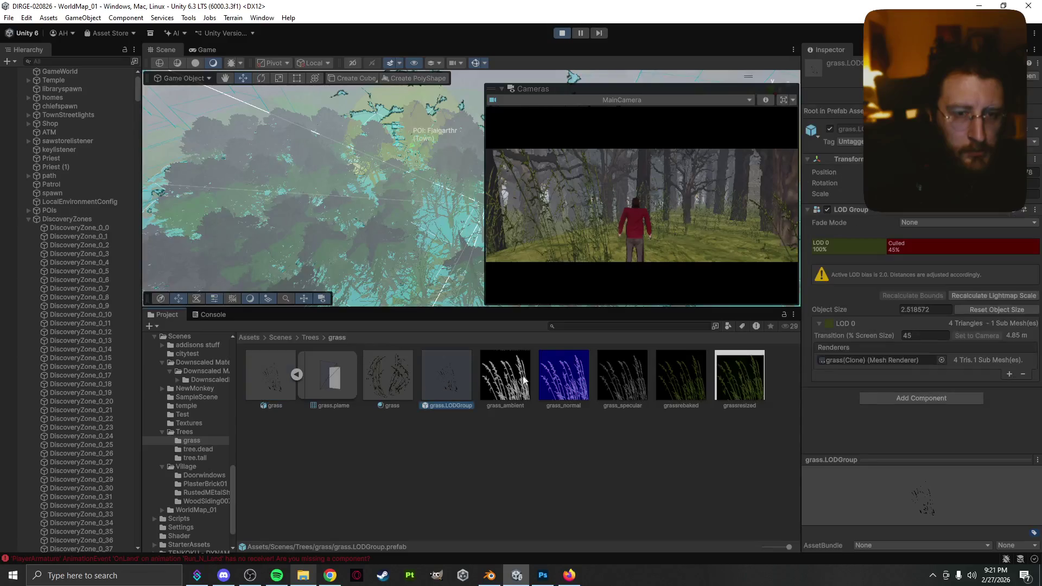
{"action": "left_click", "coordinate": [909, 333]}
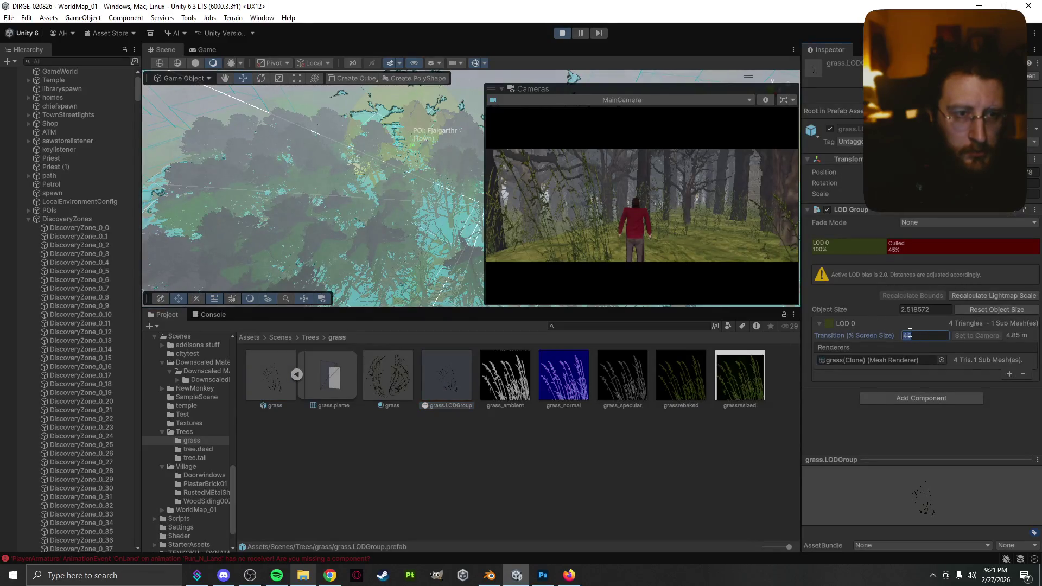
{"action": "mouse_move", "coordinate": [856, 337]}
{"action": "left_mouse_down"}
{"action": "mouse_move", "coordinate": [997, 332]}
{"action": "mouse_move", "coordinate": [975, 332]}
{"action": "left_mouse_up"}
{"action": "mouse_move", "coordinate": [854, 337]}
{"action": "left_mouse_down"}
{"action": "mouse_move", "coordinate": [702, 344]}
{"action": "mouse_move", "coordinate": [884, 337]}
{"action": "mouse_move", "coordinate": [813, 334]}
{"action": "left_mouse_up"}
{"action": "left_click", "coordinate": [446, 260]}
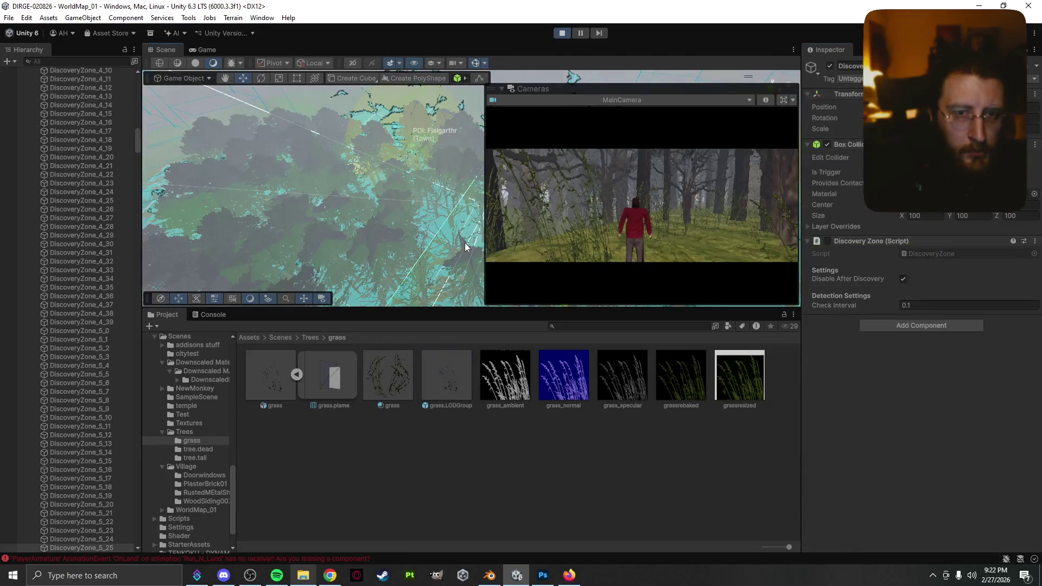
{"action": "left_click", "coordinate": [458, 247]}
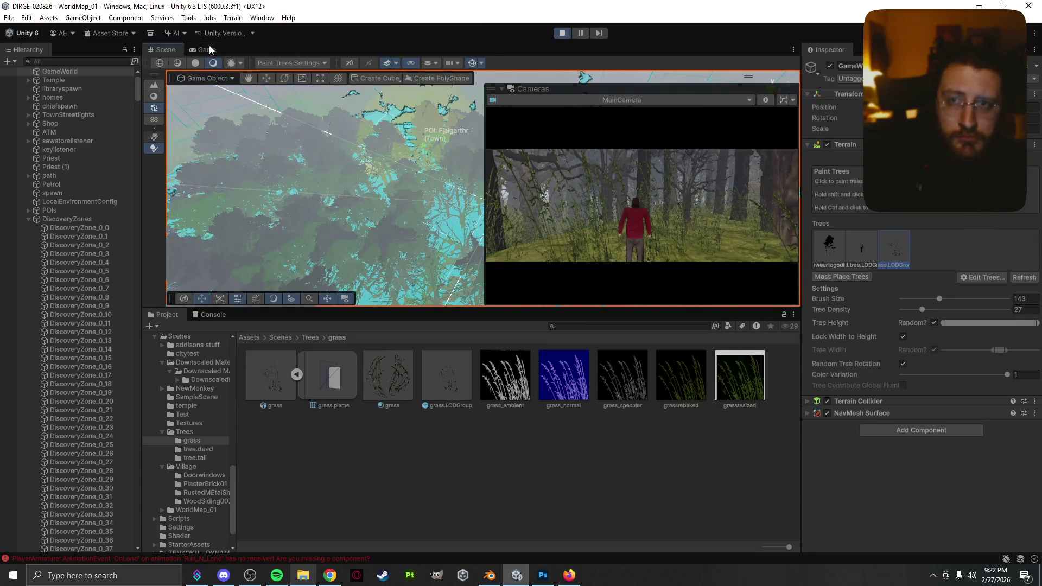
- Enter Play mode and run the character forward through the tall grass past the trees
{"action": "left_click", "coordinate": [563, 34]}
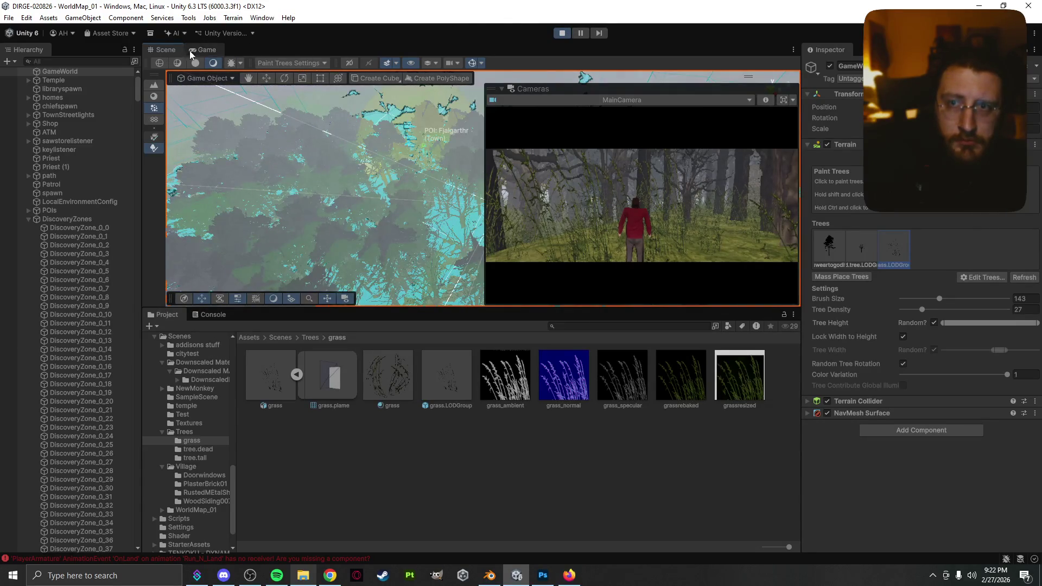
{"action": "left_click", "coordinate": [454, 183]}
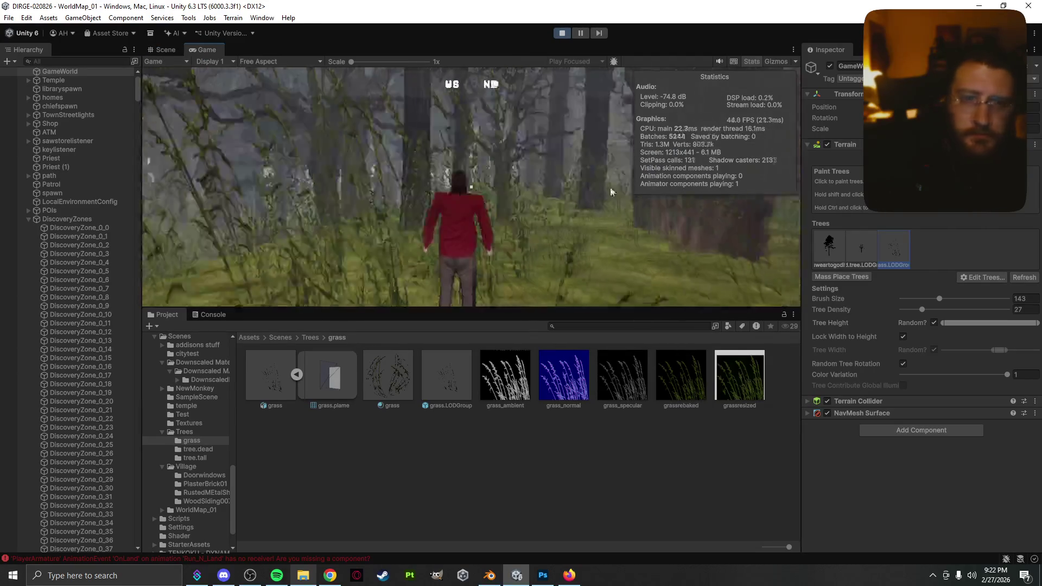
{"action": "key", "text": "w"}
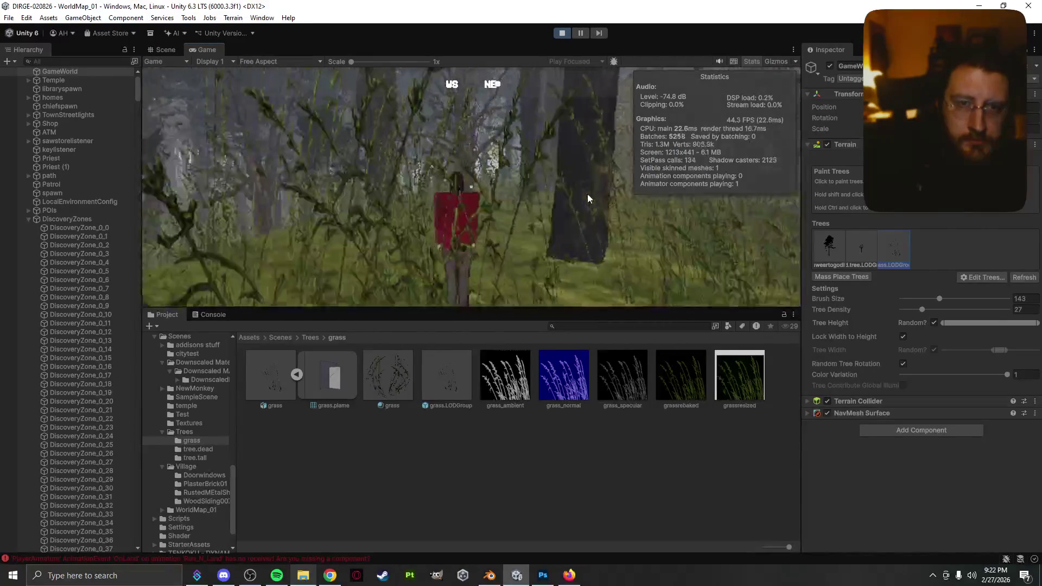
{"action": "key", "text": "w"}
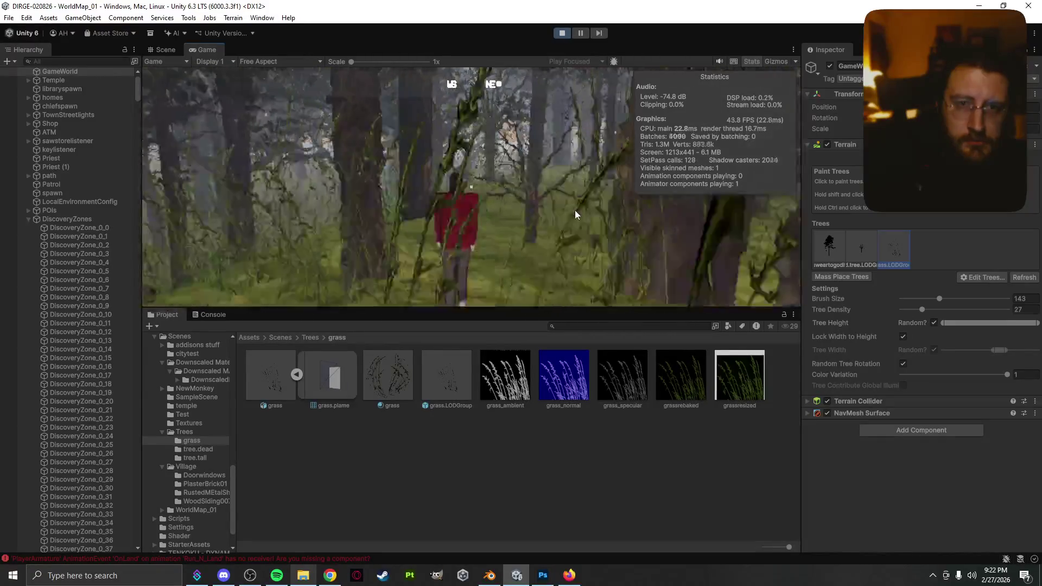
{"action": "key", "text": "w"}
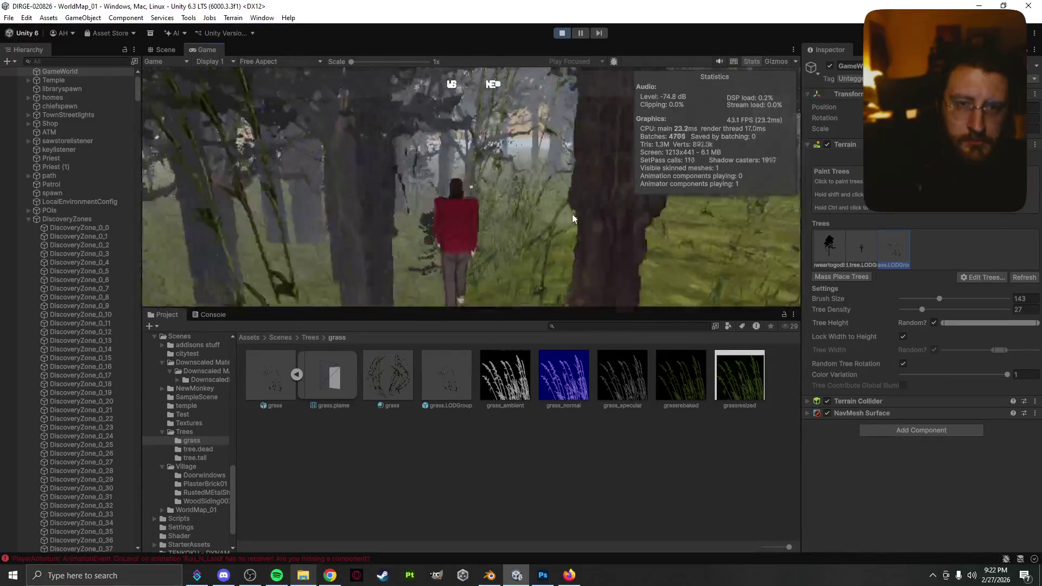
{"action": "key", "text": "w"}
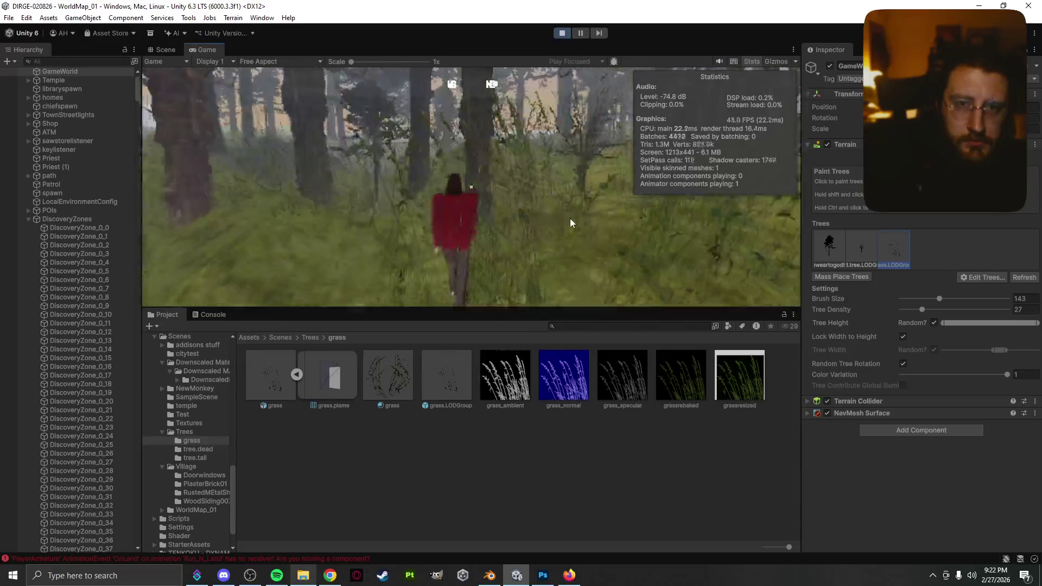
{"action": "key", "text": "w"}
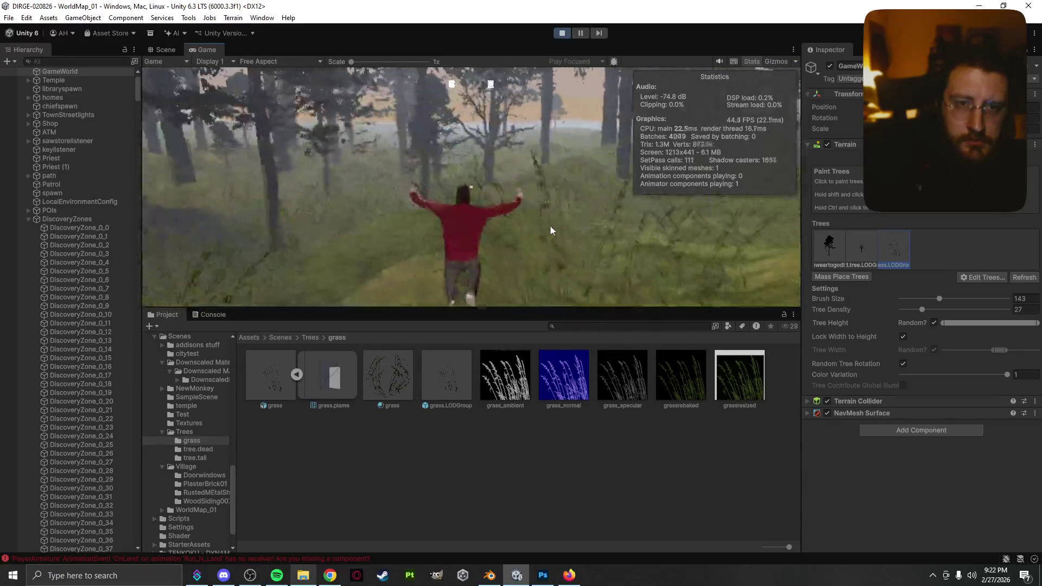
{"action": "key", "text": "w"}
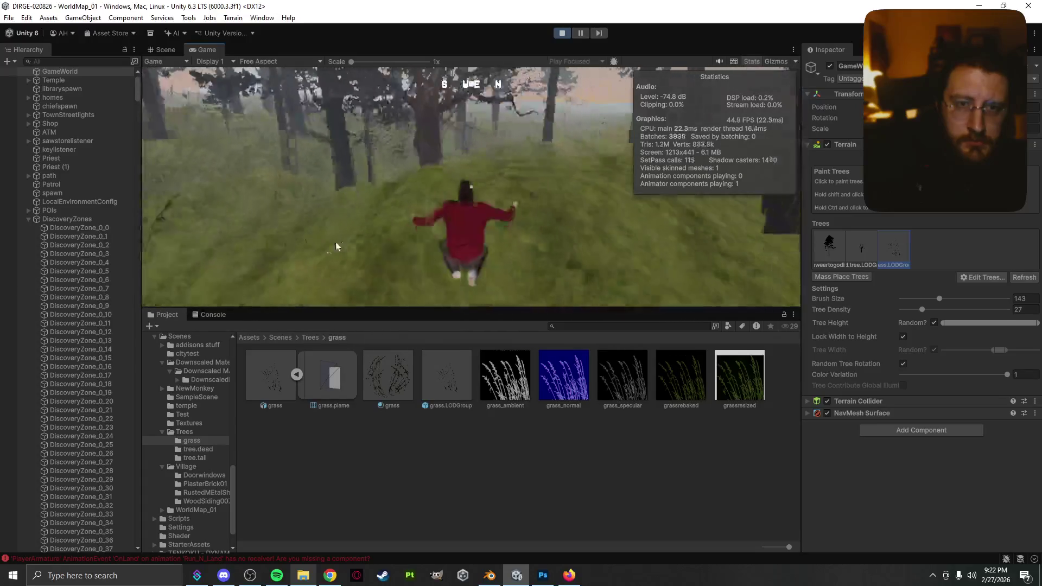
{"action": "key", "text": "w"}
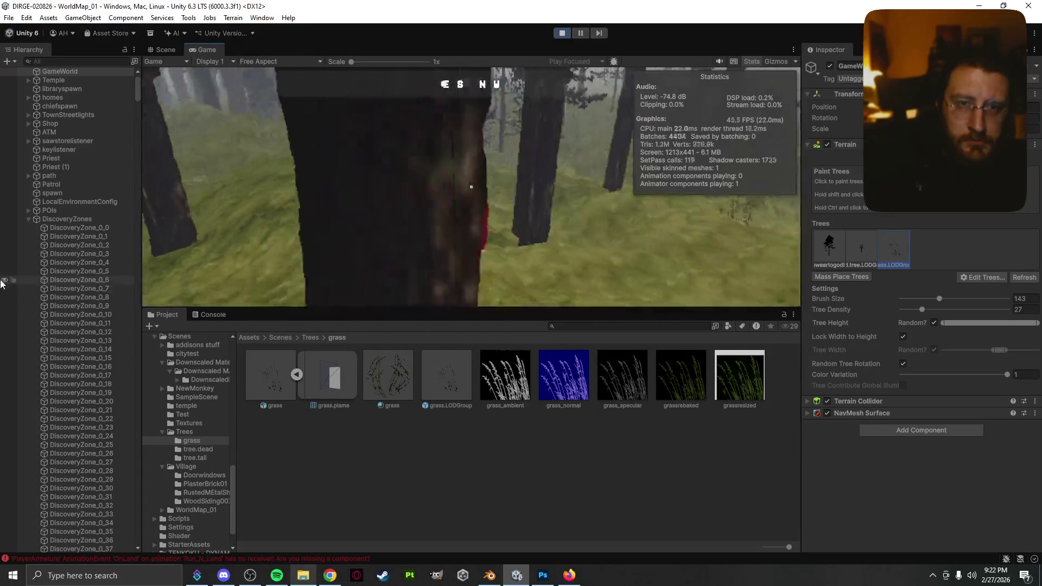
- Keep running through the forest, jumping repeatedly up the grassy slope
{"action": "key", "text": "w"}
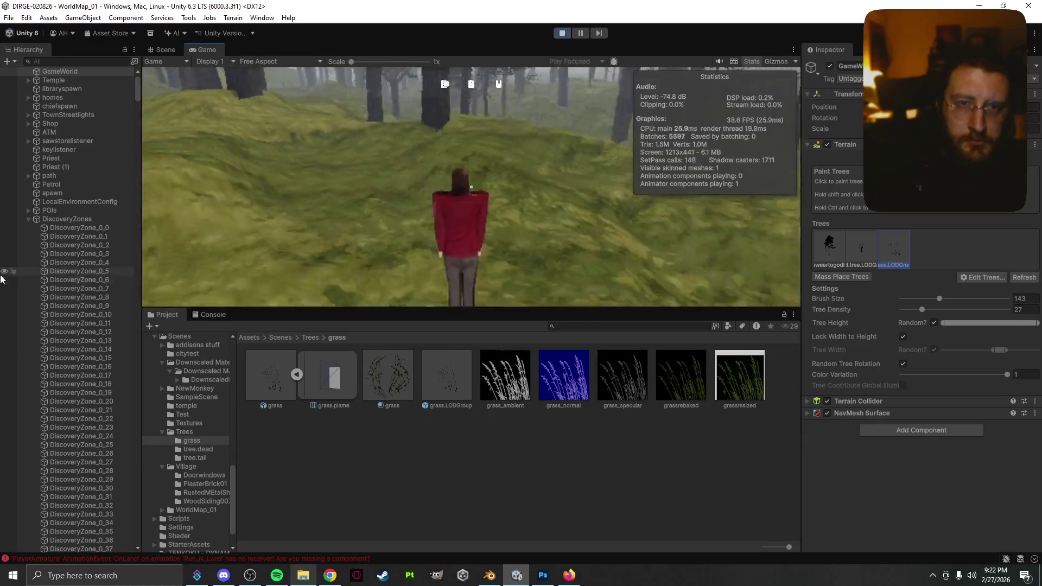
{"action": "key", "text": "space"}
{"action": "key", "text": "w"}
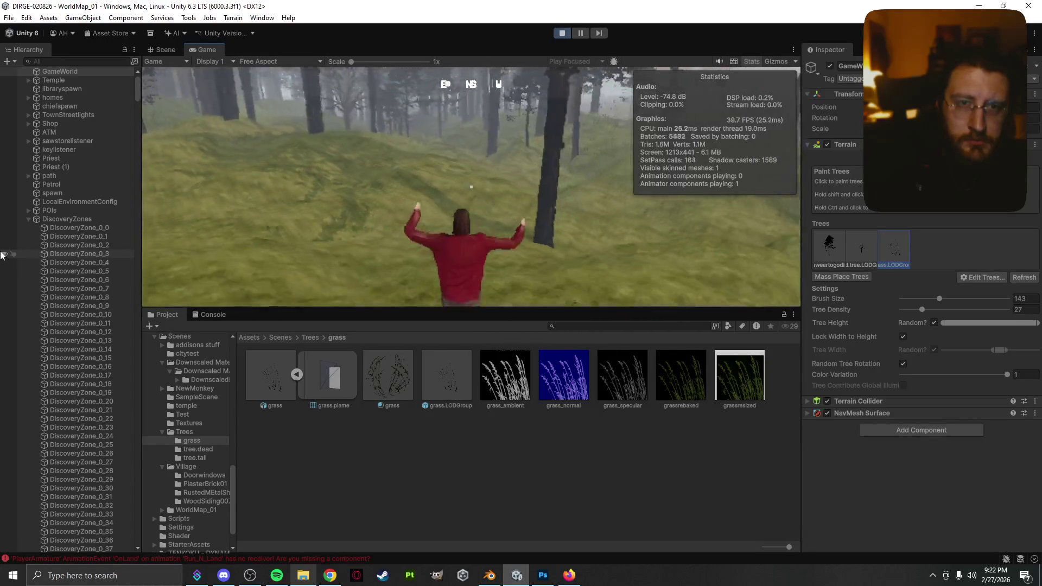
{"action": "key", "text": "w"}
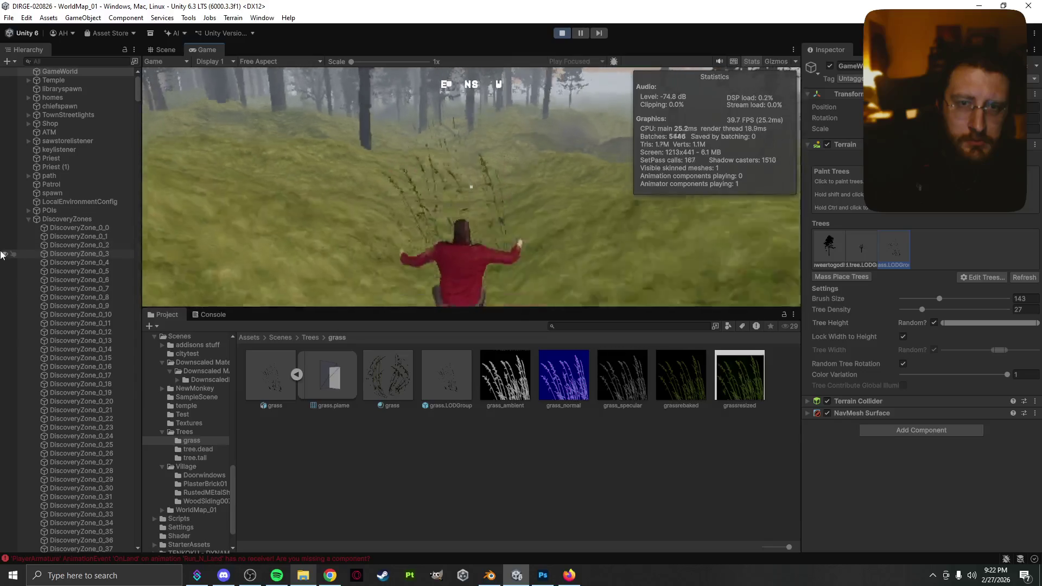
{"action": "key", "text": "space"}
{"action": "key", "text": "w"}
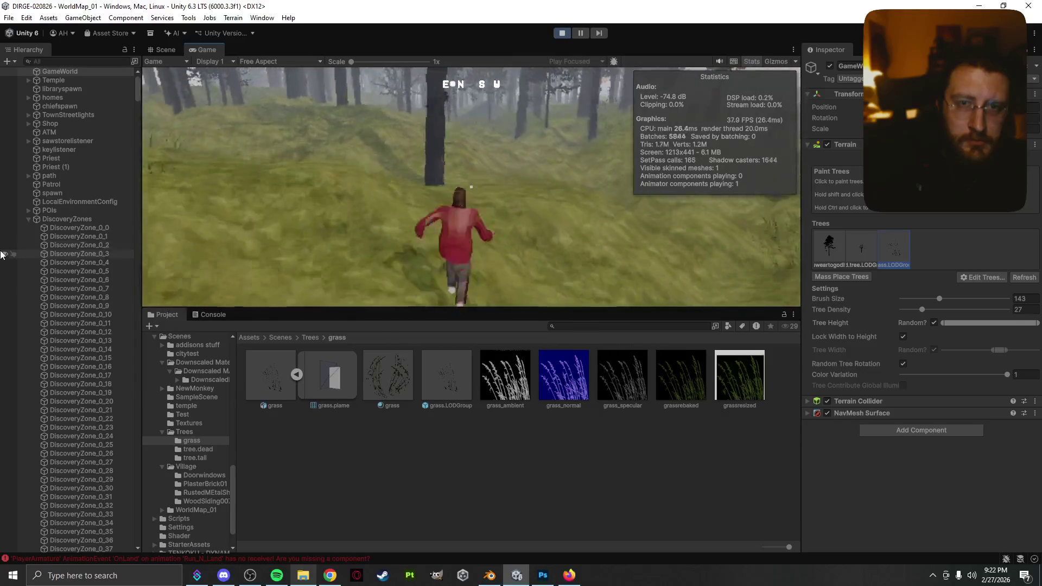
{"action": "key", "text": "space"}
{"action": "key", "text": "space"}
{"action": "key", "text": "w"}
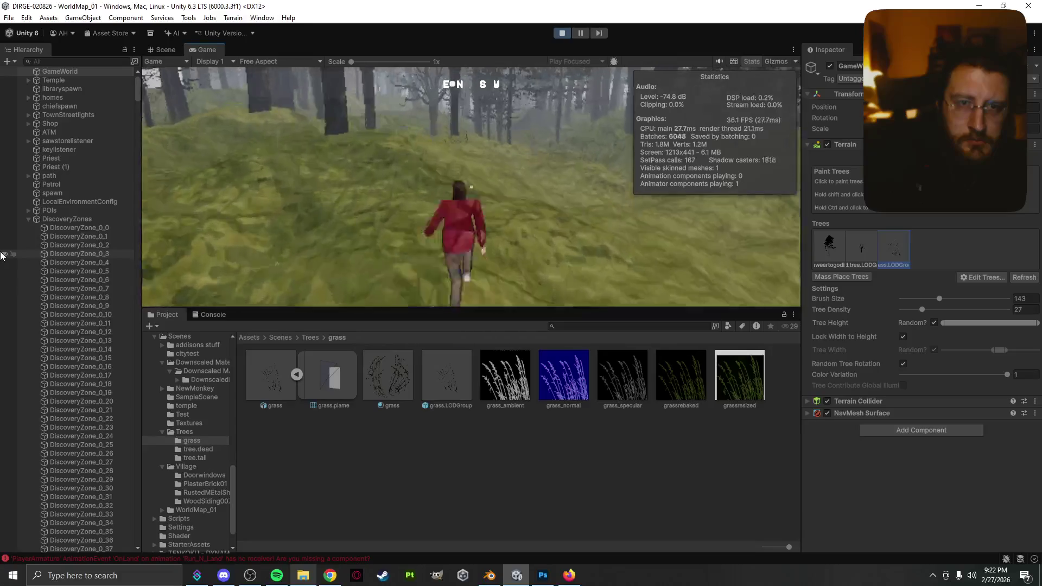
{"action": "key", "text": "space"}
{"action": "key", "text": "w"}
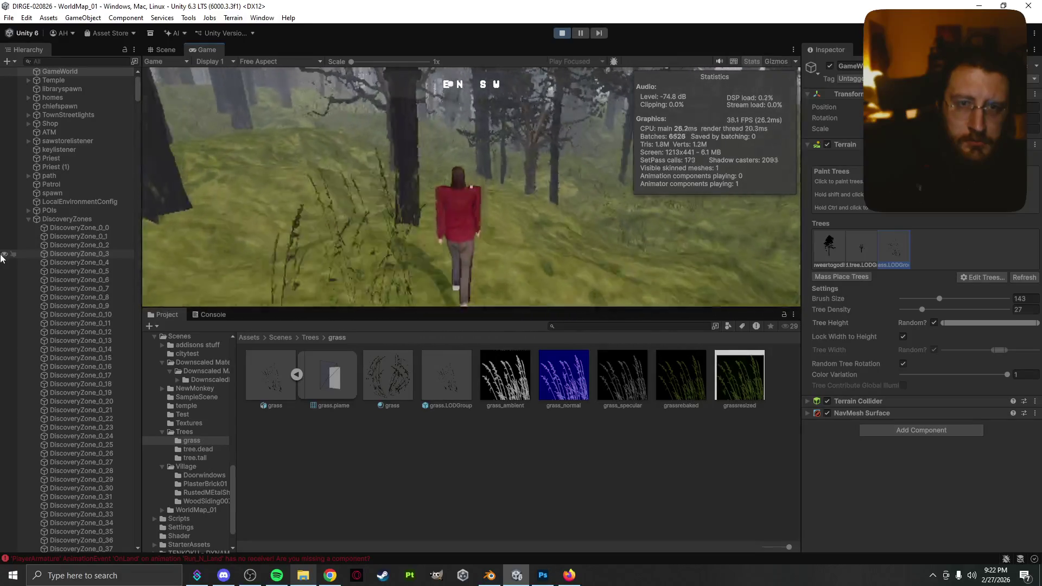
{"action": "key", "text": "w"}
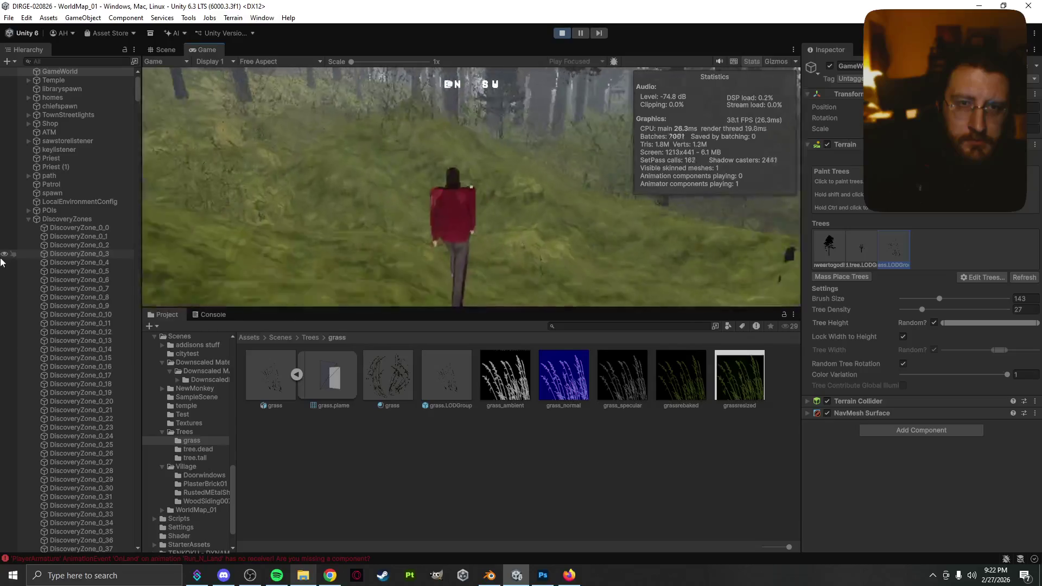
{"action": "key", "text": "w"}
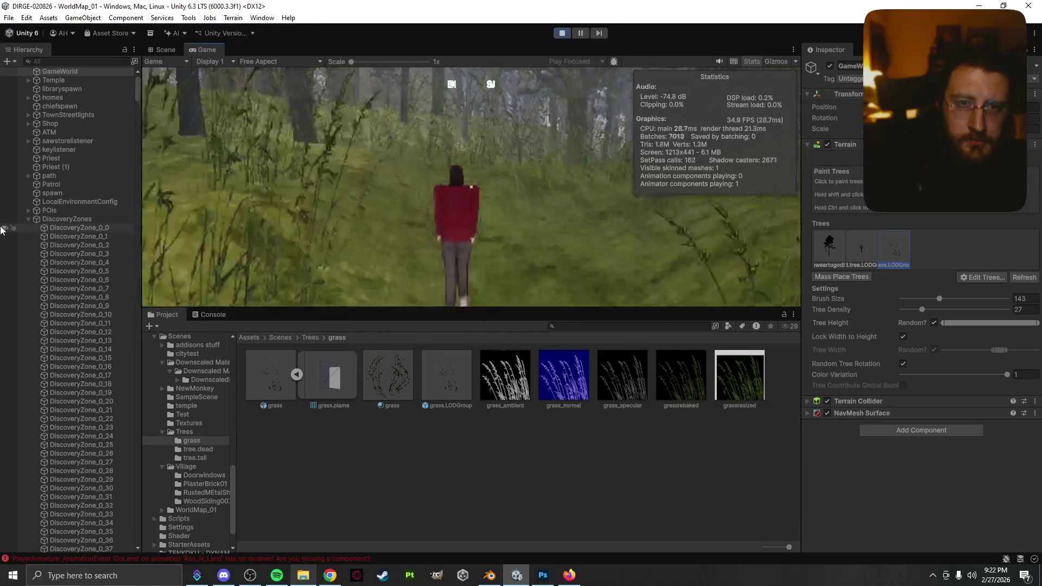
{"action": "key", "text": "space"}
- Run the character on into the trees and bring up the menu overlay with M
{"action": "key", "text": "w"}
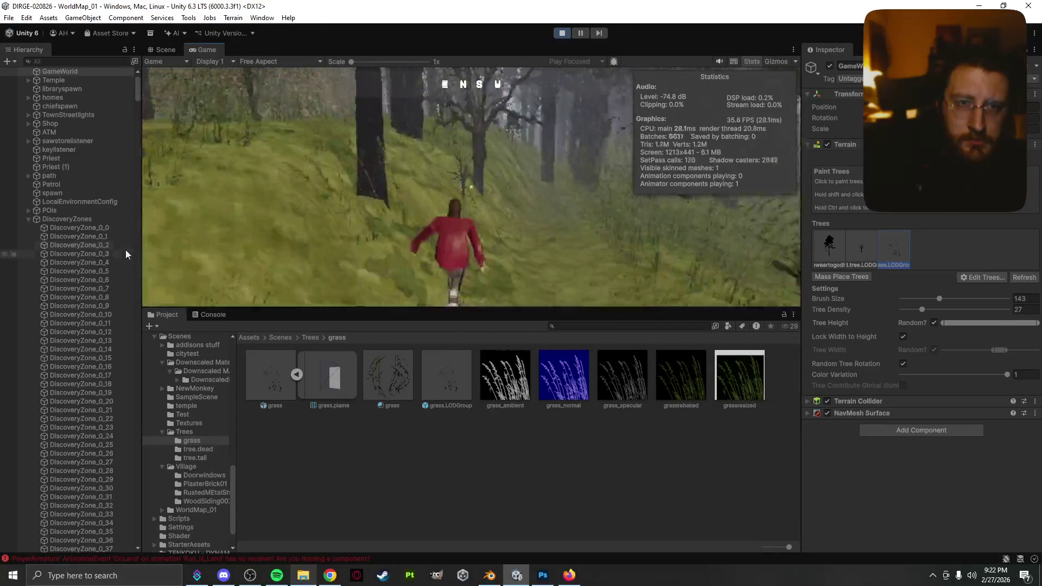
{"action": "key", "text": "w"}
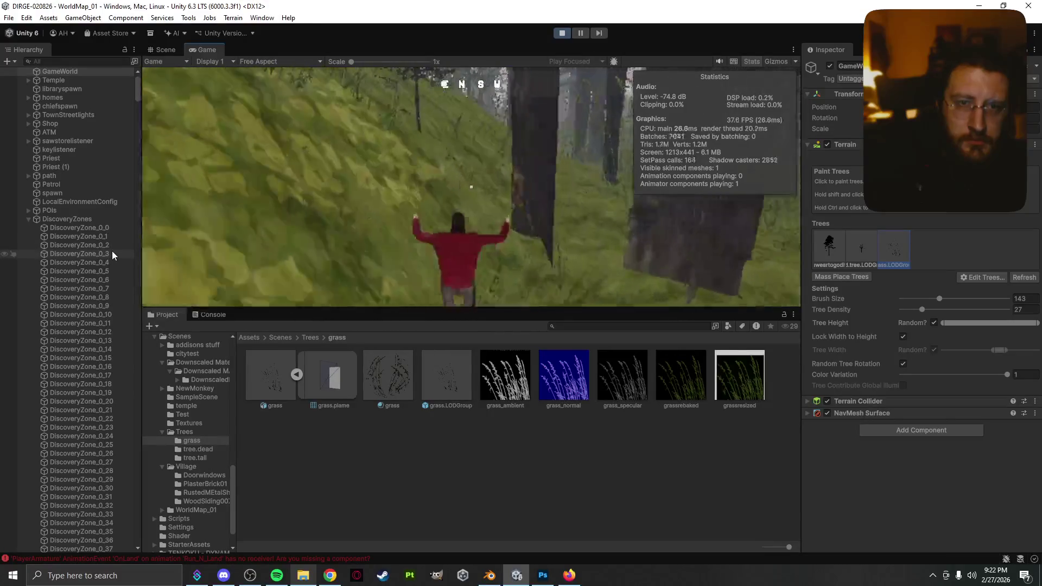
{"action": "key", "text": "w"}
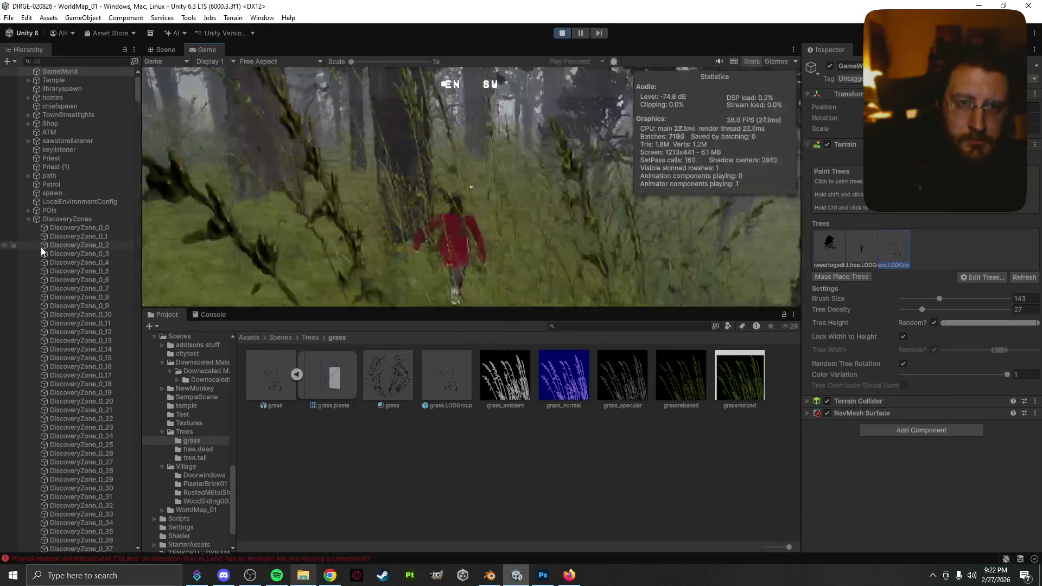
{"action": "key", "text": "m"}
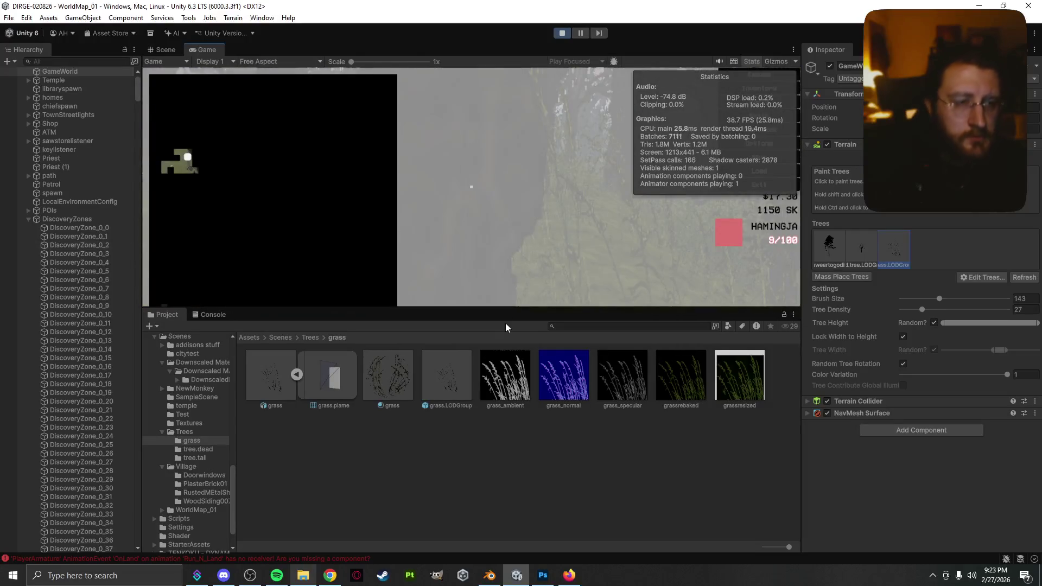
- Cycle through the three Paint Trees prototypes, toggle the pause menu, and return to Scene view
{"action": "left_click", "coordinate": [836, 254]}
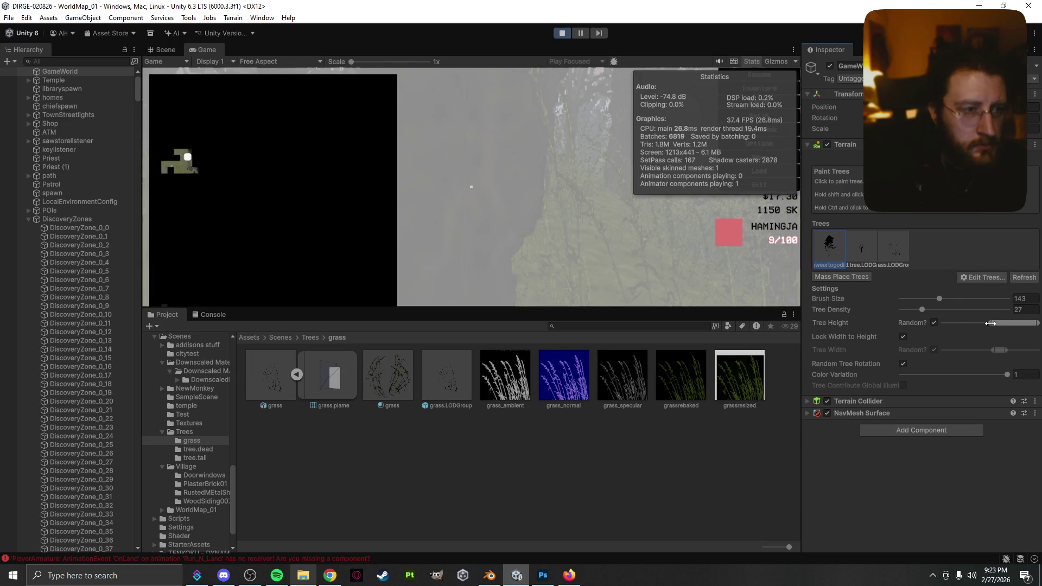
{"action": "left_click", "coordinate": [874, 246]}
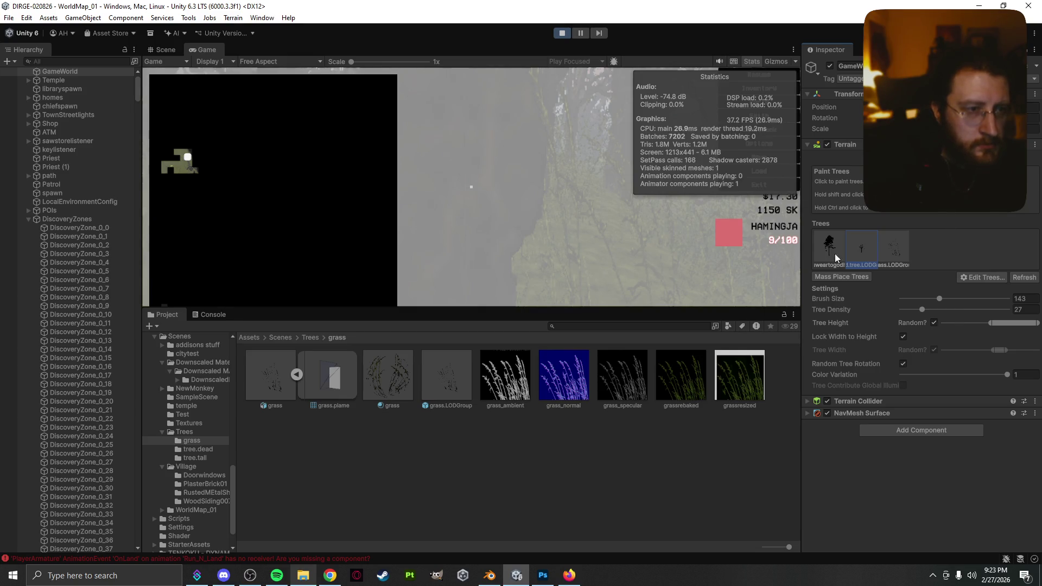
{"action": "left_click", "coordinate": [888, 247]}
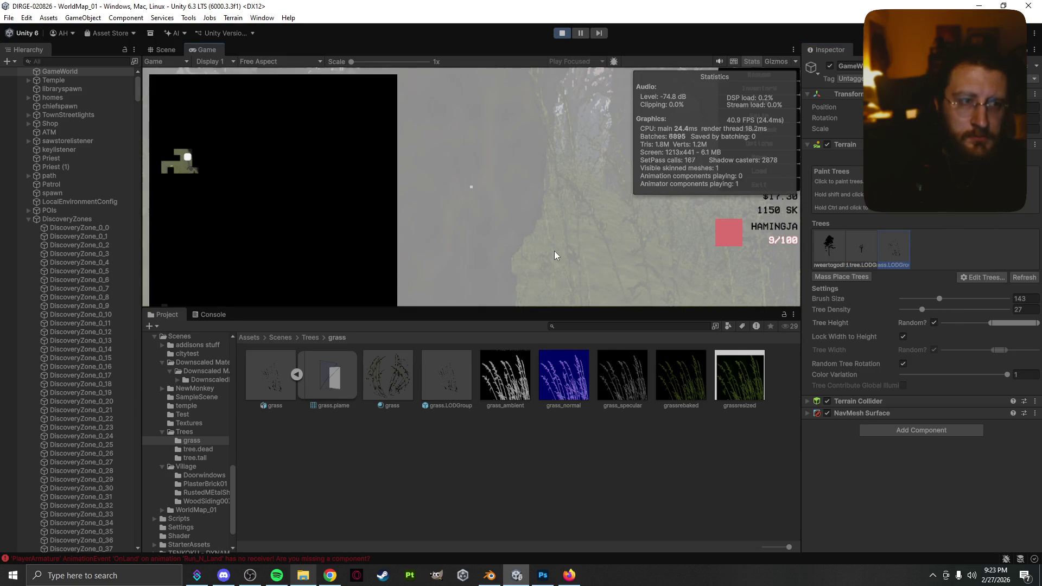
{"action": "key", "text": "Escape"}
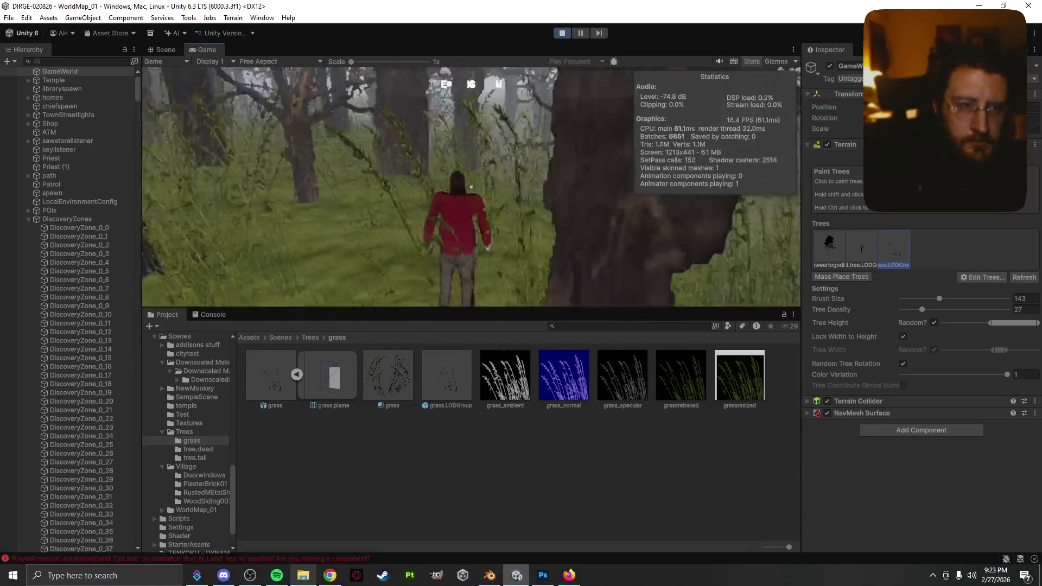
{"action": "key", "text": "Escape"}
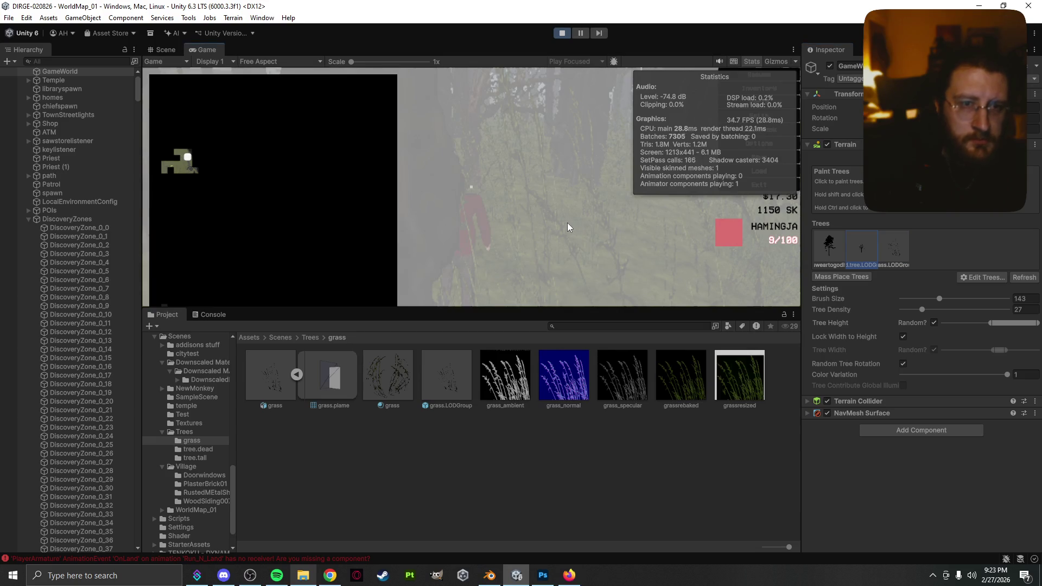
{"action": "left_click", "coordinate": [165, 50]}
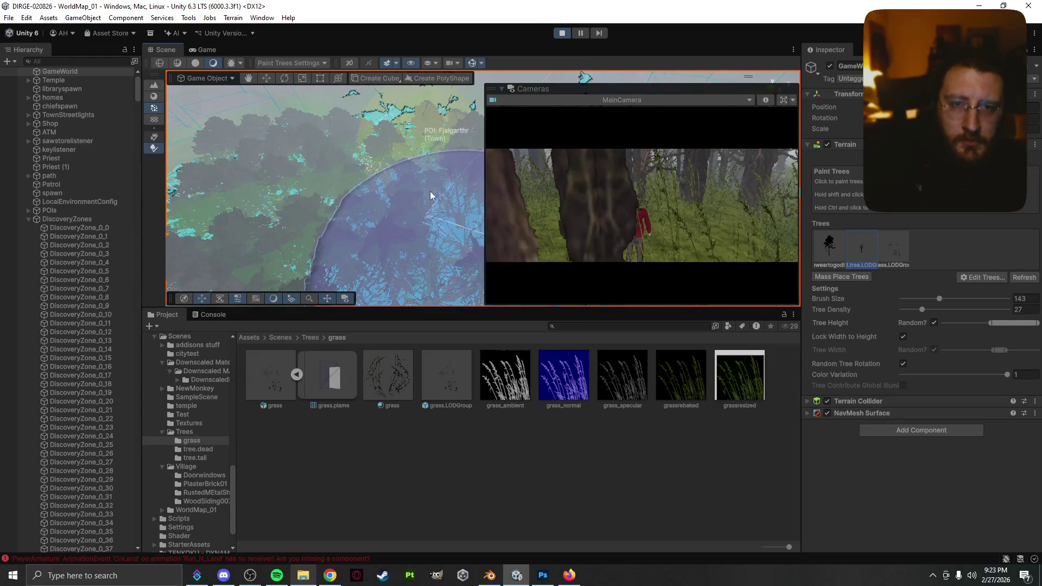
- Pick the first tree prototype, watch the running game, then pause and return to Scene view
{"action": "left_click", "coordinate": [819, 245]}
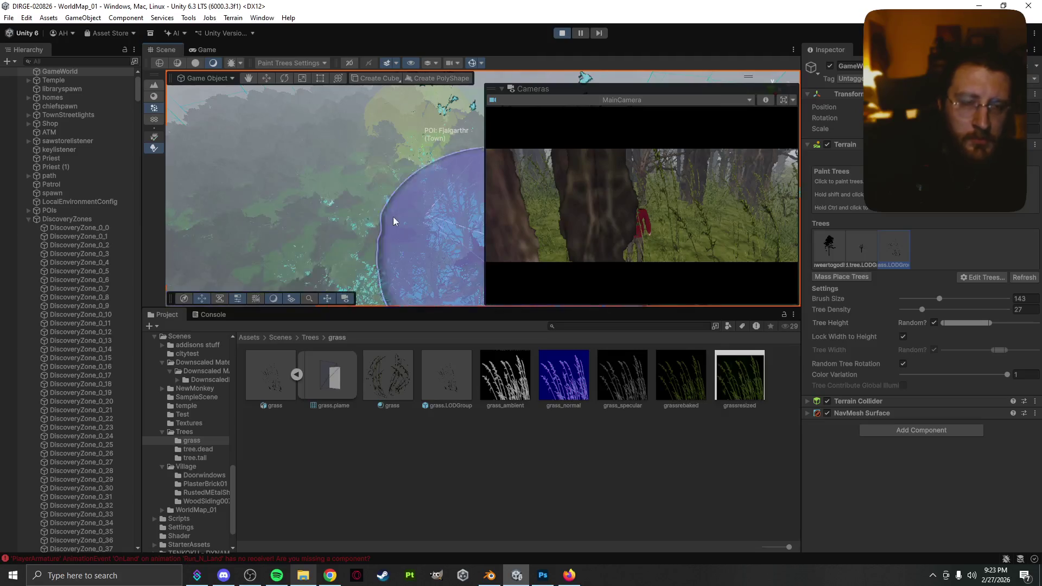
{"action": "left_click", "coordinate": [207, 50]}
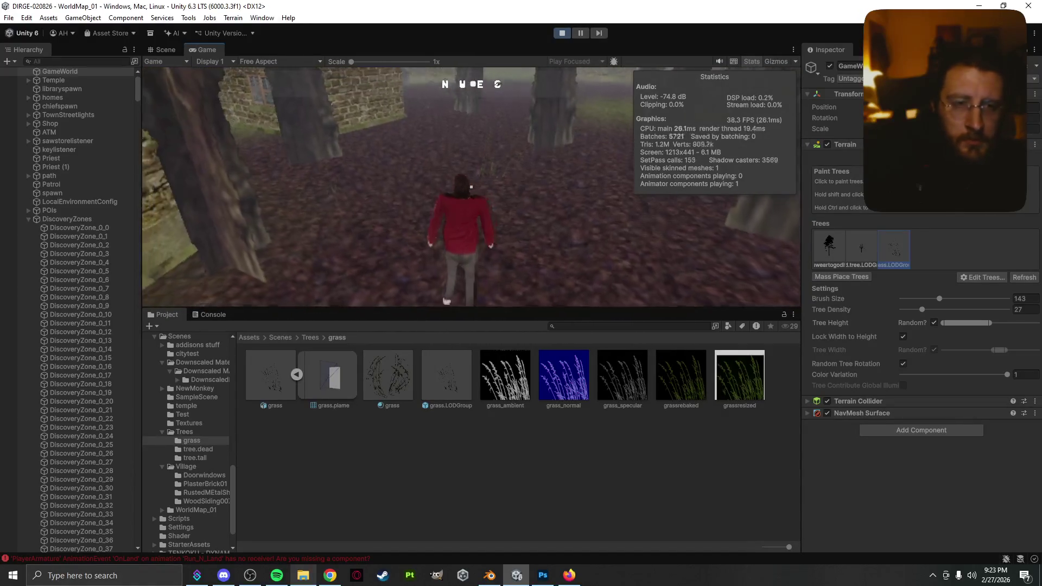
{"action": "key", "text": "Escape"}
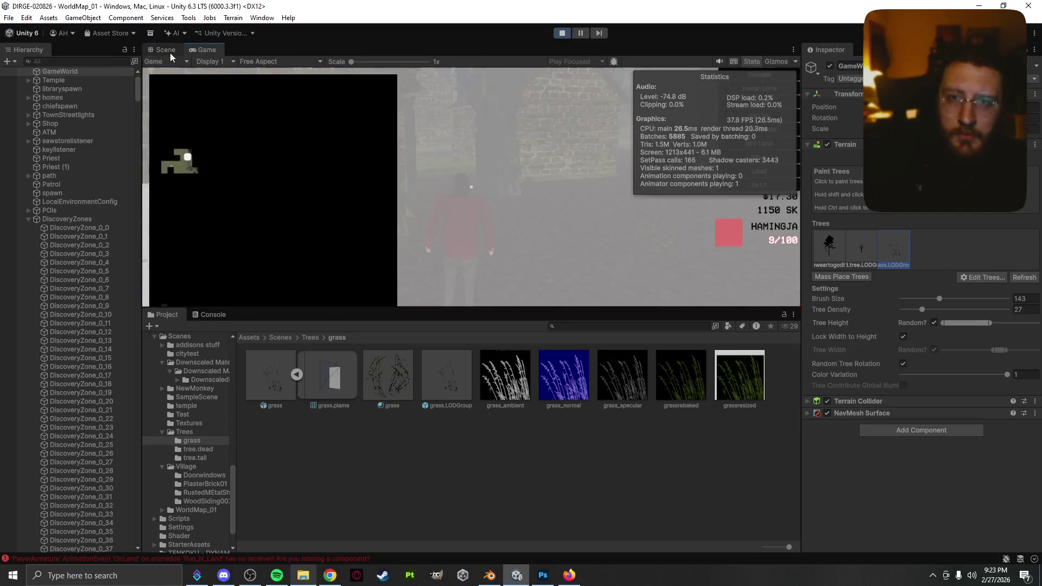
{"action": "left_click", "coordinate": [165, 49]}
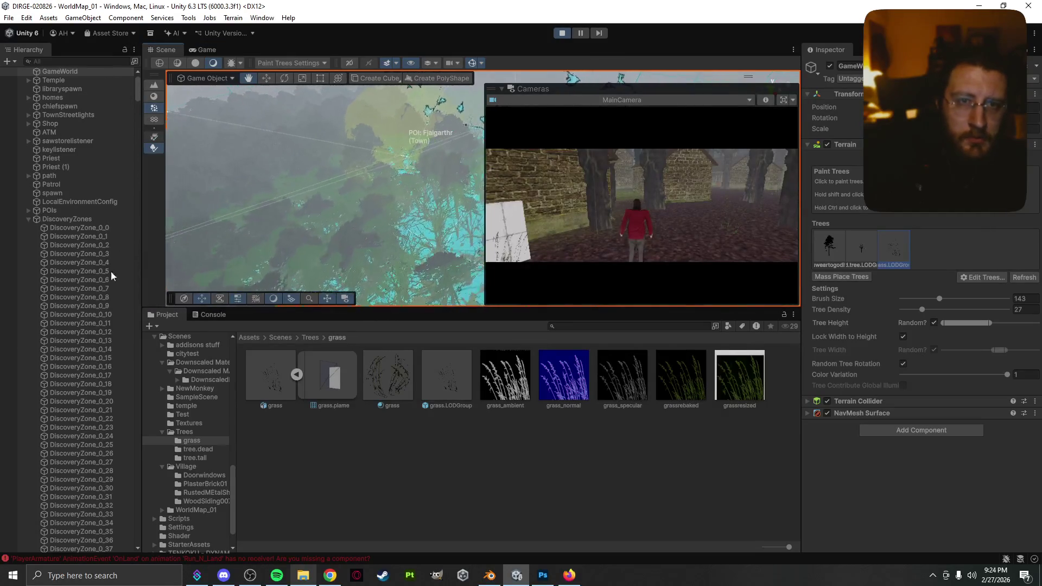
- Narrow the Tree Height random range by dragging its right handle left
{"action": "left_click_drag", "start_coordinate": [289, 253], "coordinate": [462, 300]}
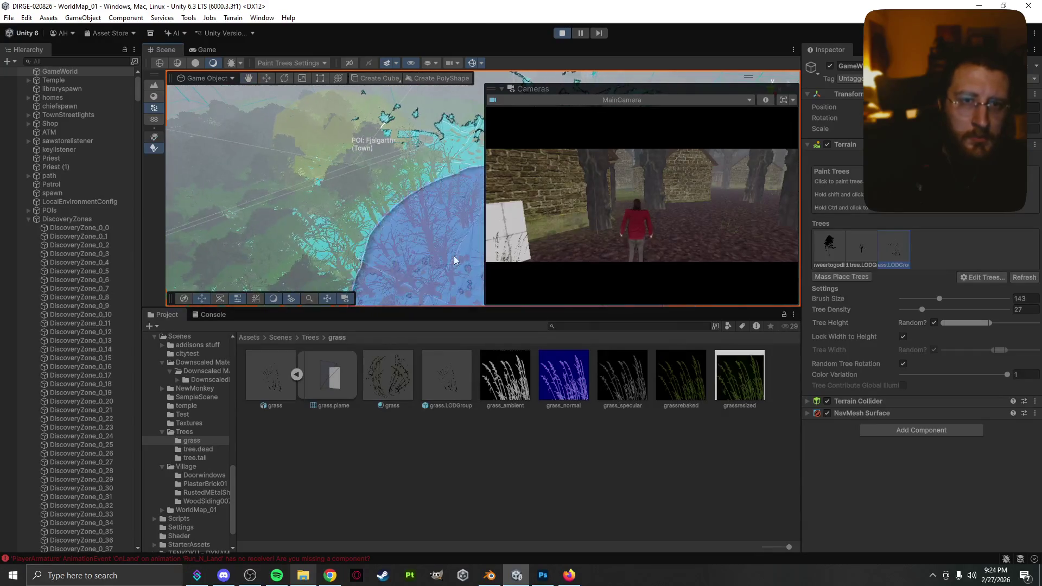
{"action": "mouse_move", "coordinate": [468, 226]}
{"action": "left_mouse_down"}
{"action": "mouse_move", "coordinate": [435, 220]}
{"action": "mouse_move", "coordinate": [124, 288]}
{"action": "mouse_move", "coordinate": [338, 187]}
{"action": "mouse_move", "coordinate": [209, 267]}
{"action": "mouse_move", "coordinate": [282, 255]}
{"action": "left_mouse_up"}
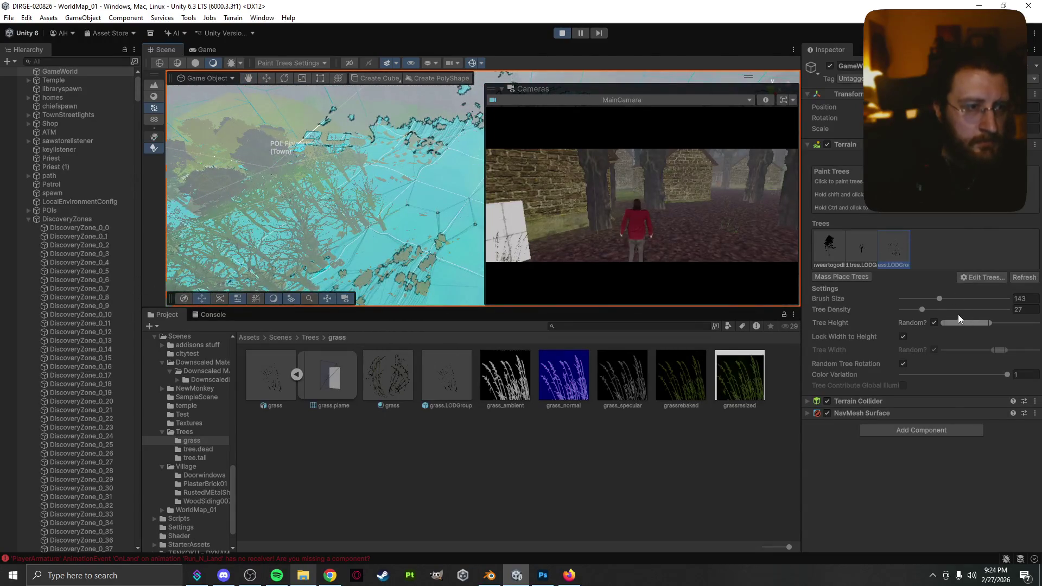
{"action": "left_click_drag", "start_coordinate": [989, 323], "coordinate": [963, 325]}
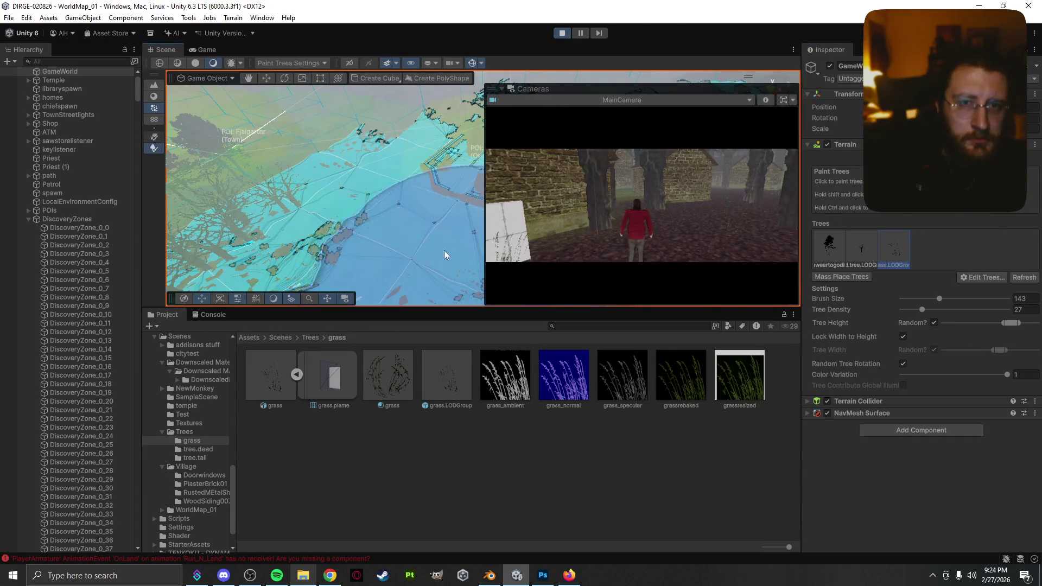
{"action": "left_click", "coordinate": [207, 50]}
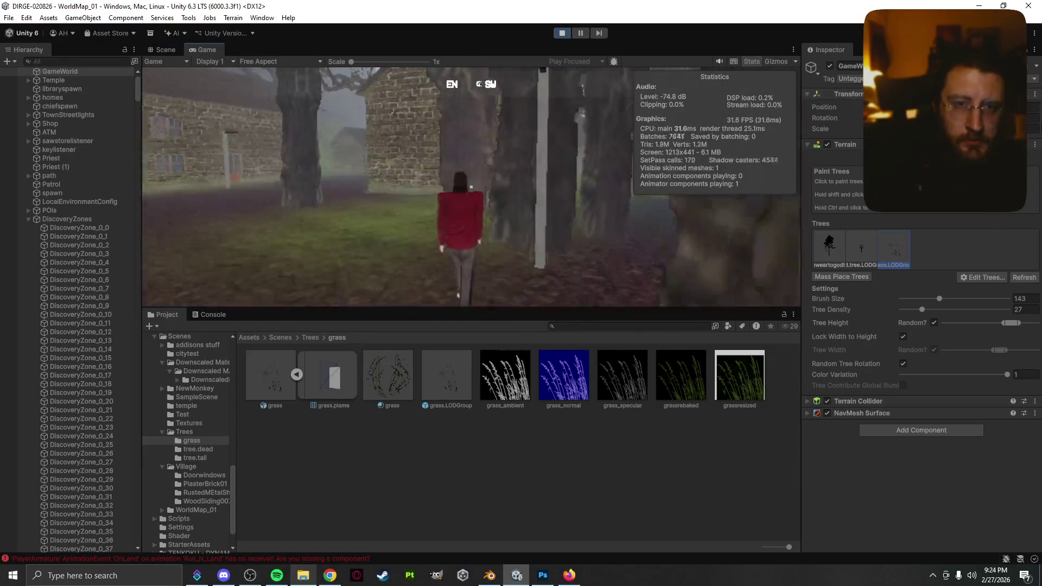
- Walk the character through the brick alley, past the house, and through tall grass onto bare ground
{"action": "key", "text": "w"}
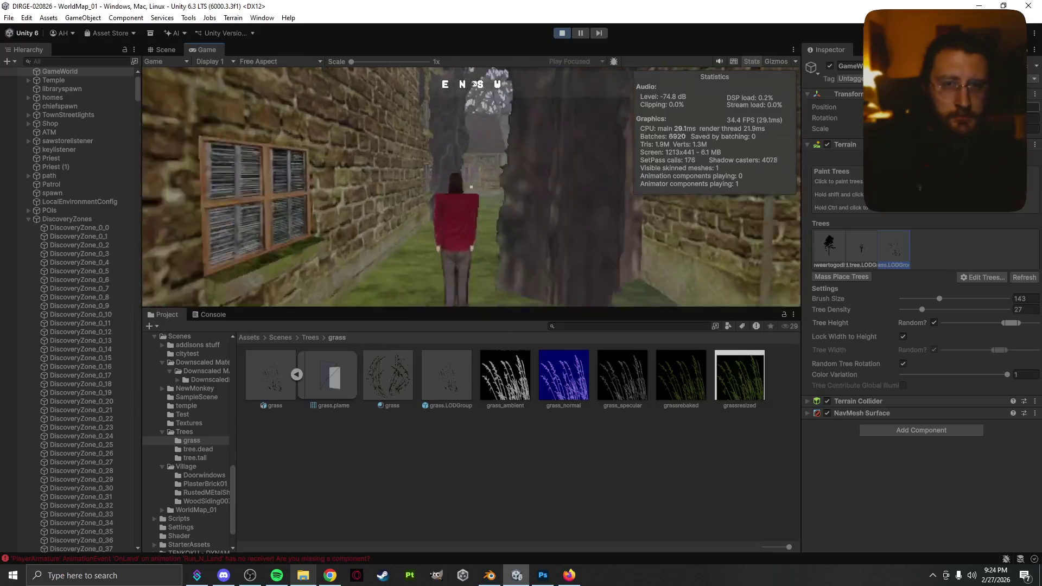
{"action": "key", "text": "w"}
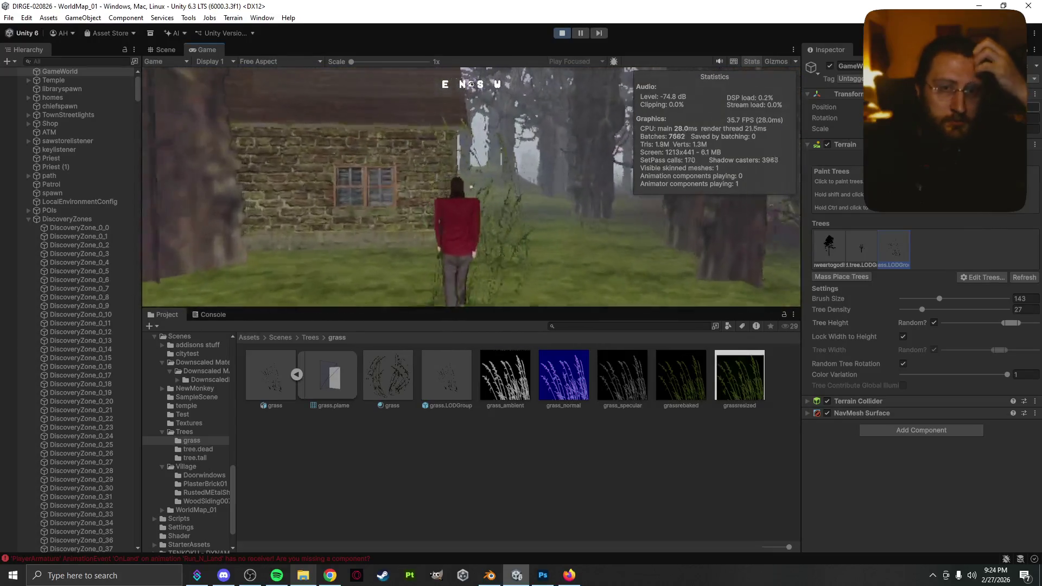
{"action": "key", "text": "w"}
{"action": "key", "text": "w"}
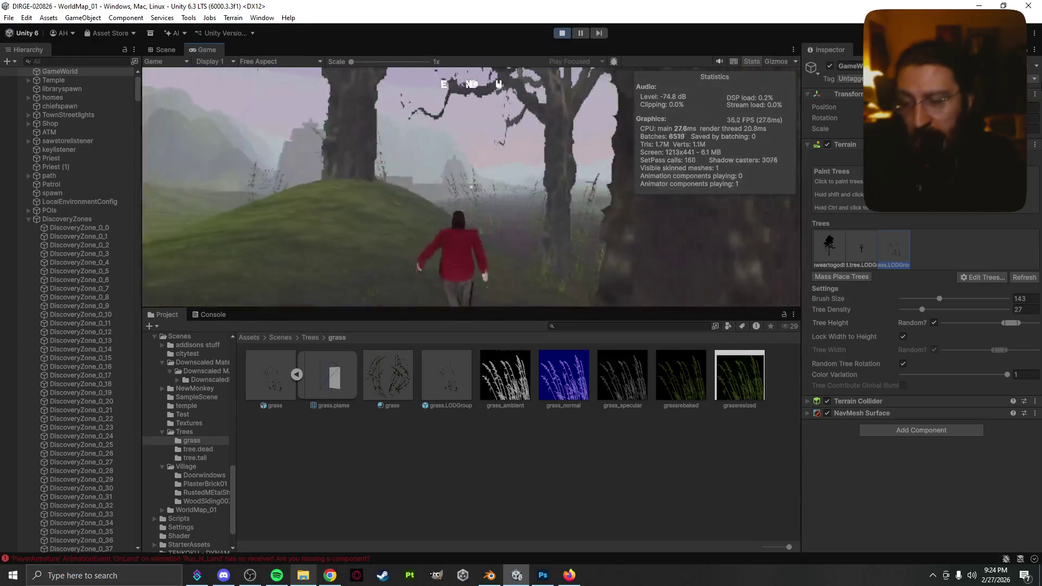
{"action": "key", "text": "w"}
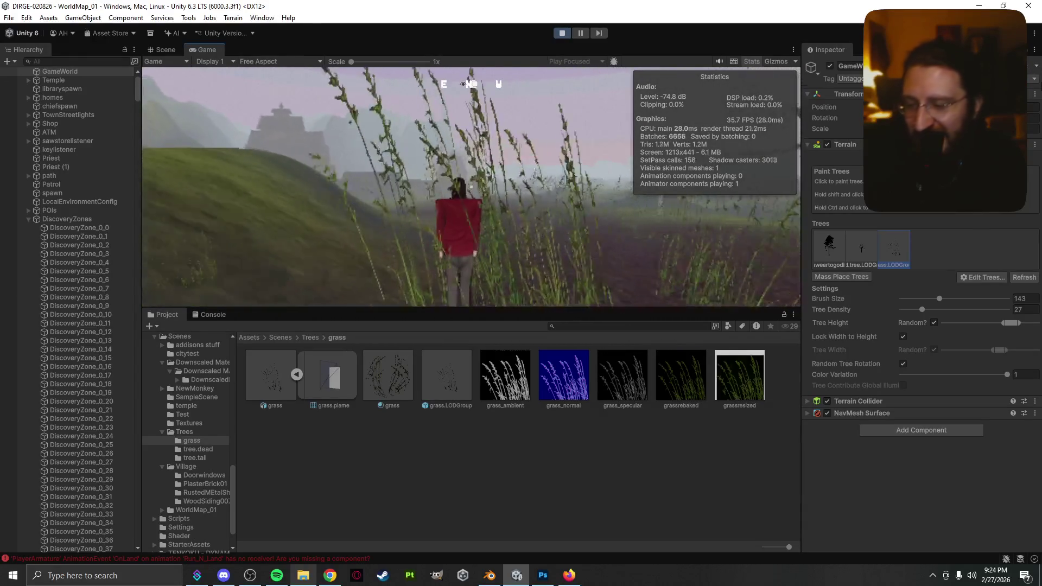
{"action": "key", "text": "w"}
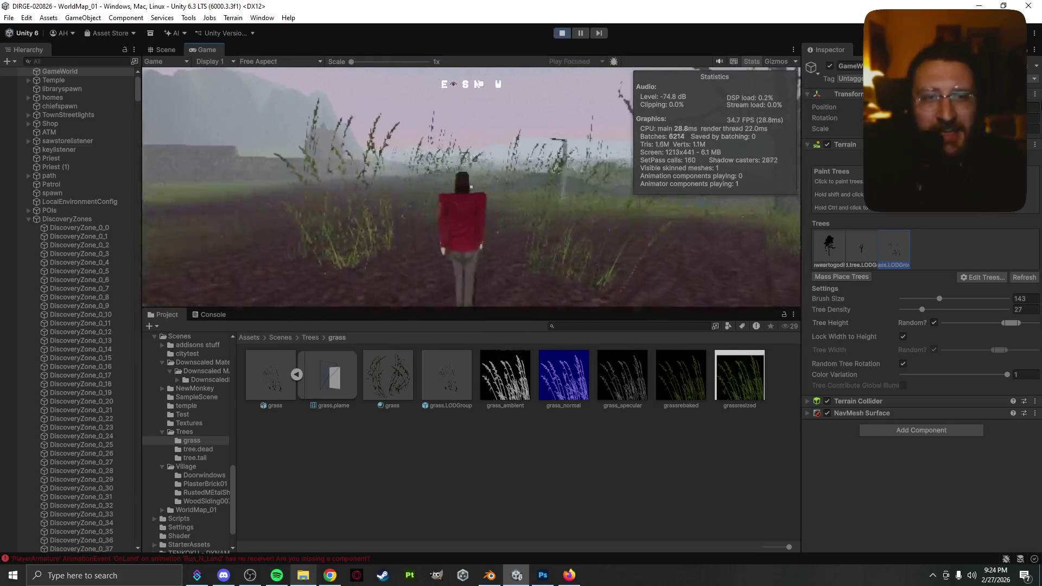
{"action": "key", "text": "w"}
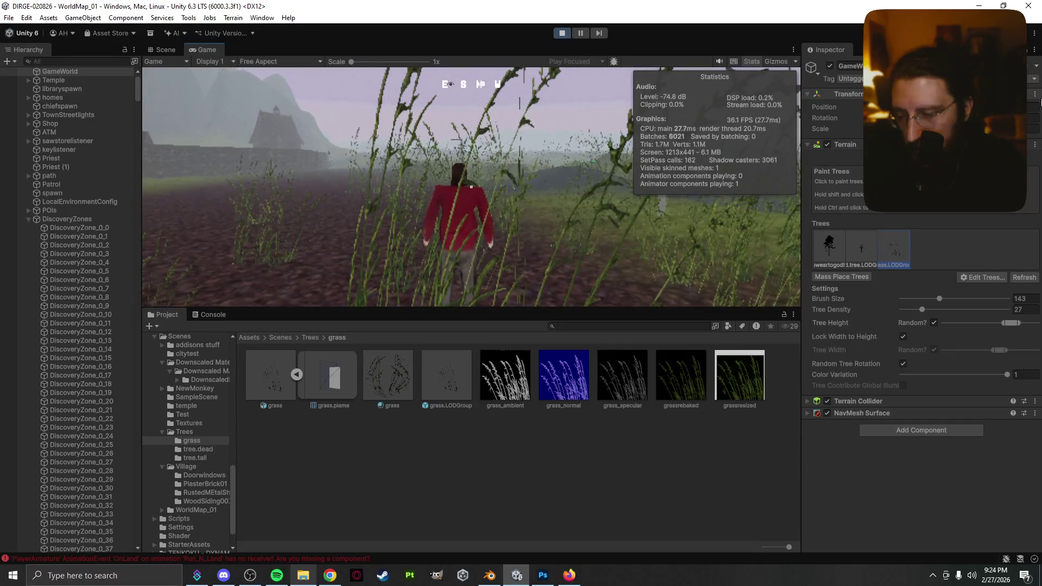
{"action": "key", "text": "w"}
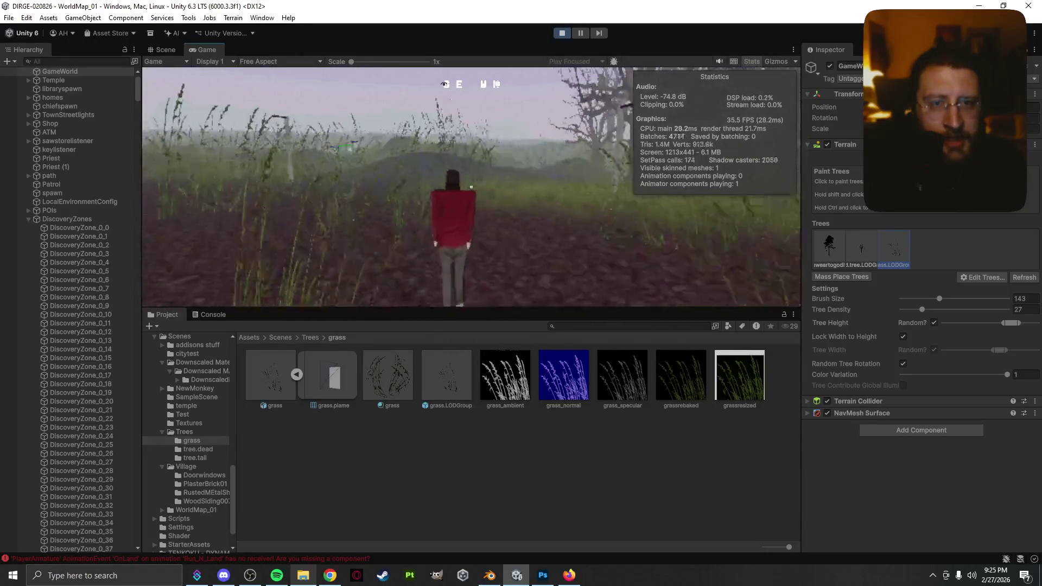
- Run through the tall grass and misty trees past Rokhof, then pause with Escape
{"action": "key", "text": "w"}
{"action": "key", "text": "w"}
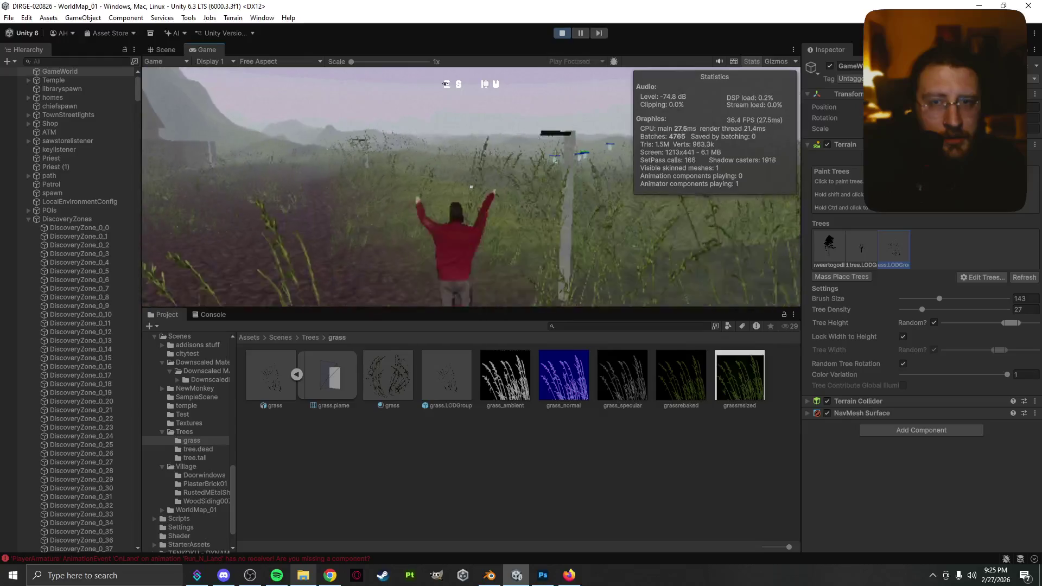
{"action": "key", "text": "w"}
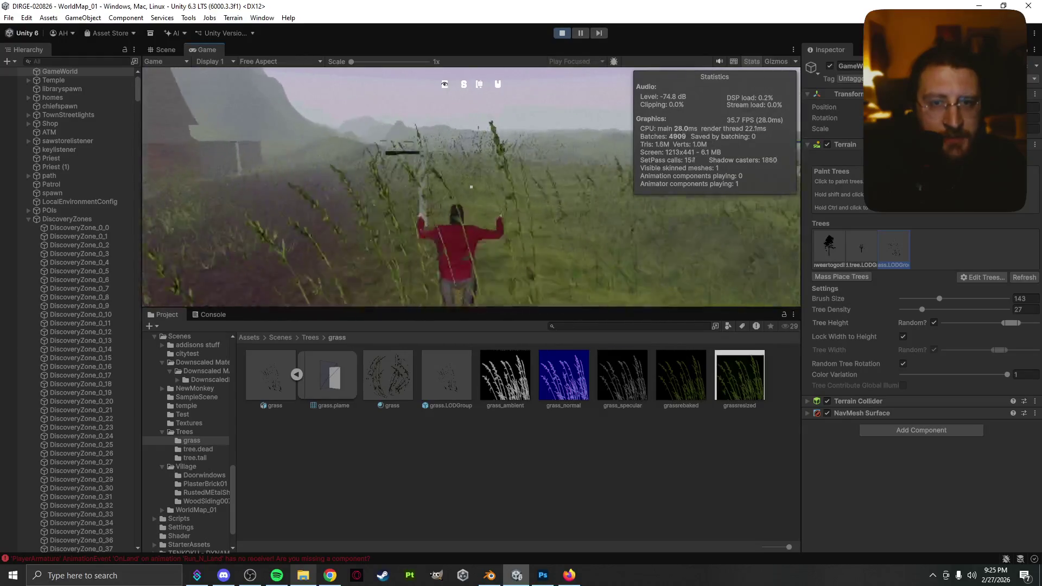
{"action": "key", "text": "w"}
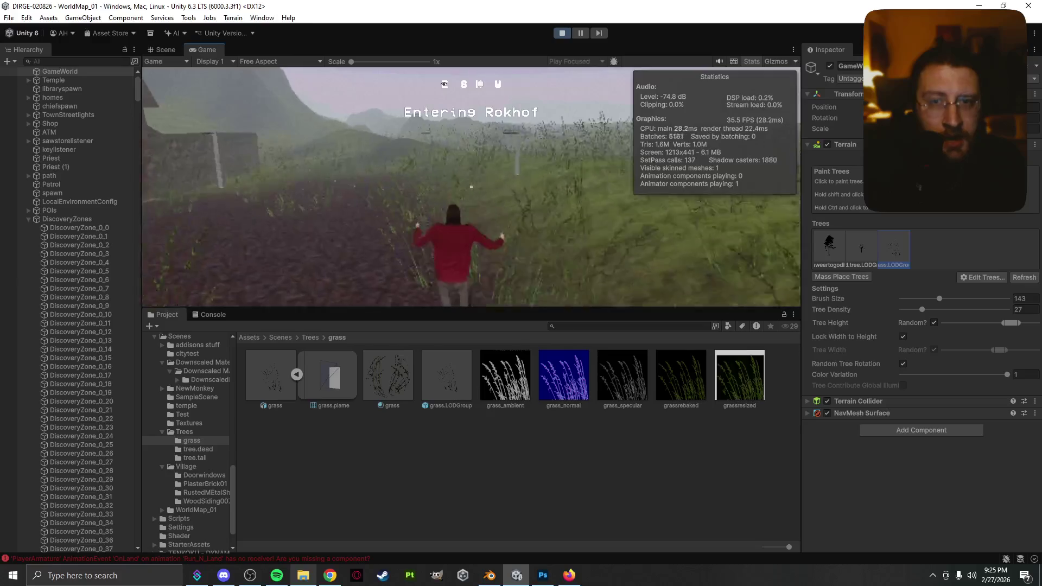
{"action": "key", "text": "w"}
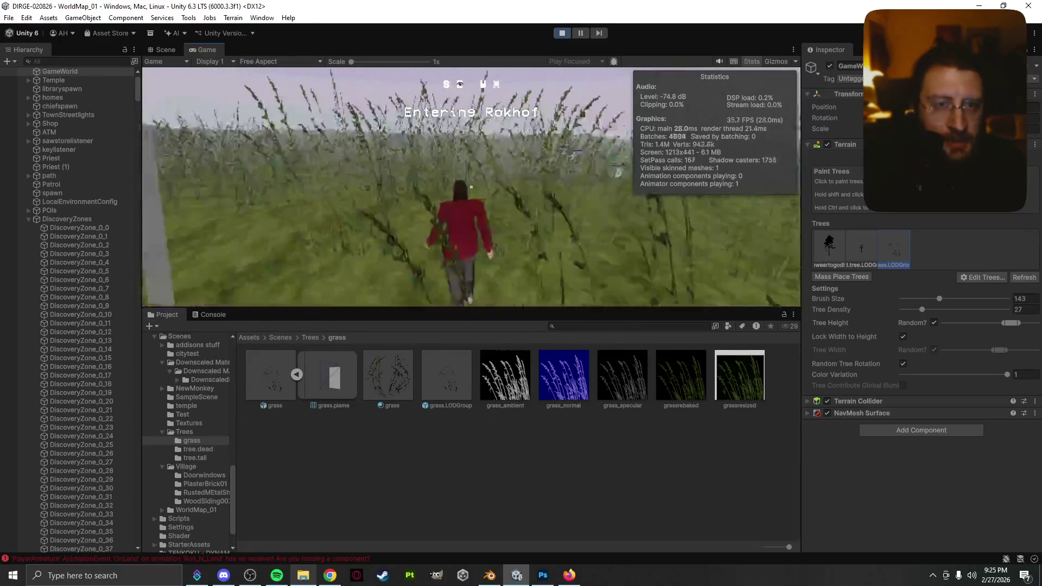
{"action": "key", "text": "w"}
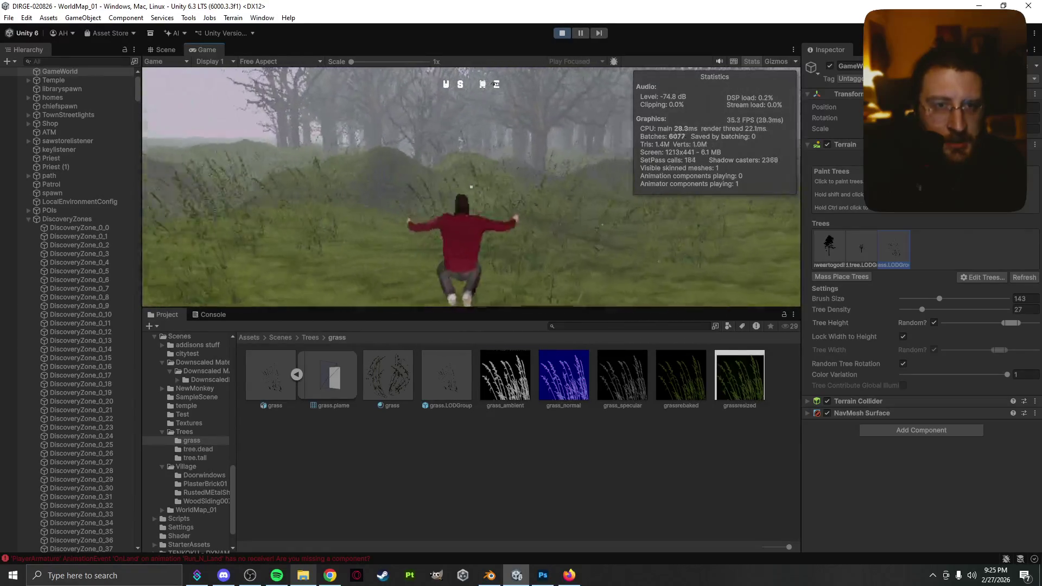
{"action": "key", "text": "w"}
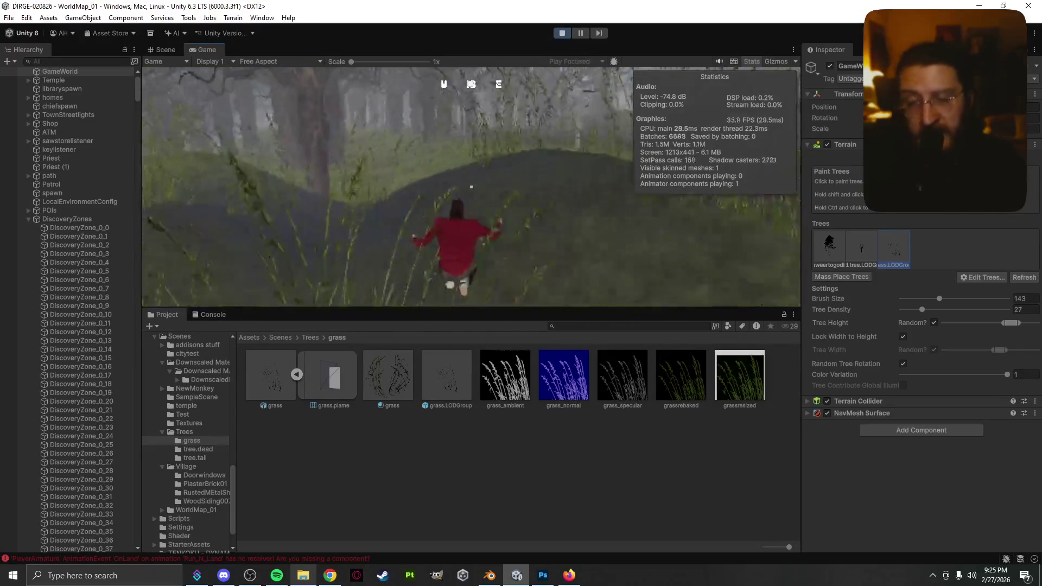
{"action": "key", "text": "w"}
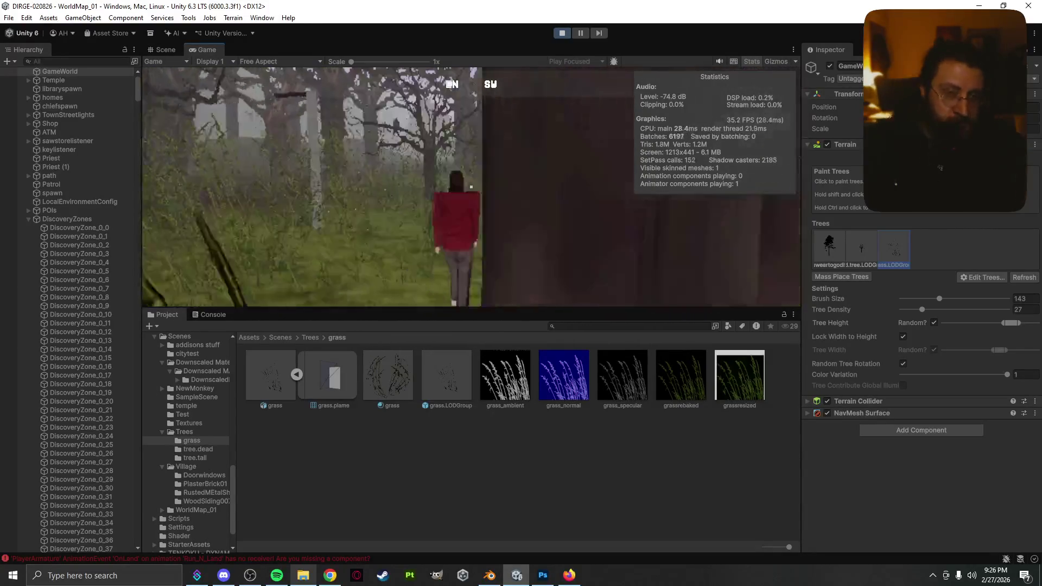
{"action": "key", "text": "w"}
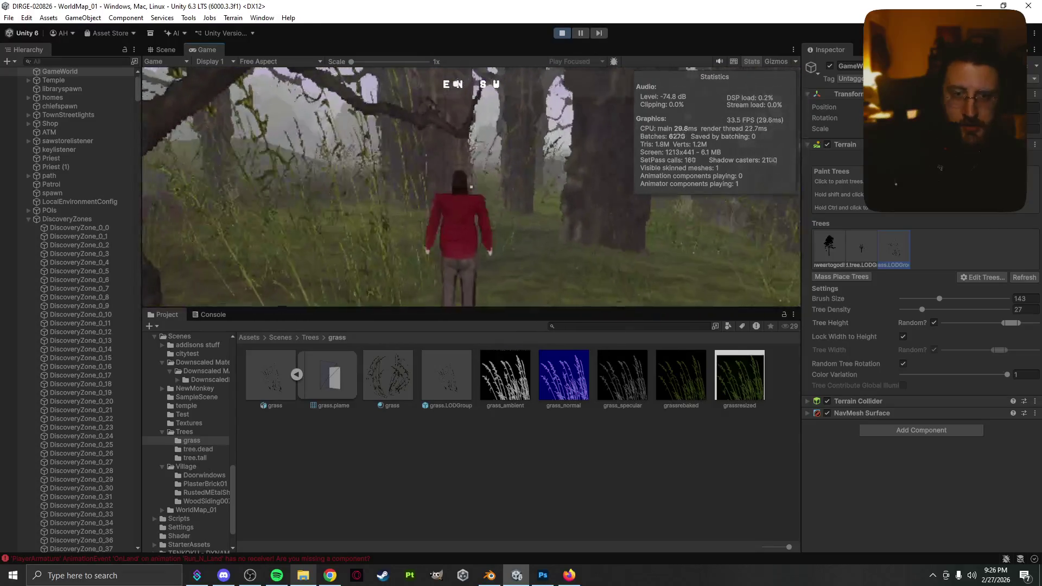
{"action": "key", "text": "Escape"}
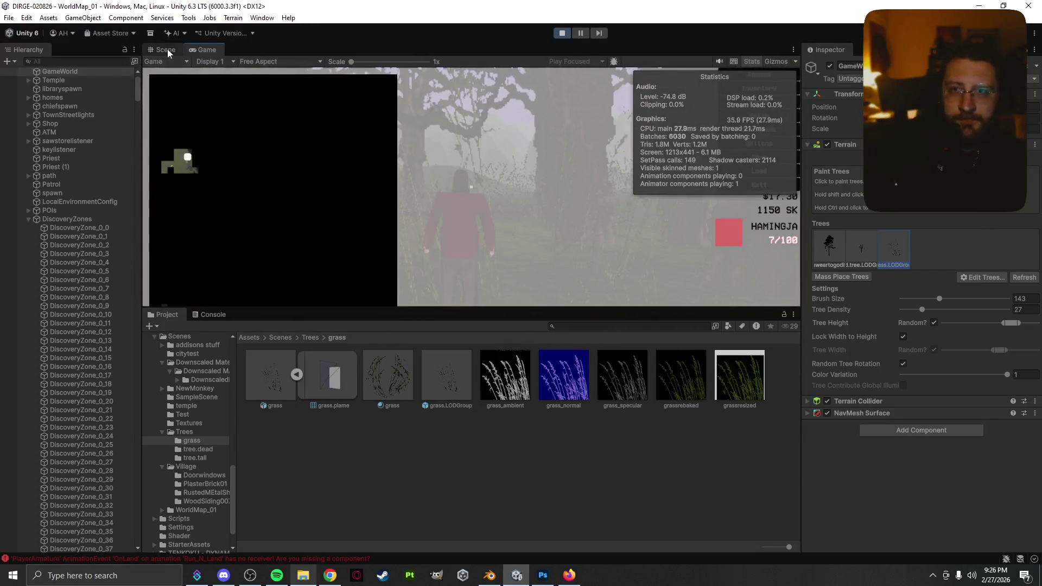
- Return to Scene view, orbit toward the village houses, and shrink the Cameras preview
{"action": "left_click", "coordinate": [165, 50]}
{"action": "mouse_move", "coordinate": [363, 218]}
{"action": "left_mouse_down"}
{"action": "mouse_move", "coordinate": [291, 221]}
{"action": "mouse_move", "coordinate": [337, 186]}
{"action": "left_mouse_up"}
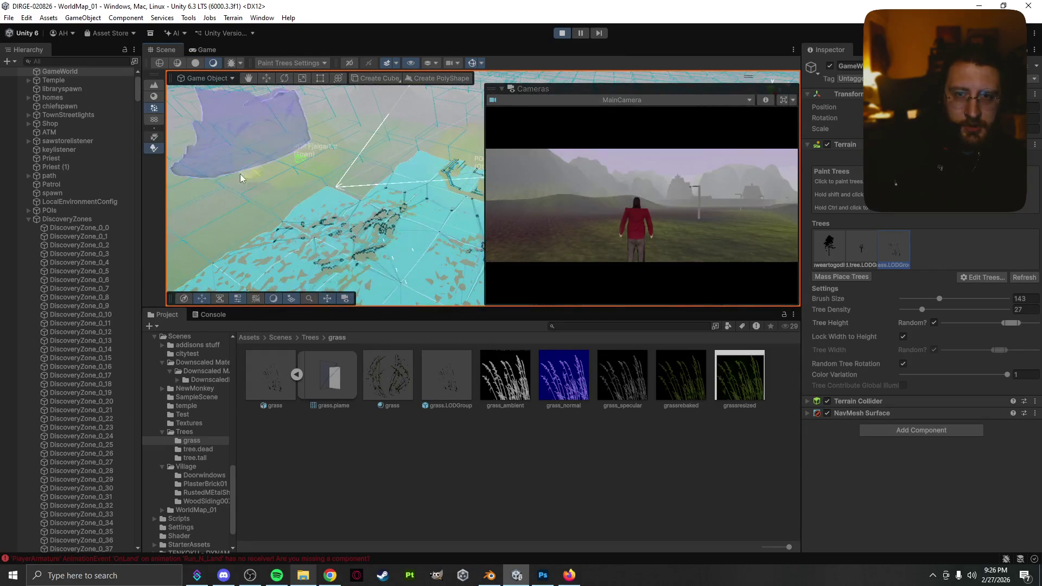
{"action": "mouse_move", "coordinate": [281, 223]}
{"action": "left_mouse_down"}
{"action": "mouse_move", "coordinate": [441, 256]}
{"action": "mouse_move", "coordinate": [434, 240]}
{"action": "mouse_move", "coordinate": [695, 171]}
{"action": "left_mouse_up"}
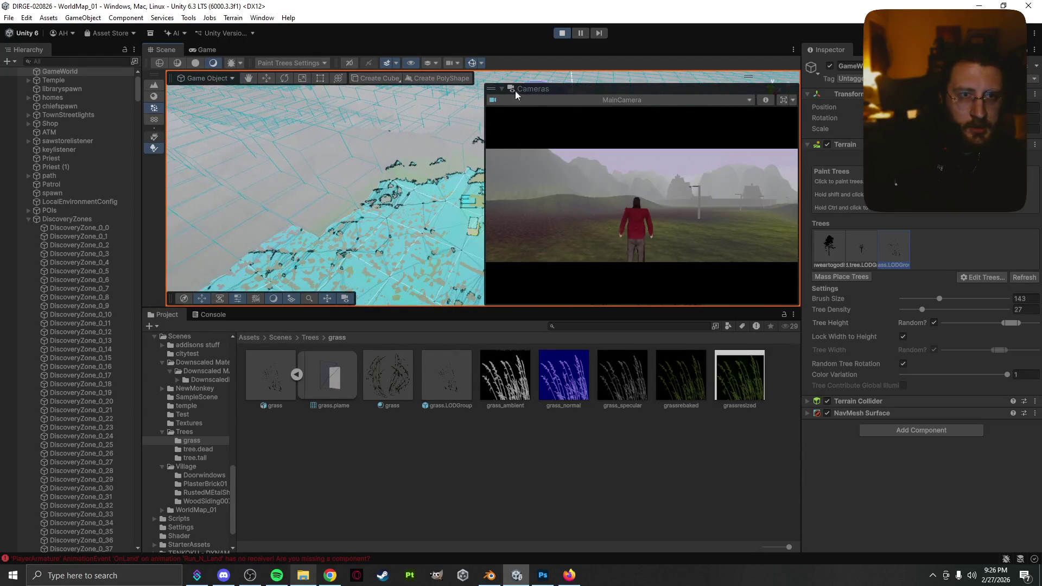
{"action": "left_click_drag", "start_coordinate": [484, 83], "coordinate": [666, 210]}
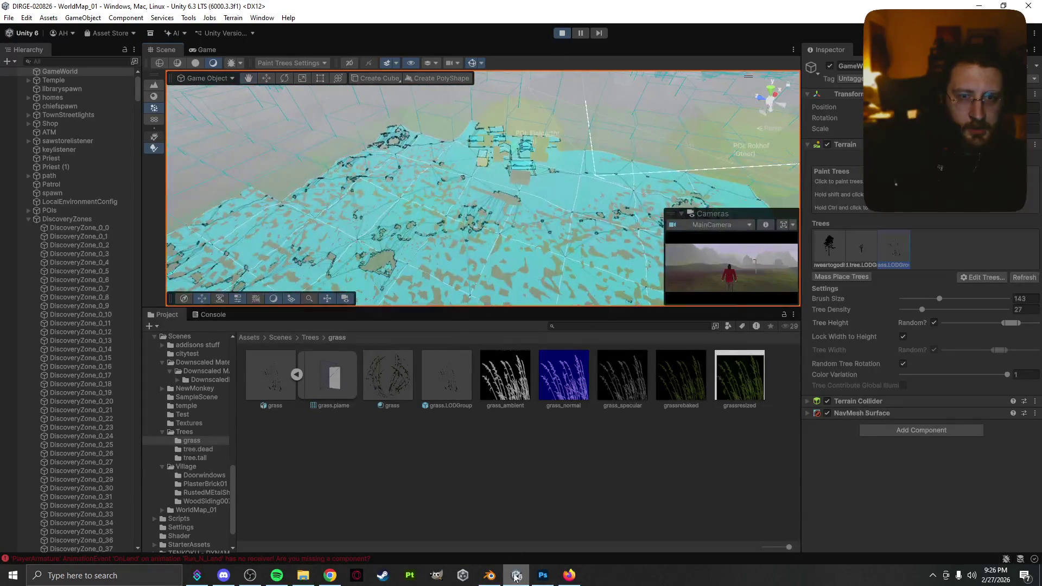
{"action": "scroll", "coordinate": [461, 217], "scroll_direction": "up", "scroll_amount": 5}
{"action": "left_click_drag", "start_coordinate": [471, 185], "coordinate": [438, 249]}
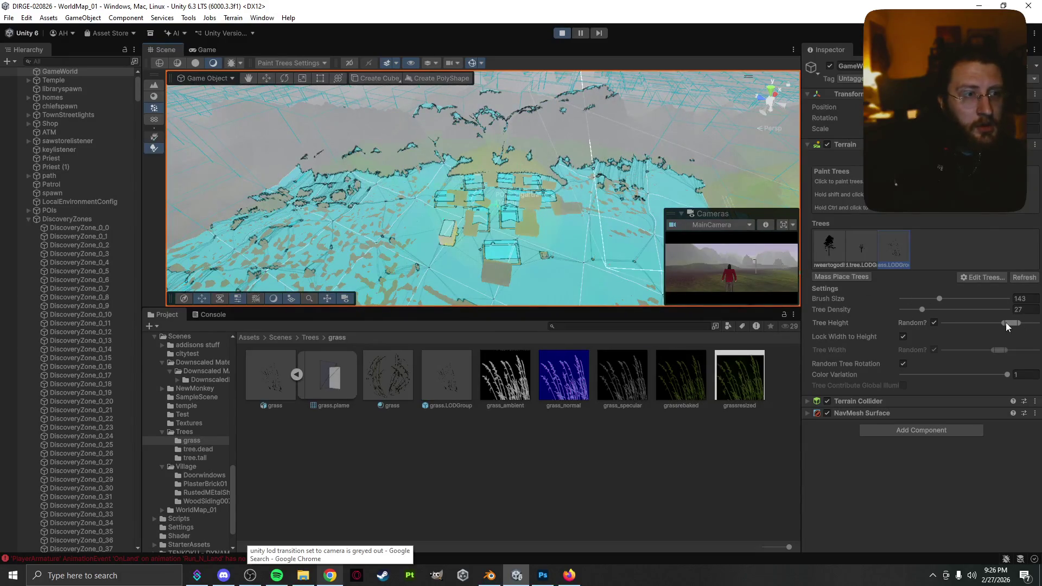
- Lower the Tree Height random range and fly the view until the village is centred
{"action": "left_click_drag", "start_coordinate": [1004, 323], "coordinate": [967, 326]}
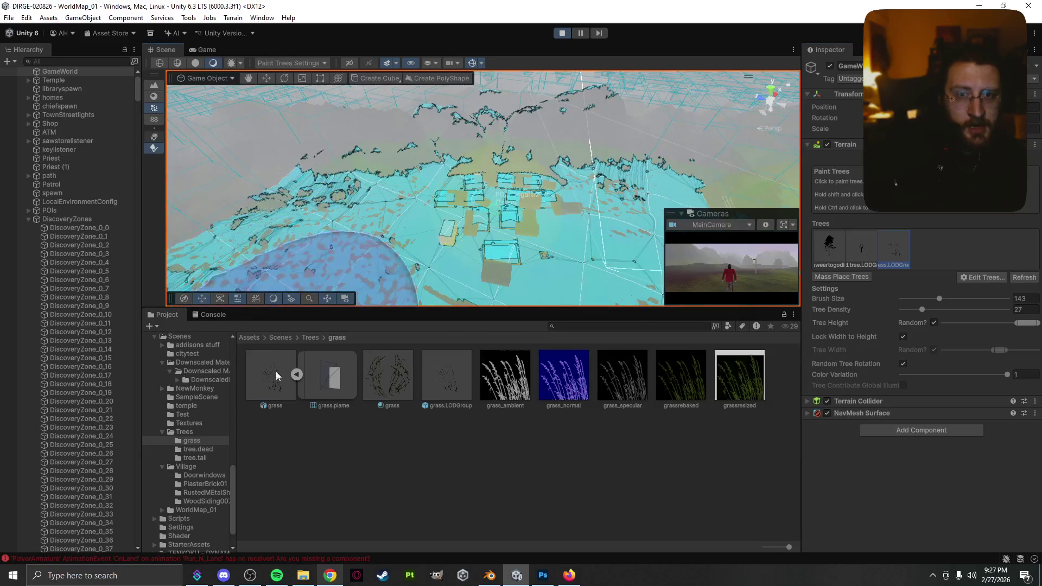
{"action": "key", "text": "Right"}
{"action": "key", "text": "Down"}
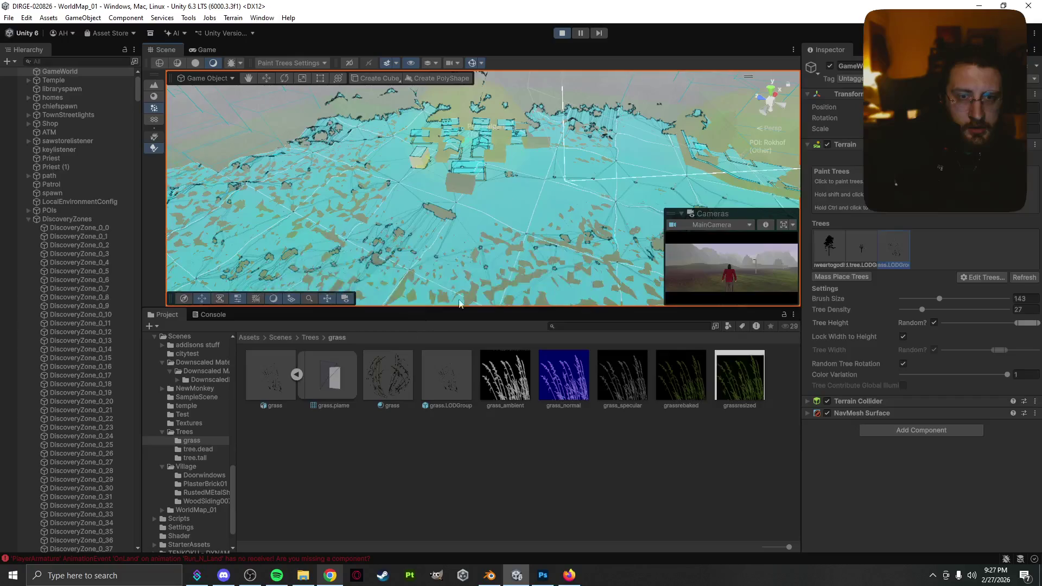
{"action": "key", "text": "Up"}
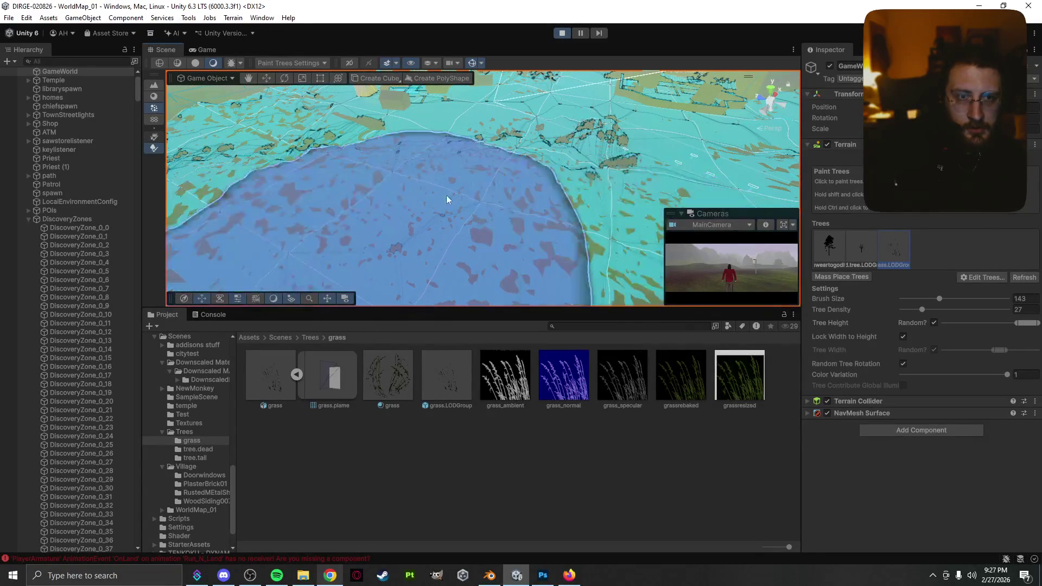
{"action": "key", "text": "Up"}
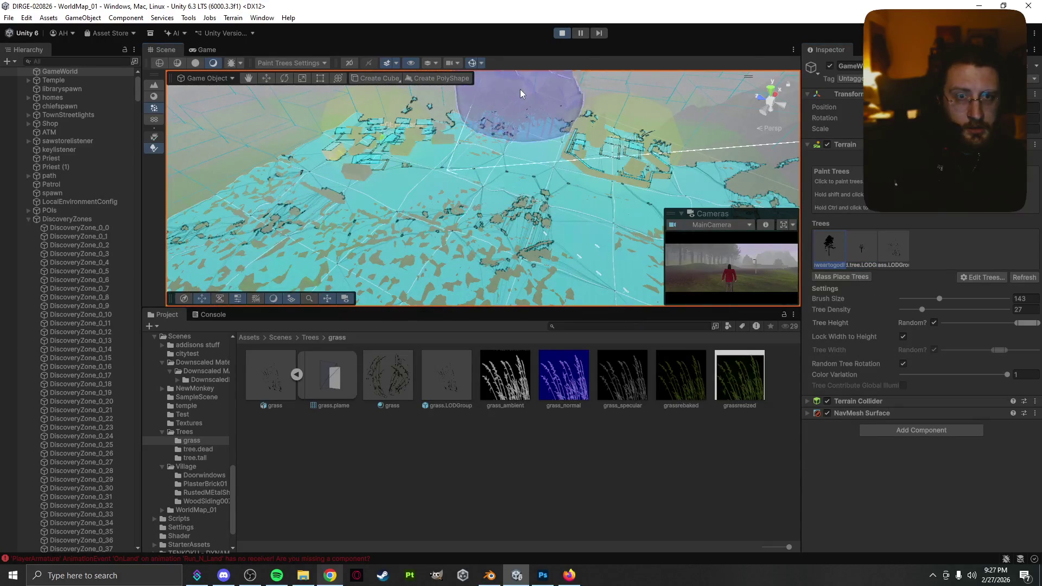
- Brush tree.LODGroup trees across the upper-left, centre, and village areas of the terrain
{"action": "mouse_move", "coordinate": [511, 102]}
{"action": "left_mouse_down"}
{"action": "mouse_move", "coordinate": [271, 116]}
{"action": "mouse_move", "coordinate": [258, 186]}
{"action": "mouse_move", "coordinate": [314, 249]}
{"action": "left_mouse_up"}
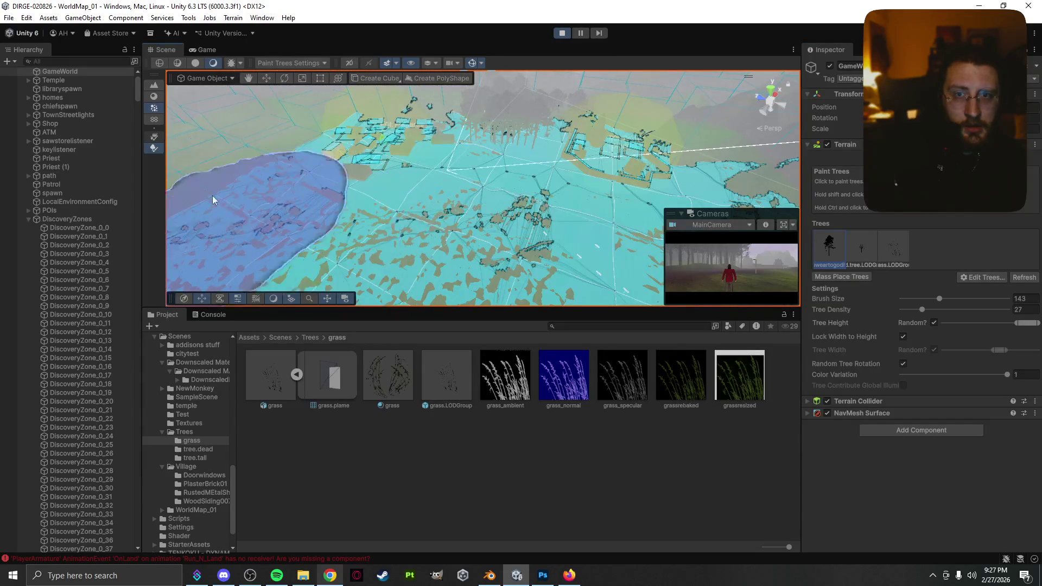
{"action": "mouse_move", "coordinate": [236, 200]}
{"action": "left_mouse_down"}
{"action": "mouse_move", "coordinate": [269, 245]}
{"action": "mouse_move", "coordinate": [315, 278]}
{"action": "mouse_move", "coordinate": [454, 256]}
{"action": "mouse_move", "coordinate": [555, 292]}
{"action": "mouse_move", "coordinate": [555, 262]}
{"action": "mouse_move", "coordinate": [707, 187]}
{"action": "left_mouse_up"}
{"action": "scroll", "coordinate": [603, 266], "scroll_direction": "down", "scroll_amount": 3}
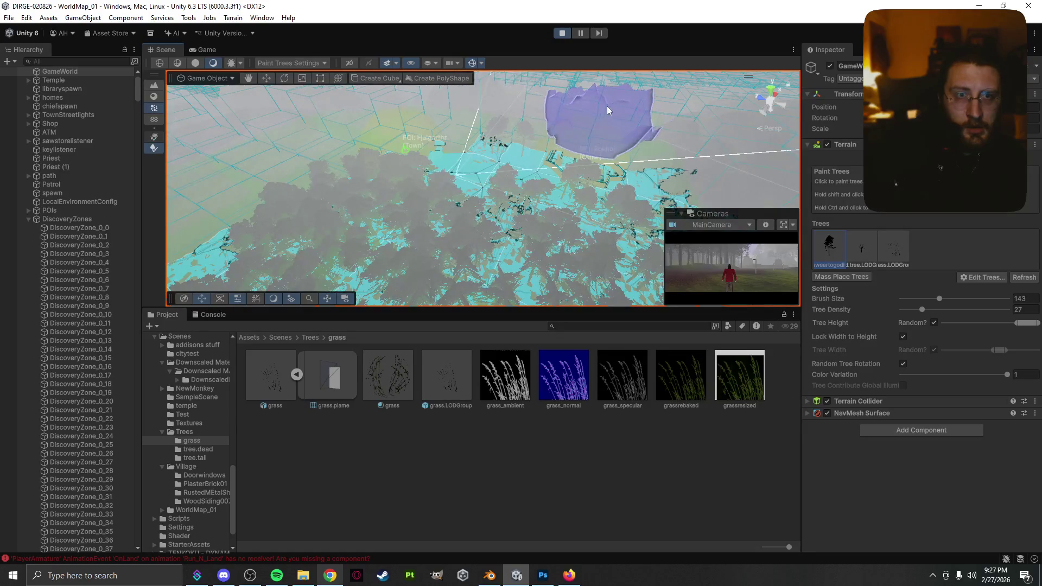
{"action": "scroll", "coordinate": [616, 122], "scroll_direction": "down", "scroll_amount": 5}
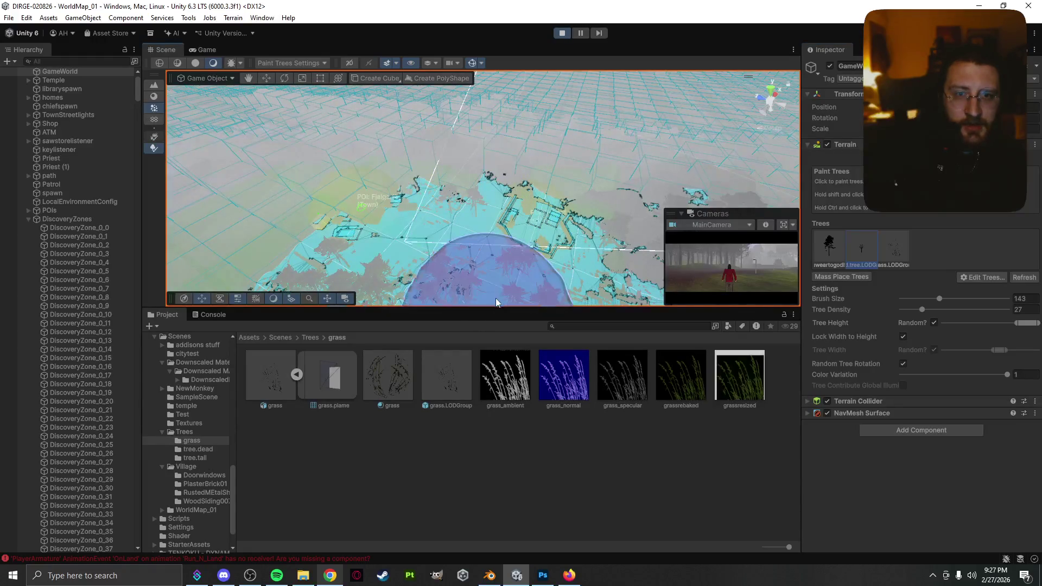
{"action": "mouse_move", "coordinate": [476, 174]}
{"action": "left_mouse_down"}
{"action": "mouse_move", "coordinate": [523, 256]}
{"action": "mouse_move", "coordinate": [512, 155]}
{"action": "left_mouse_up"}
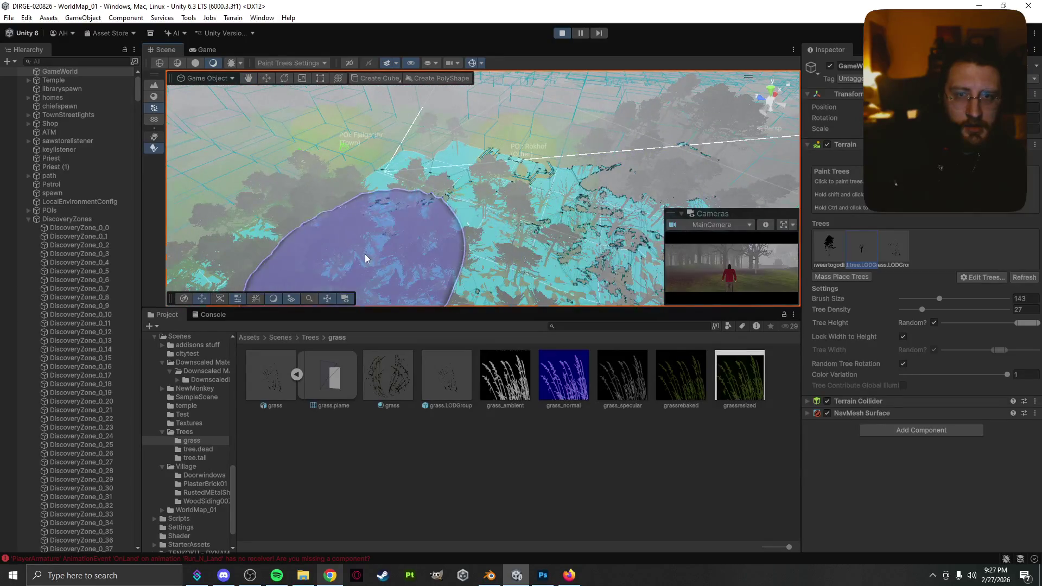
{"action": "left_click_drag", "start_coordinate": [274, 200], "coordinate": [421, 262]}
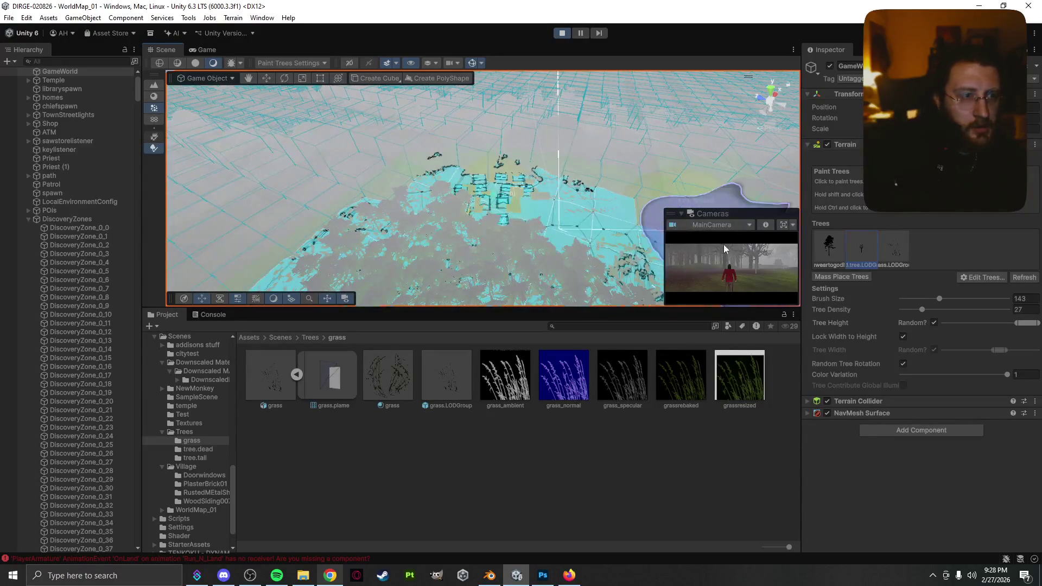
- In the Game view, walk the character past the stone house and wall into the forest
{"action": "left_click", "coordinate": [202, 51]}
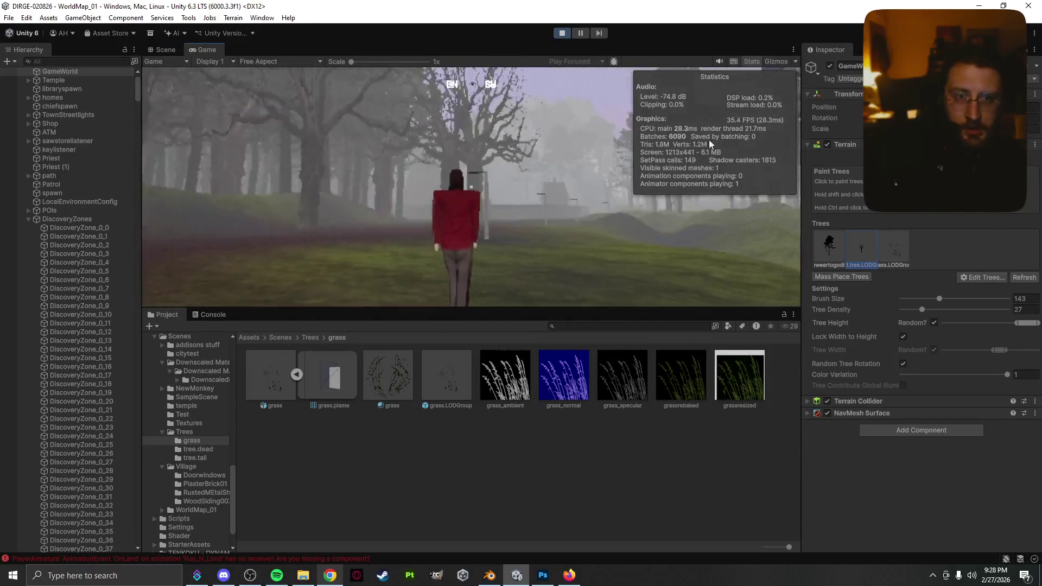
{"action": "key", "text": "w"}
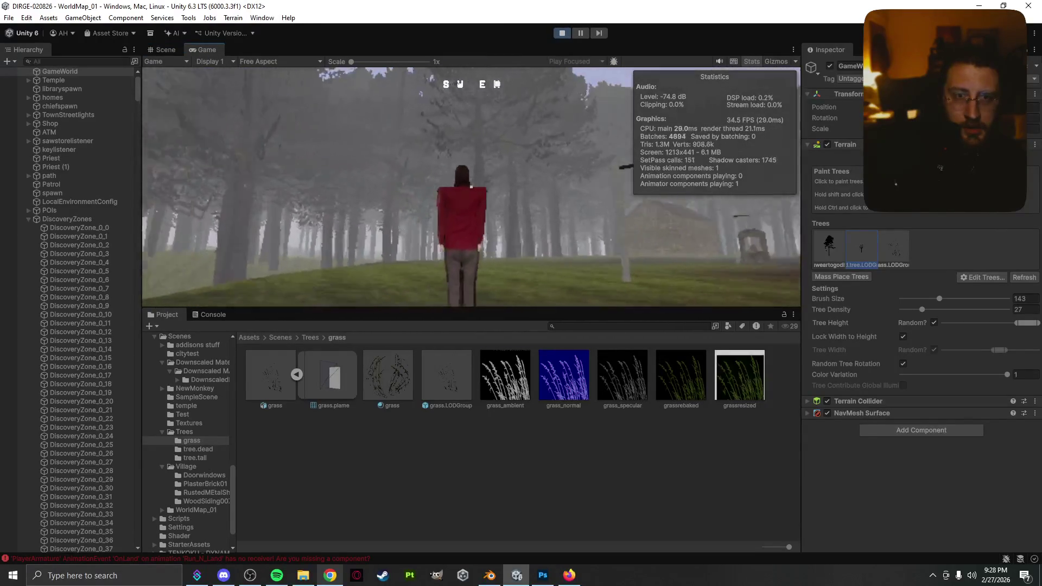
{"action": "key", "text": "w"}
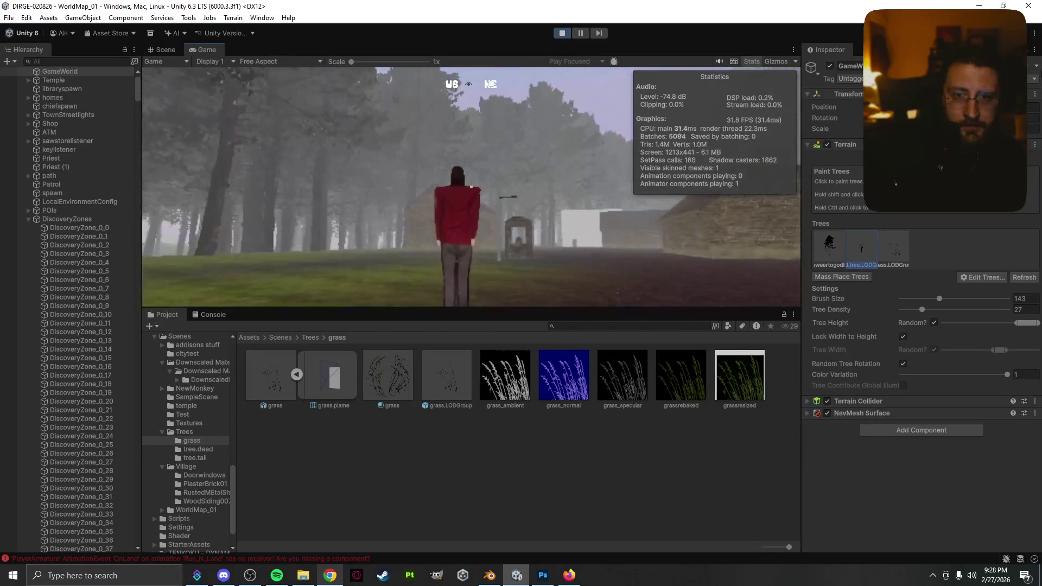
{"action": "key", "text": "w"}
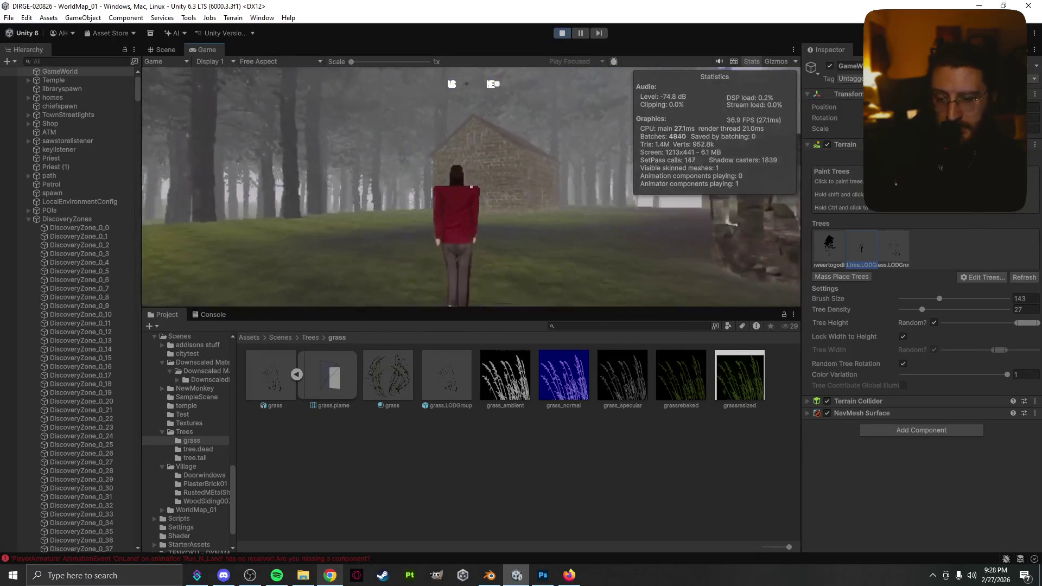
{"action": "key", "text": "w"}
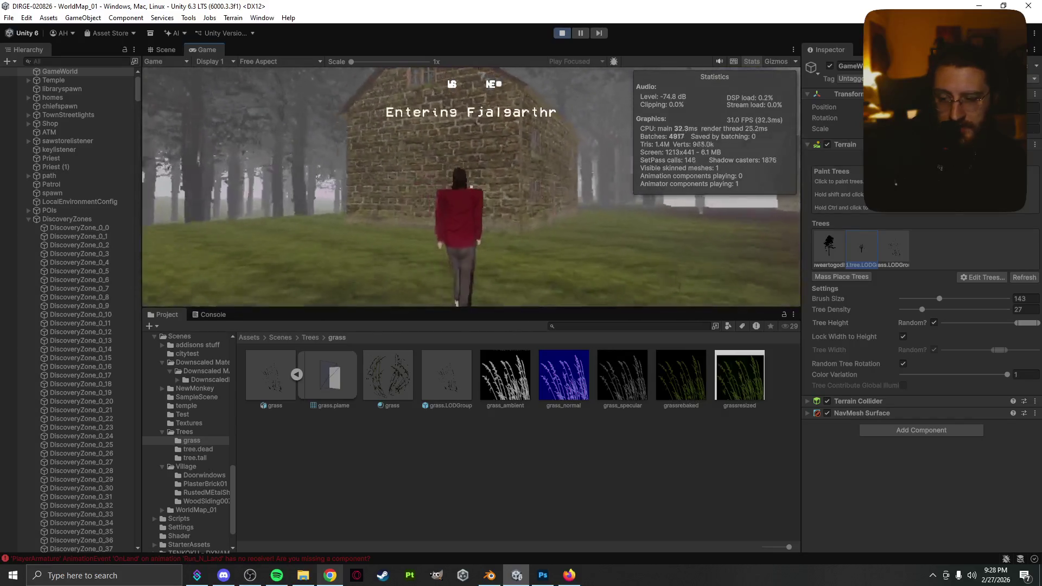
{"action": "key", "text": "w"}
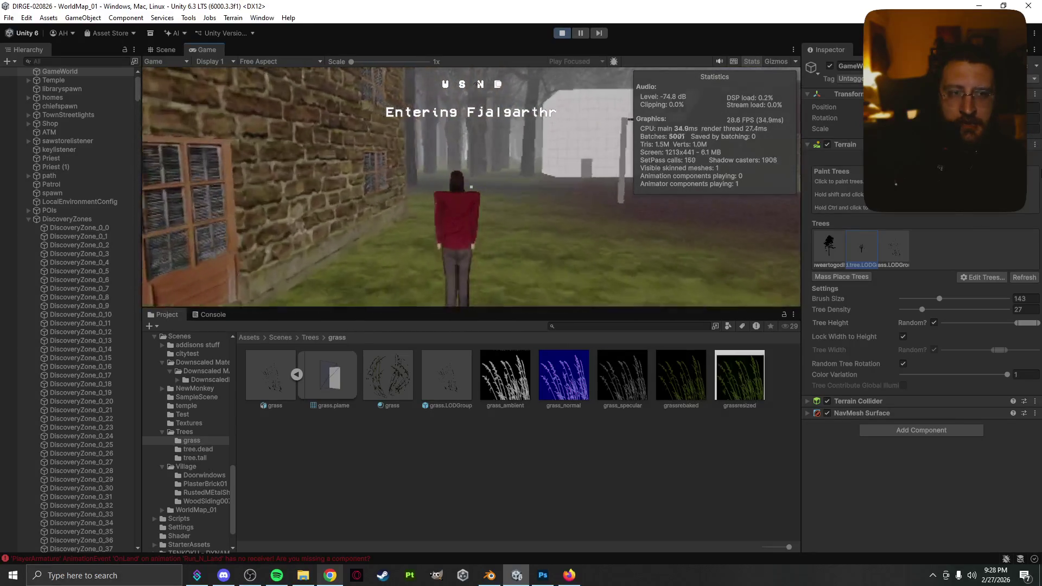
{"action": "key", "text": "w"}
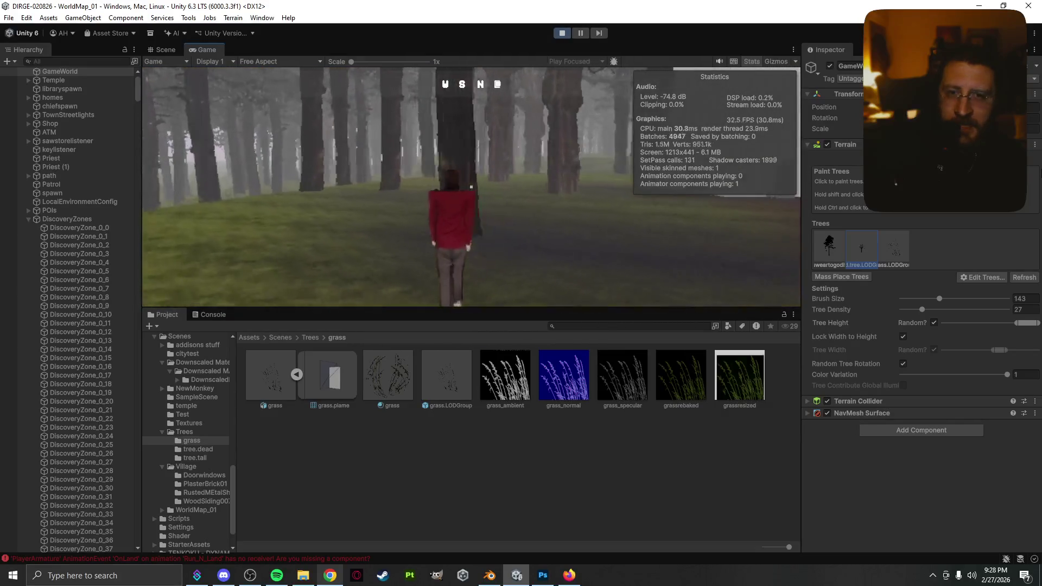
- Run and jump through the trees and large trunks into Fjalgarthr village
{"action": "key", "text": "w"}
{"action": "key", "text": "space"}
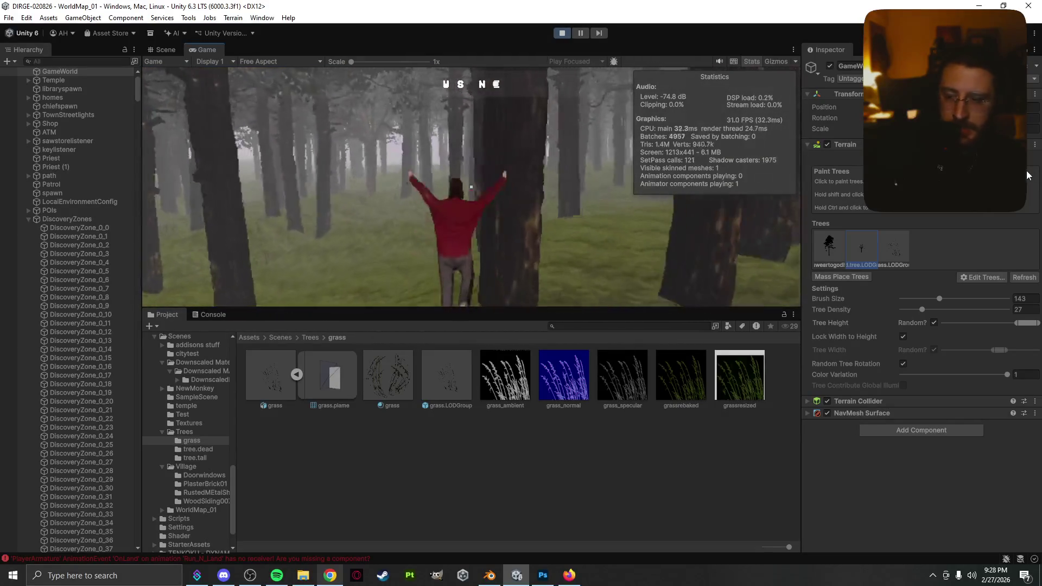
{"action": "key", "text": "w"}
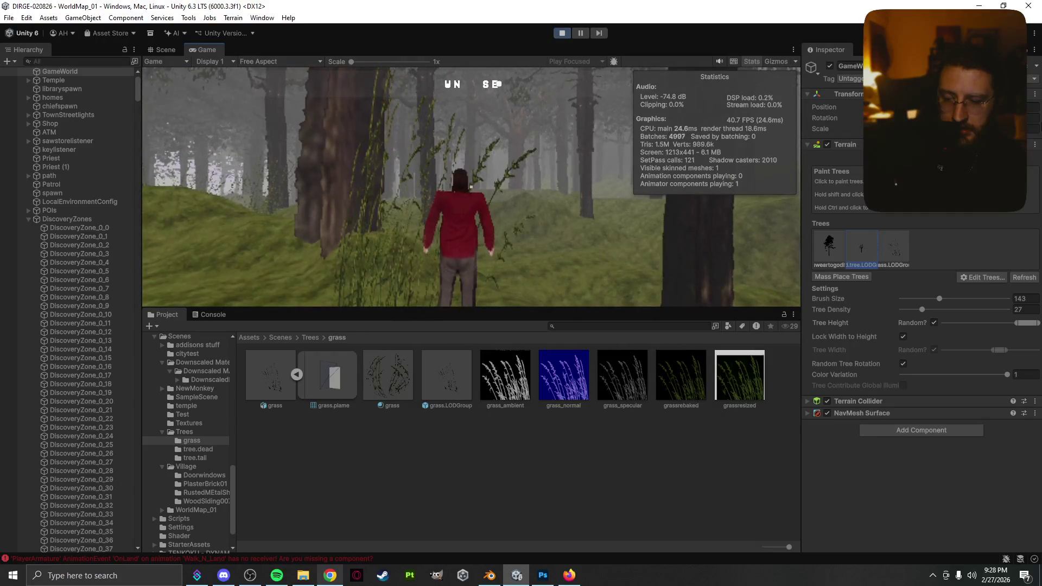
{"action": "key", "text": "w"}
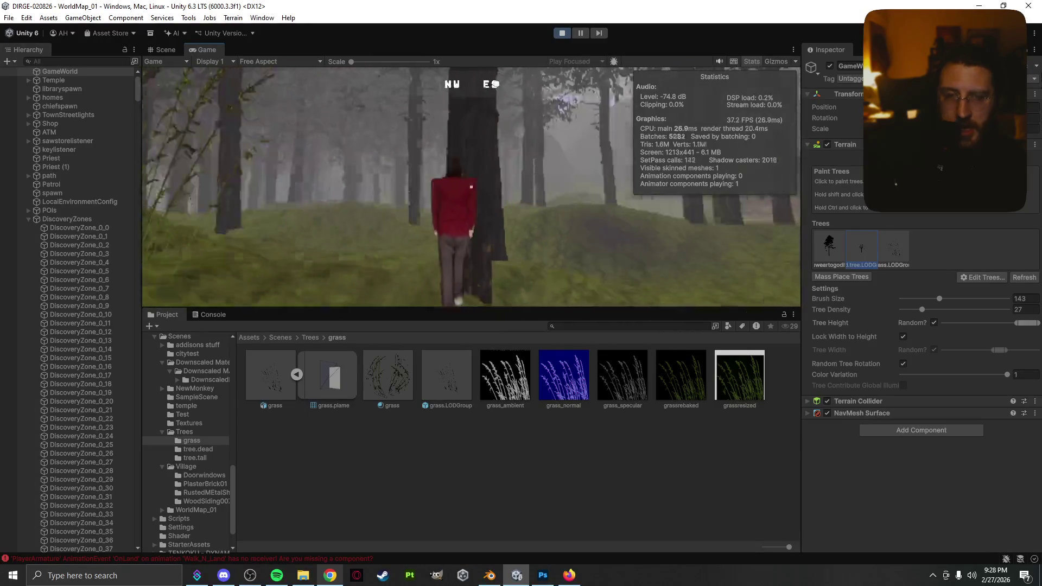
{"action": "key", "text": "space"}
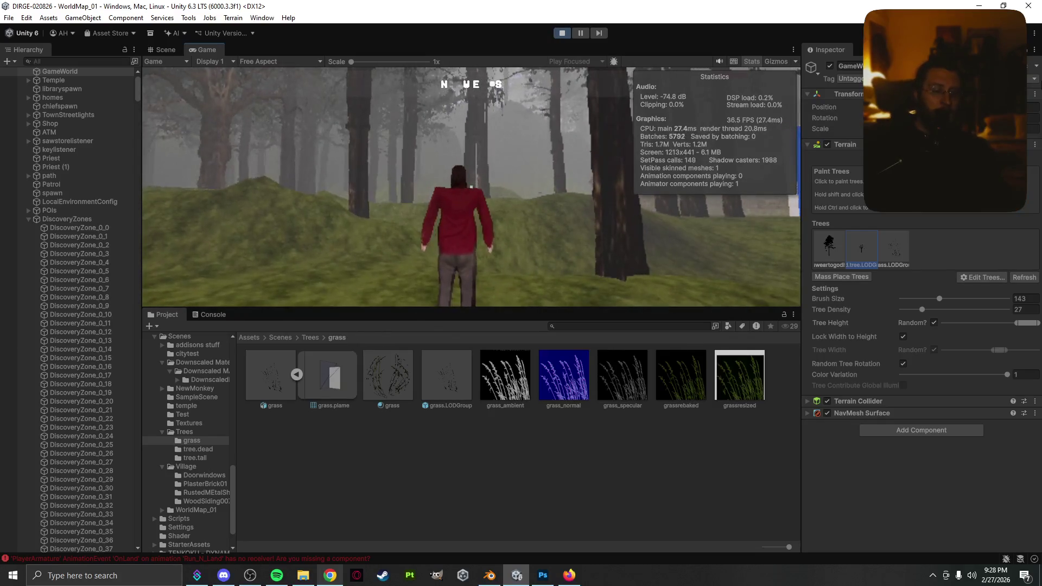
{"action": "key", "text": "w"}
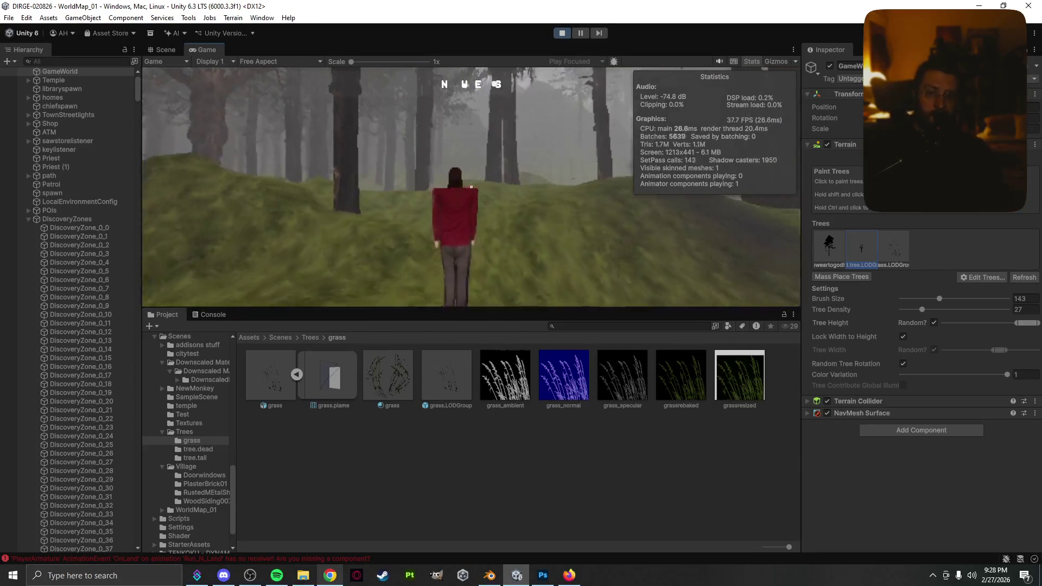
{"action": "key", "text": "space"}
{"action": "key", "text": "w"}
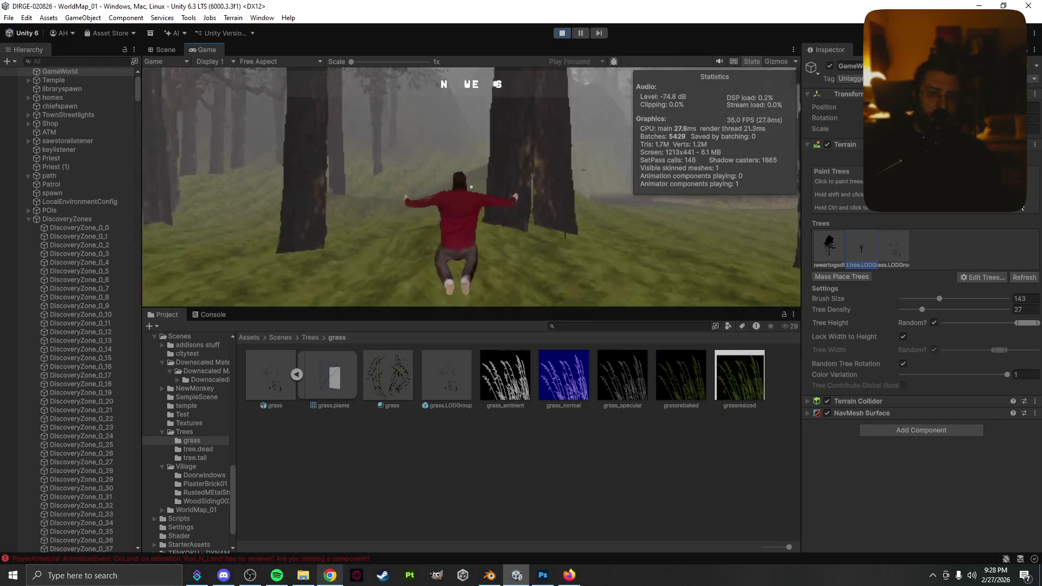
{"action": "key", "text": "space"}
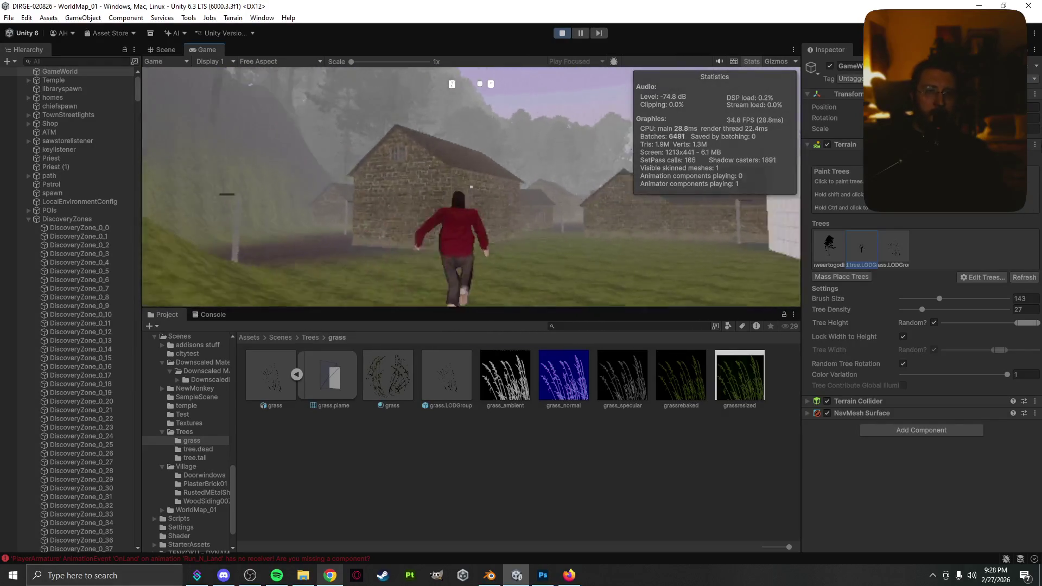
{"action": "key", "text": "space"}
{"action": "key", "text": "w"}
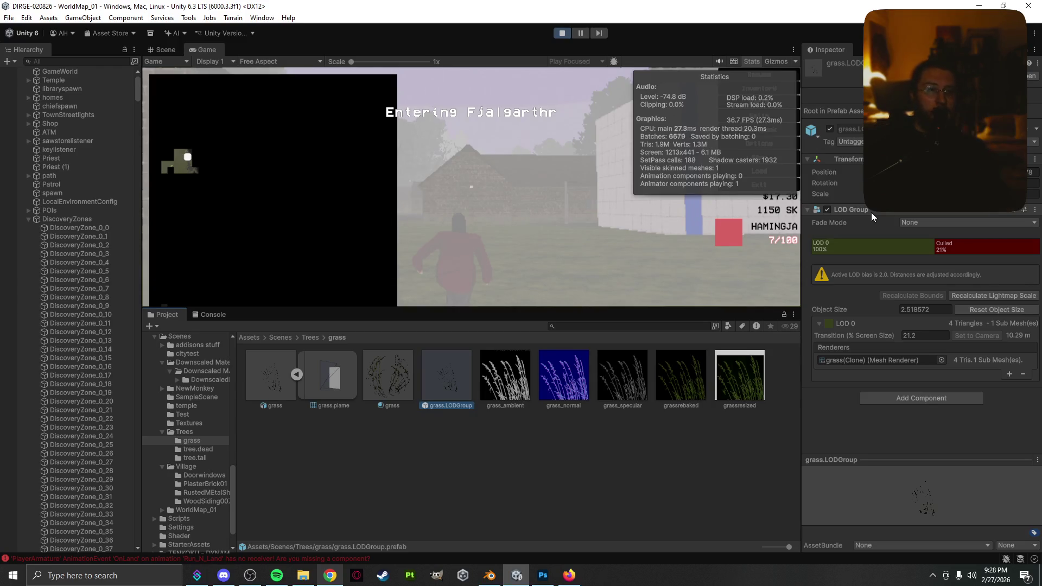
- Insert two new LOD levels before LOD 0 in the grass.LODGroup LOD Group and view them
{"action": "right_click", "coordinate": [915, 250]}
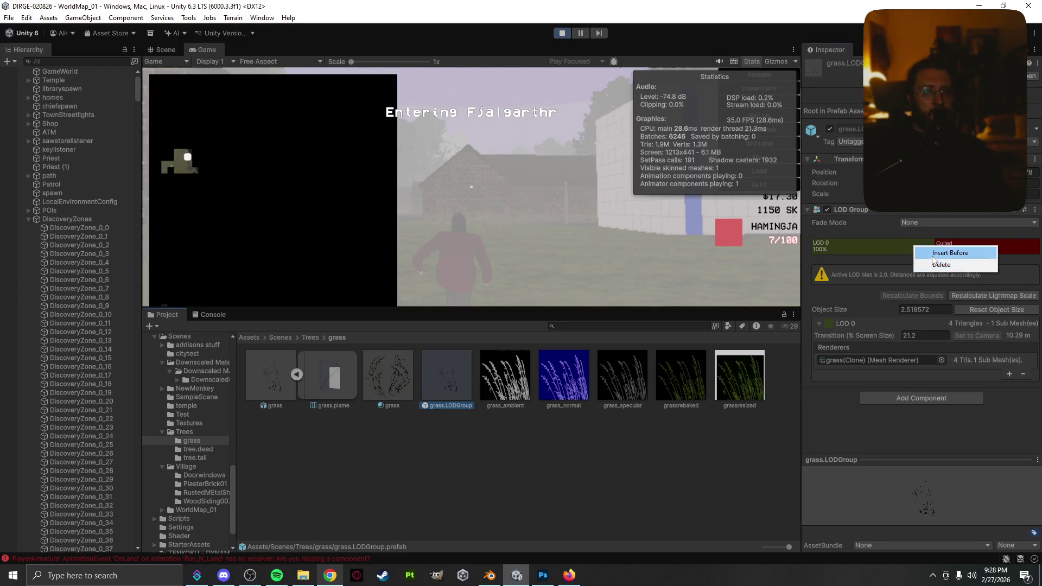
{"action": "left_click", "coordinate": [928, 252]}
{"action": "right_click", "coordinate": [917, 245]}
{"action": "left_click", "coordinate": [924, 255]}
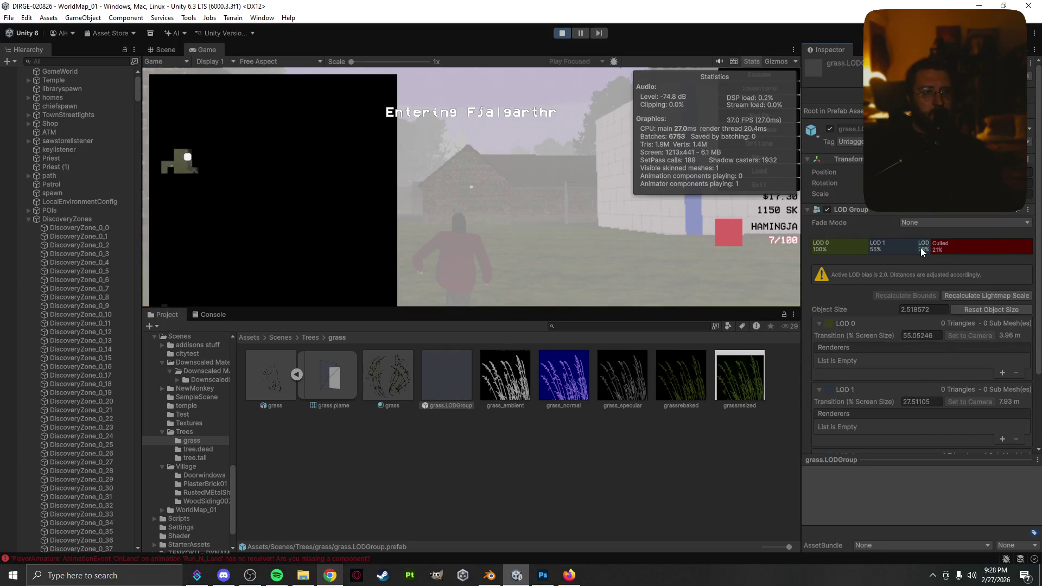
{"action": "left_click", "coordinate": [890, 248]}
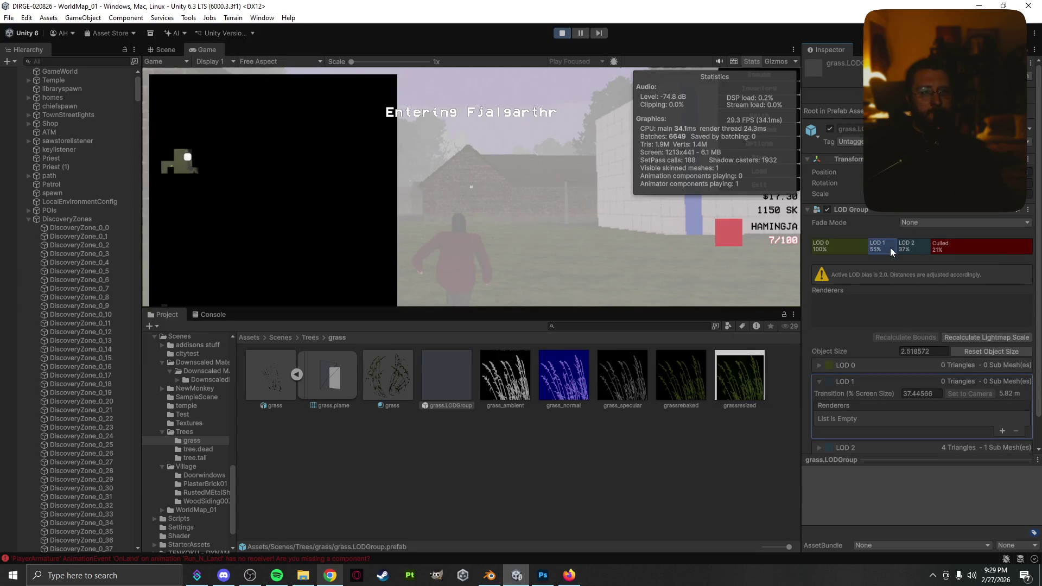
{"action": "left_click", "coordinate": [910, 247]}
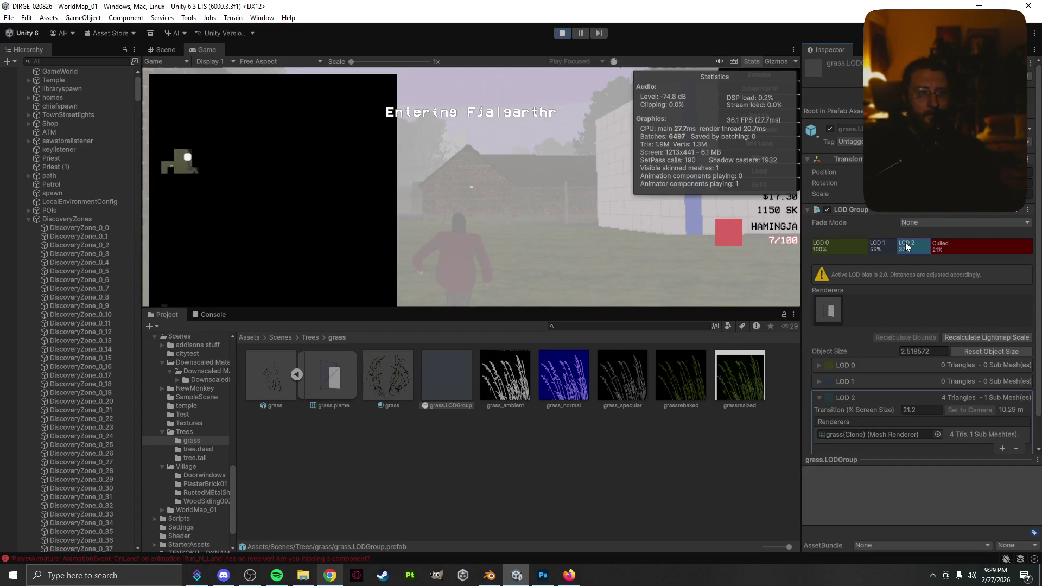
- Delete the extra LOD 1 levels, confirming with Yes, leaving LOD 0 culled below 55%
{"action": "left_click", "coordinate": [884, 249]}
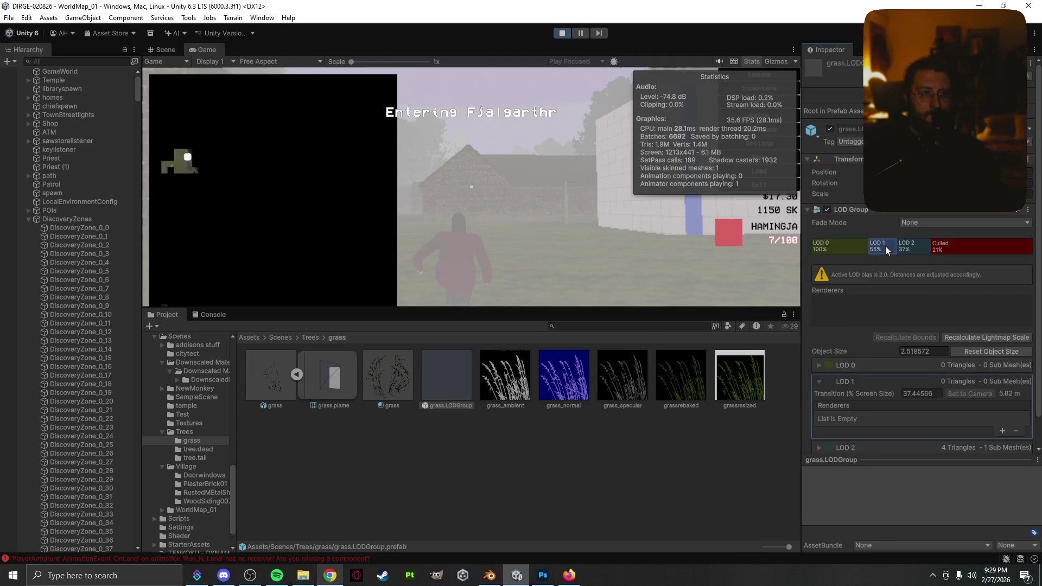
{"action": "right_click", "coordinate": [891, 248]}
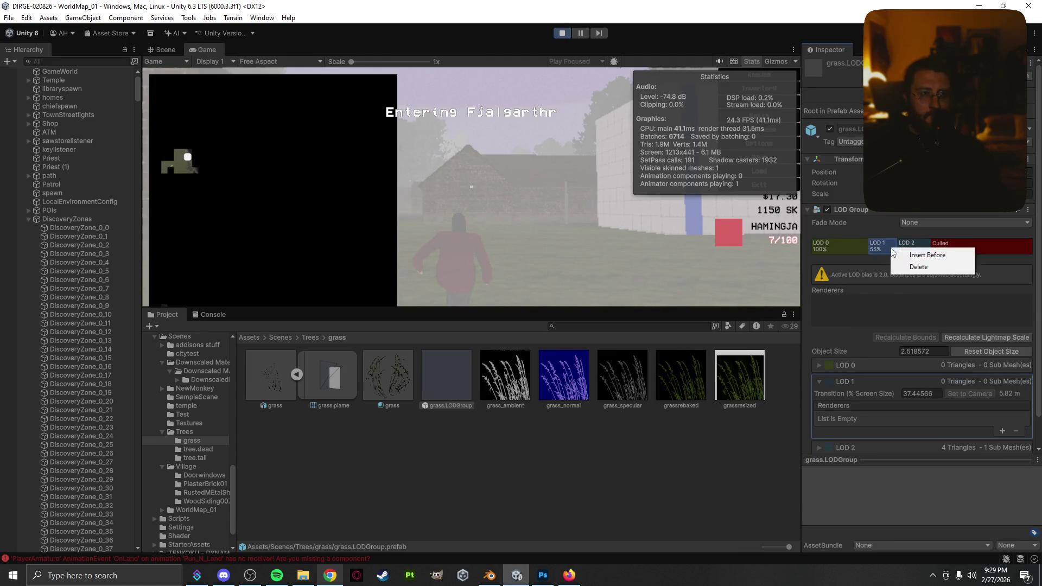
{"action": "left_click", "coordinate": [909, 265]}
{"action": "right_click", "coordinate": [899, 246]}
{"action": "left_click", "coordinate": [915, 265]}
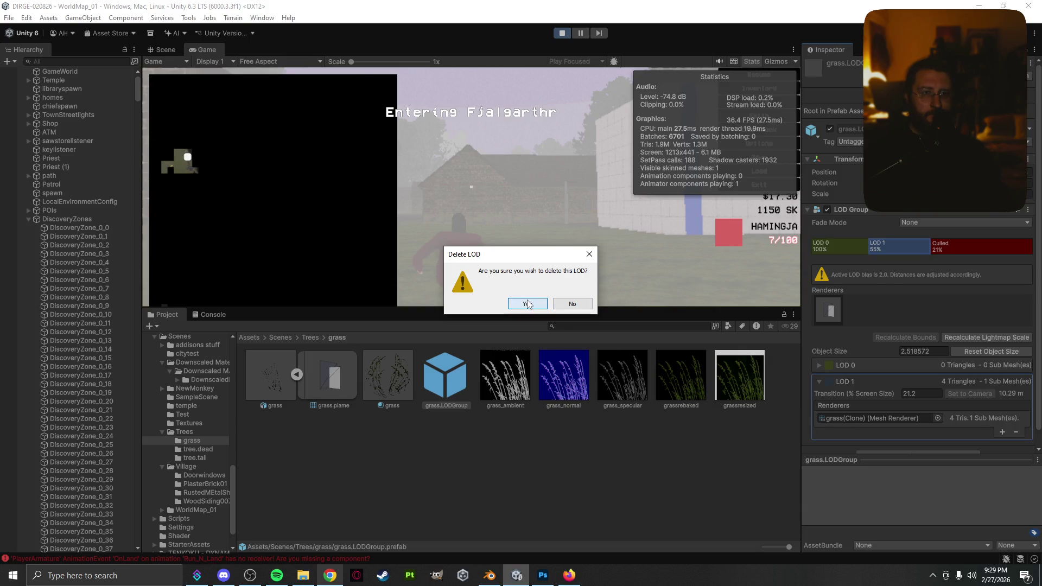
{"action": "left_click", "coordinate": [567, 303]}
{"action": "right_click", "coordinate": [879, 247]}
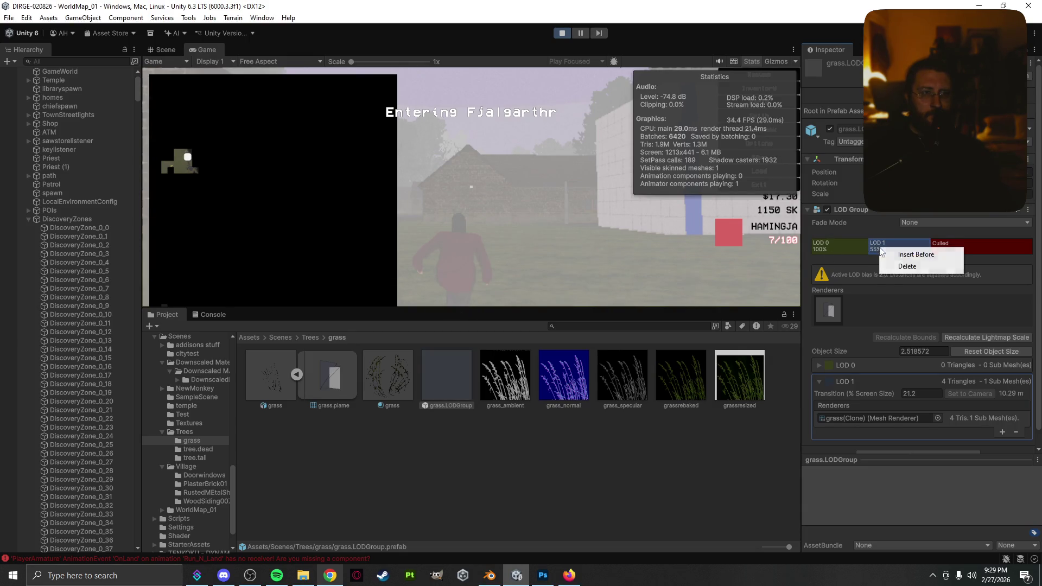
{"action": "left_click", "coordinate": [907, 266]}
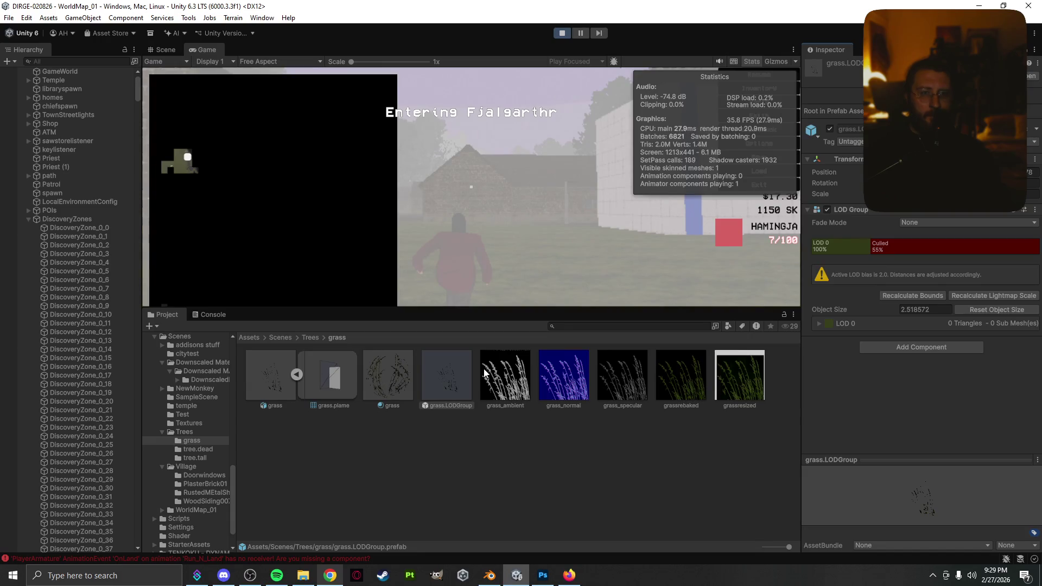
- Inspect the tree.tall.69 model and the tall tree's TreeLODGroup prefab in Trees > tree.tall
{"action": "left_click", "coordinate": [308, 338]}
{"action": "double_click", "coordinate": [389, 381]}
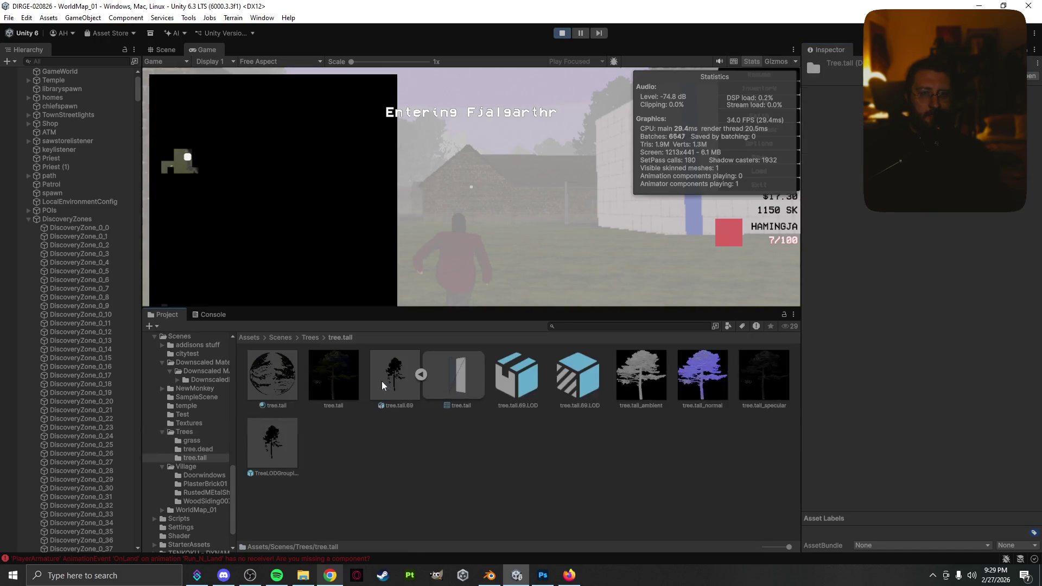
{"action": "left_click", "coordinate": [397, 385]}
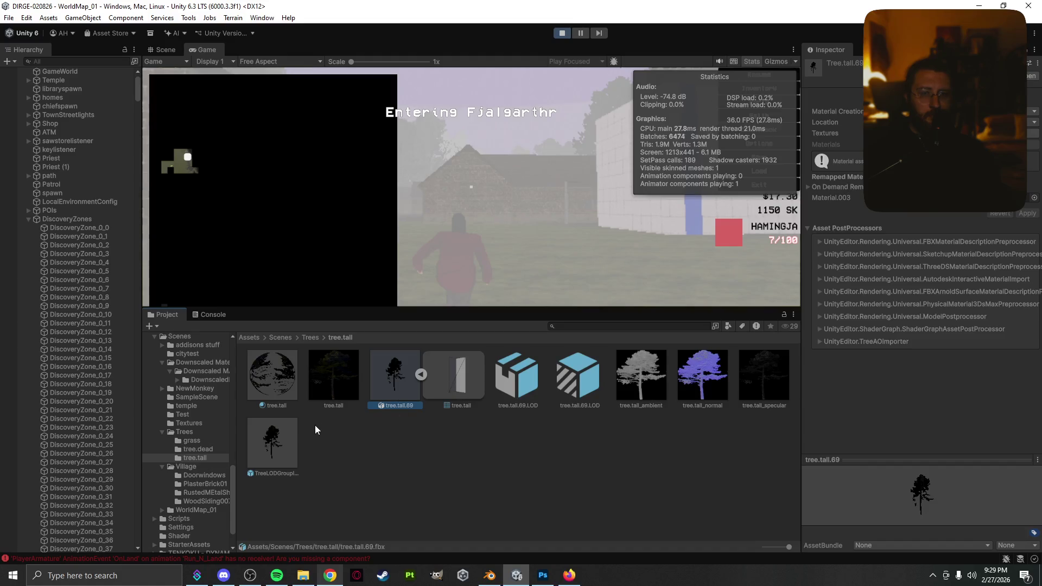
{"action": "left_click", "coordinate": [287, 446]}
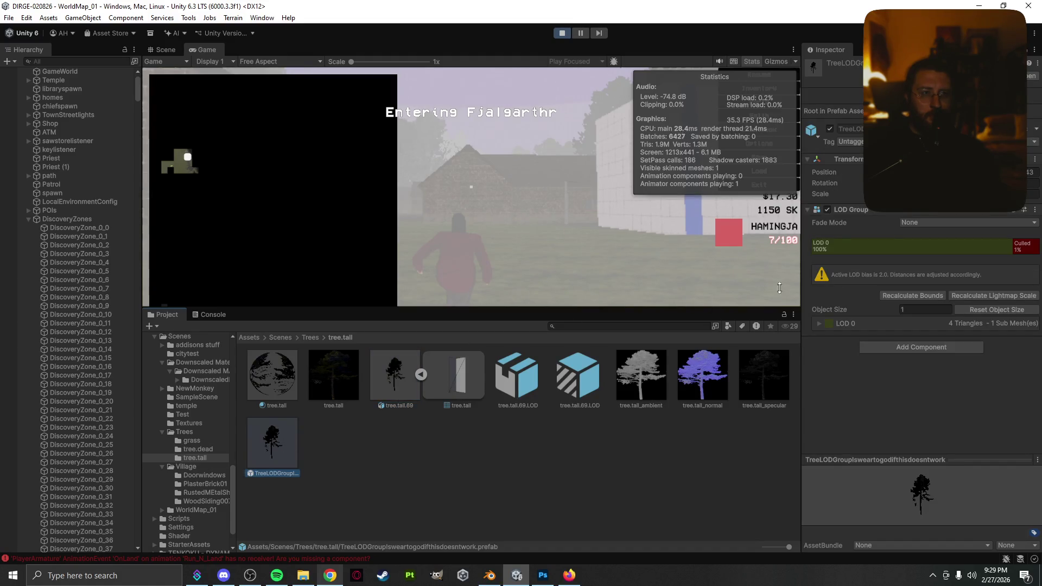
- Navigate to Trees > grass and open the grass.LODGroup prefab for editing
{"action": "left_click", "coordinate": [302, 338]}
{"action": "left_click", "coordinate": [284, 335]}
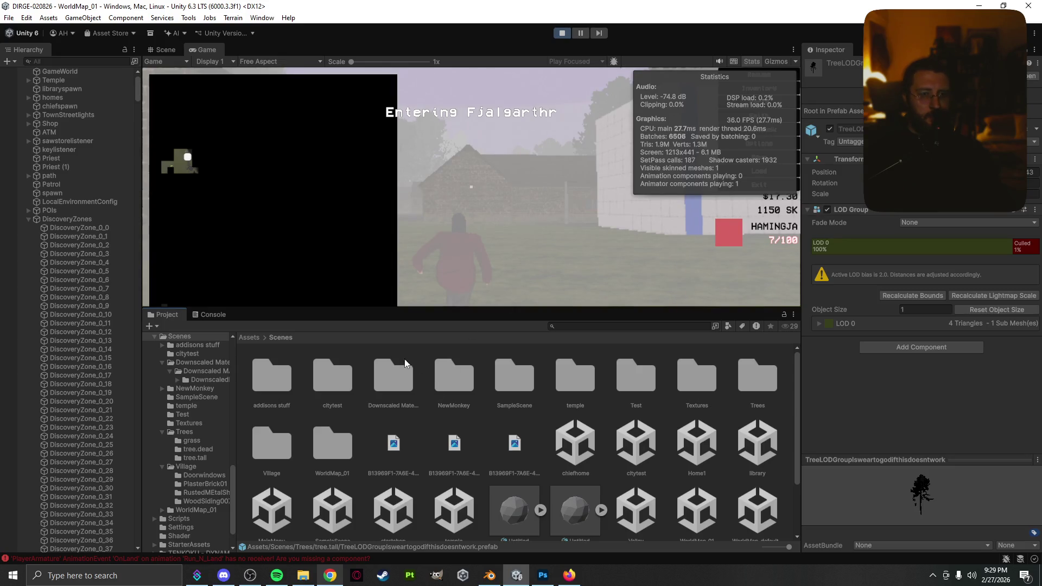
{"action": "double_click", "coordinate": [743, 375]}
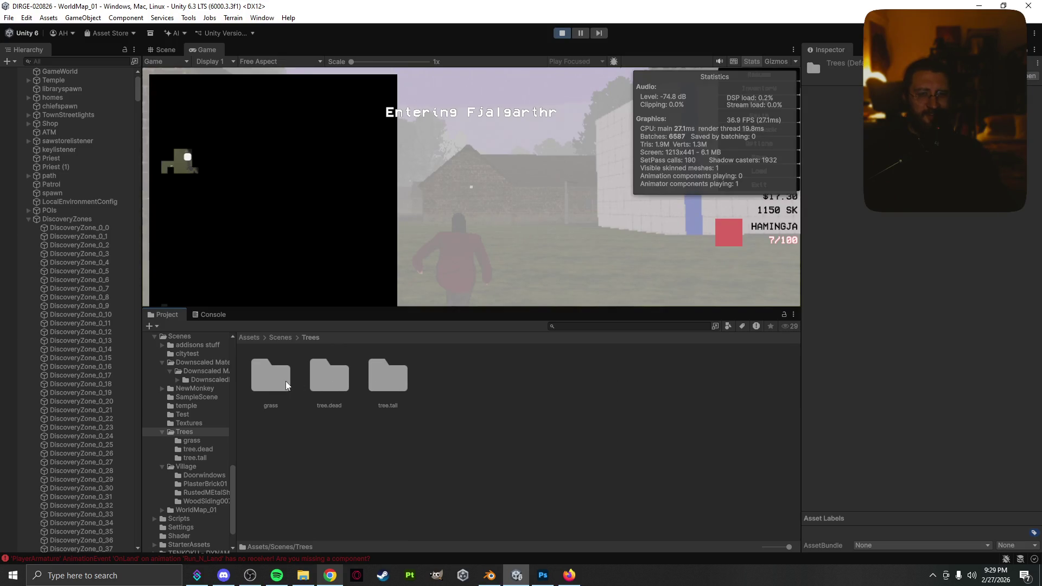
{"action": "double_click", "coordinate": [270, 389]}
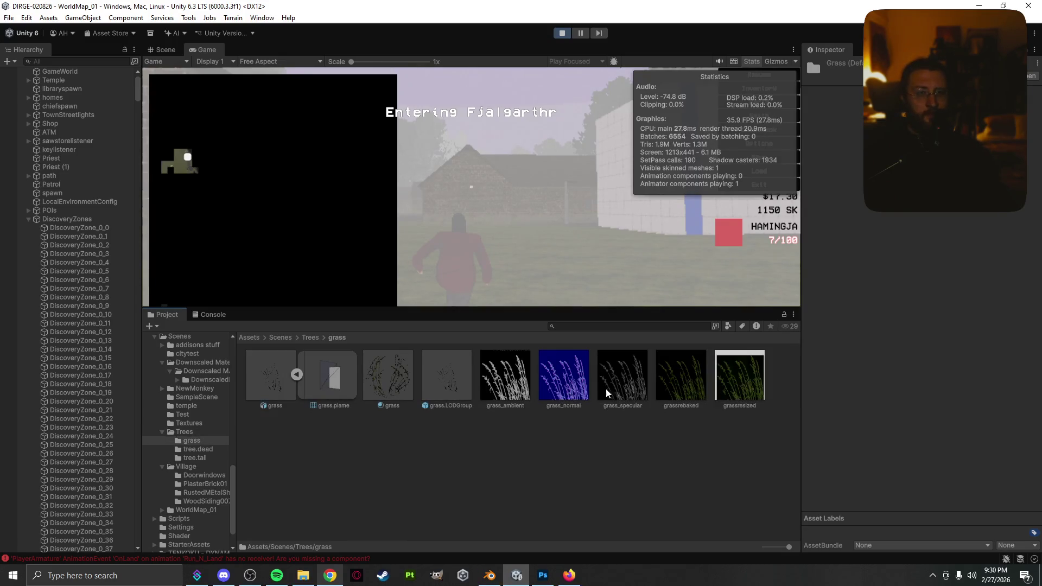
{"action": "double_click", "coordinate": [454, 375]}
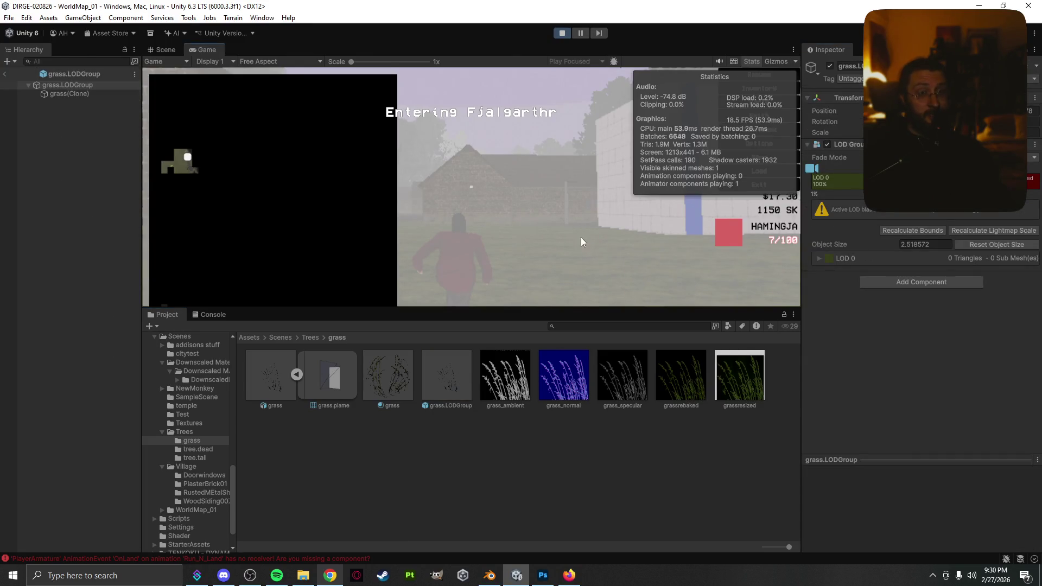
- Resume play and run the character down the village street, jumping near the well
{"action": "key", "text": "Escape"}
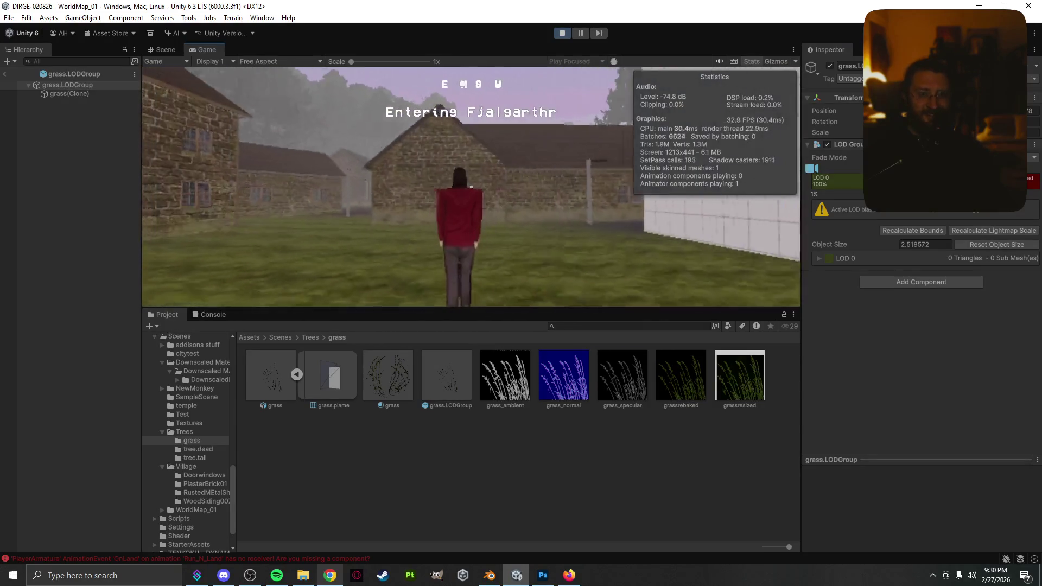
{"action": "key", "text": "w"}
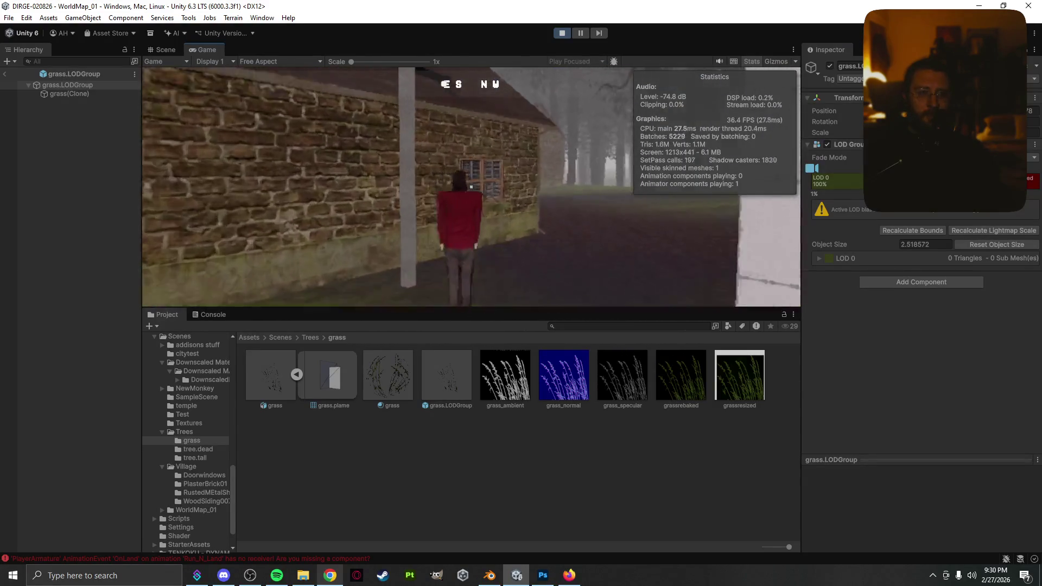
{"action": "key", "text": "w"}
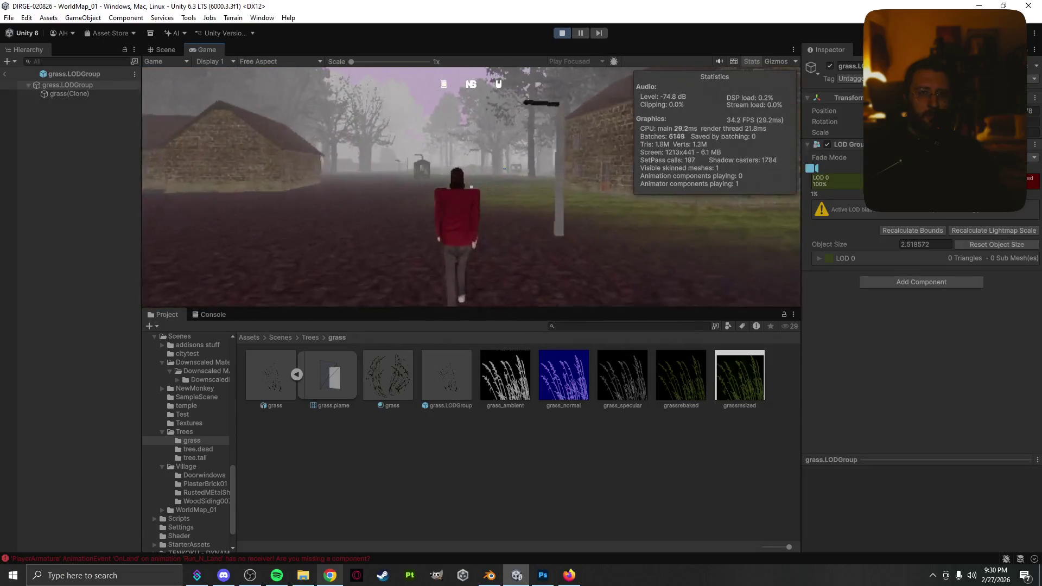
{"action": "key", "text": "w"}
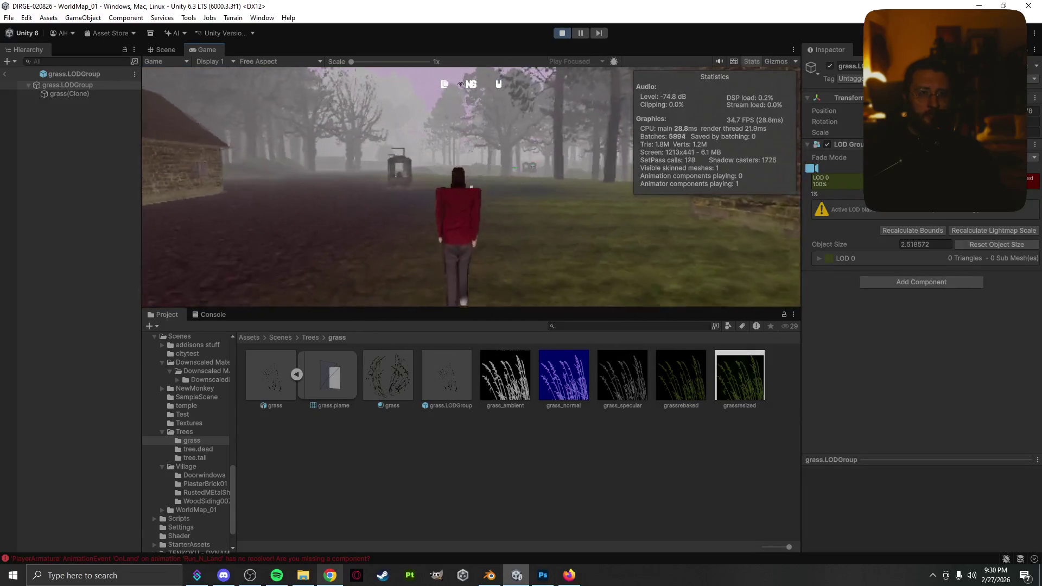
{"action": "key", "text": "w"}
{"action": "key", "text": "space"}
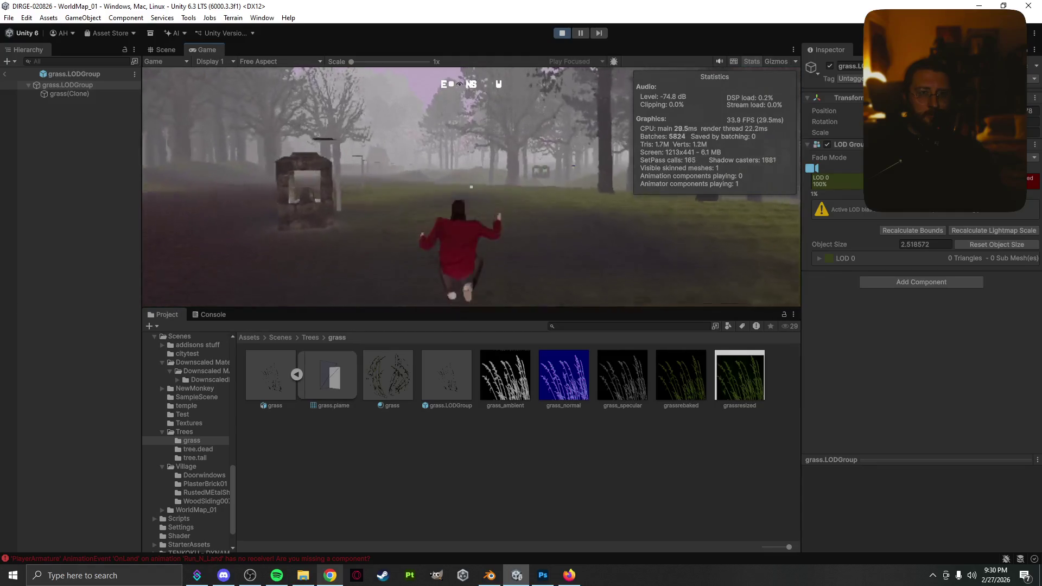
- Run and jump through the forest, then pause and expand grass.LODGroup's LOD 0 settings
{"action": "key", "text": "w"}
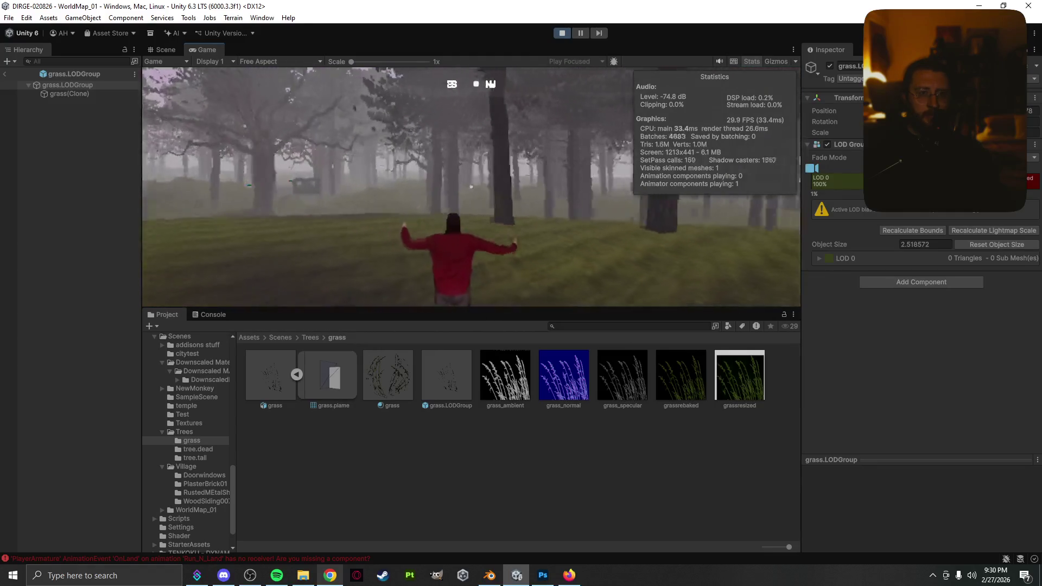
{"action": "key", "text": "w"}
{"action": "key", "text": "space"}
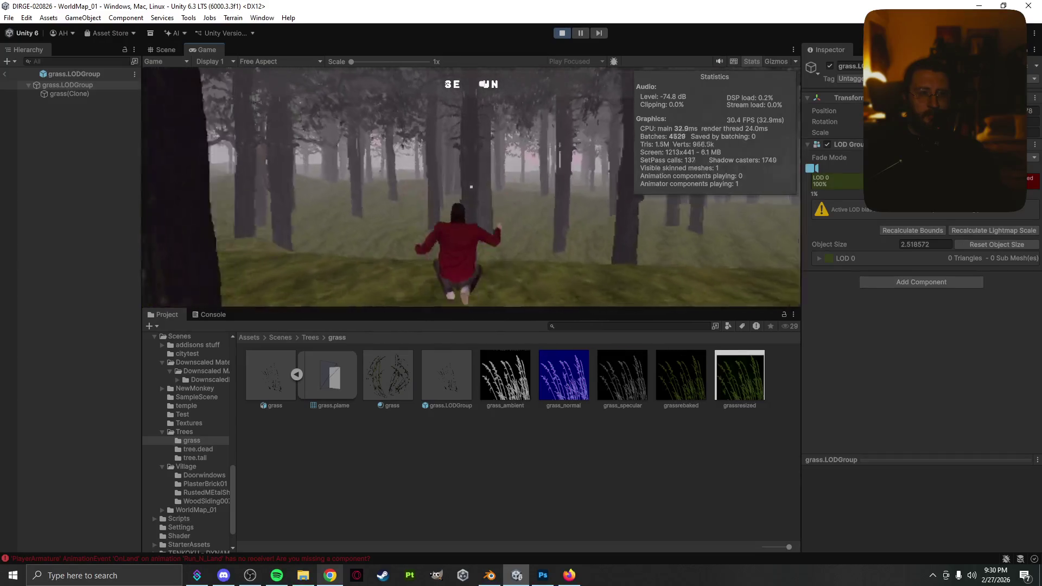
{"action": "key", "text": "w"}
{"action": "key", "text": "space"}
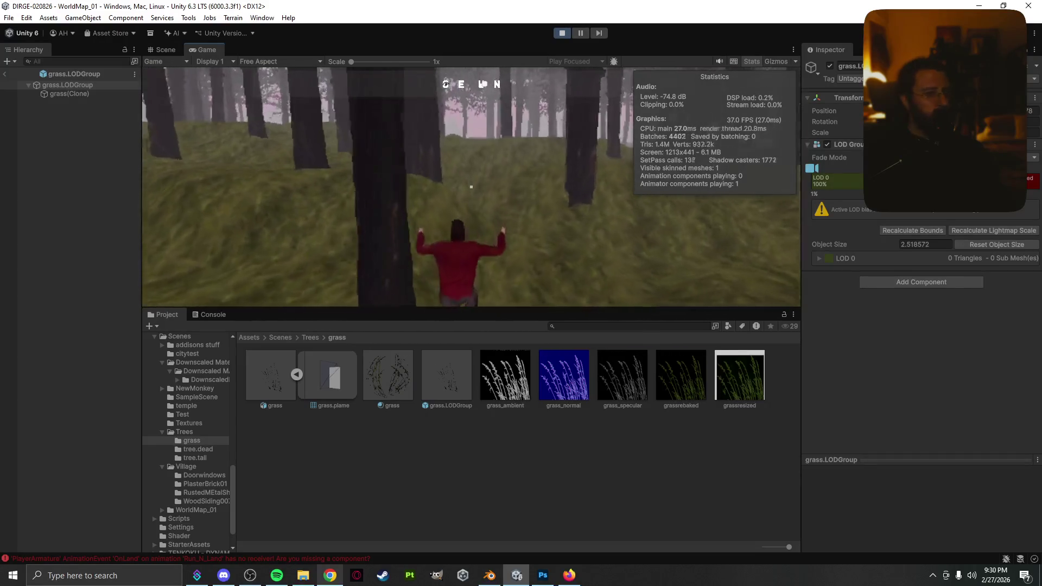
{"action": "key", "text": "w"}
{"action": "key", "text": "Tab"}
{"action": "left_click", "coordinate": [820, 258]}
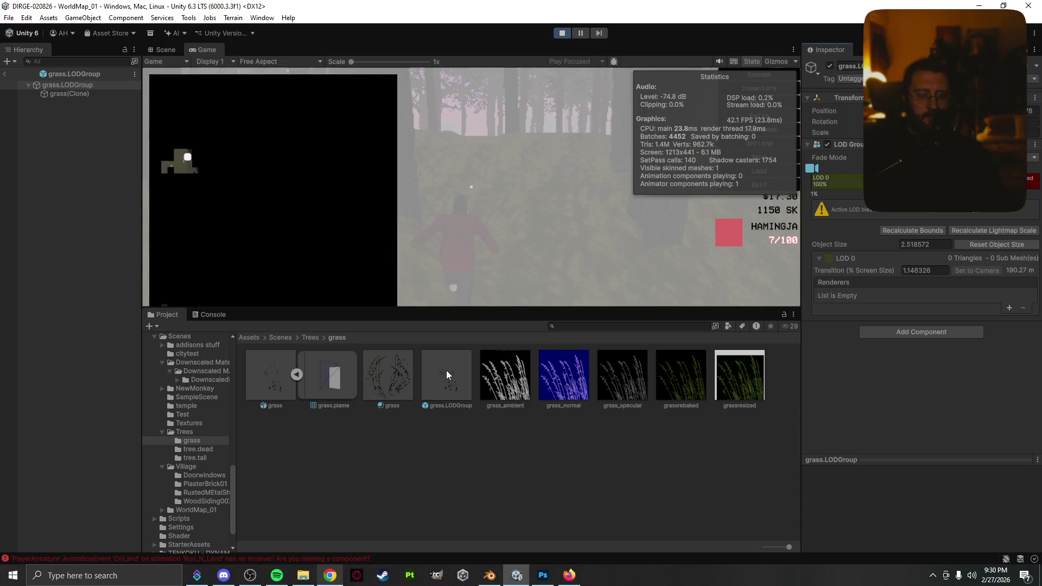
- Add the grass mesh as LOD 0's renderer and agree to reparent it under grass.LODGroup
{"action": "left_click_drag", "start_coordinate": [446, 375], "coordinate": [875, 293]}
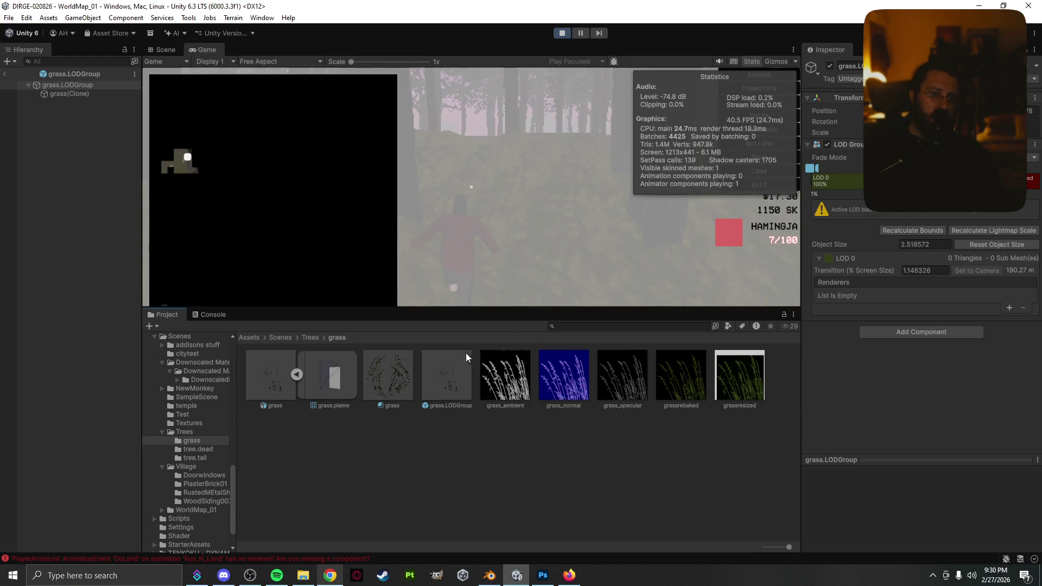
{"action": "left_click", "coordinate": [833, 184]}
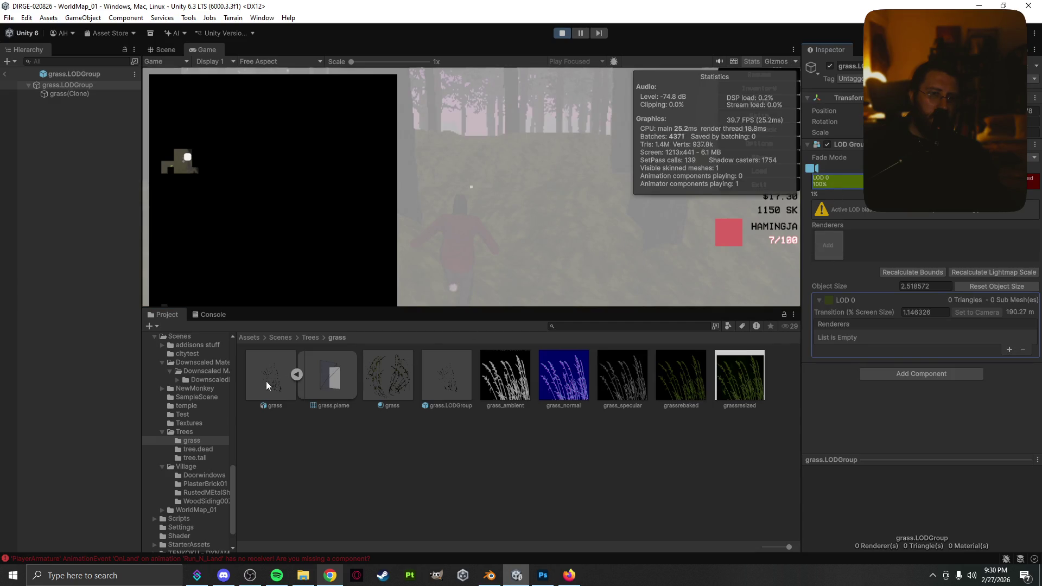
{"action": "left_click_drag", "start_coordinate": [829, 249], "coordinate": [829, 250]}
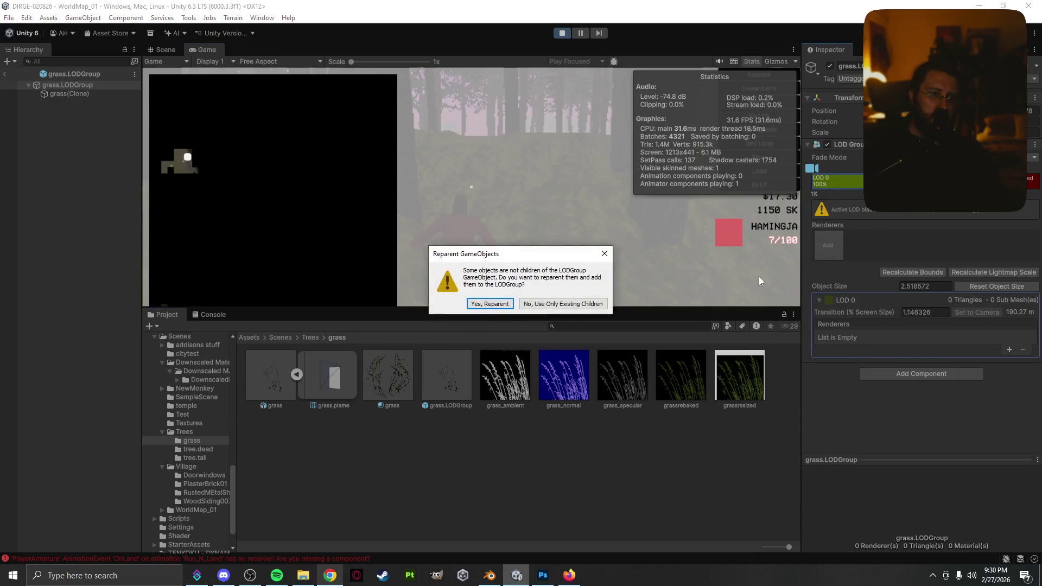
{"action": "left_click", "coordinate": [490, 304]}
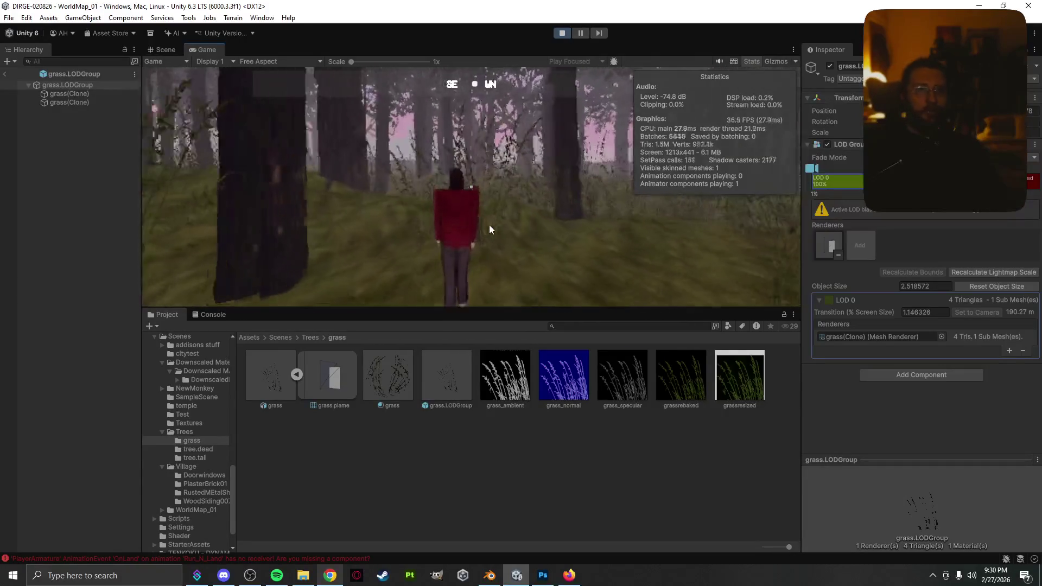
- Run and jump the character through the grassy forest and out of the tall grass
{"action": "key", "text": "space"}
{"action": "key", "text": "w"}
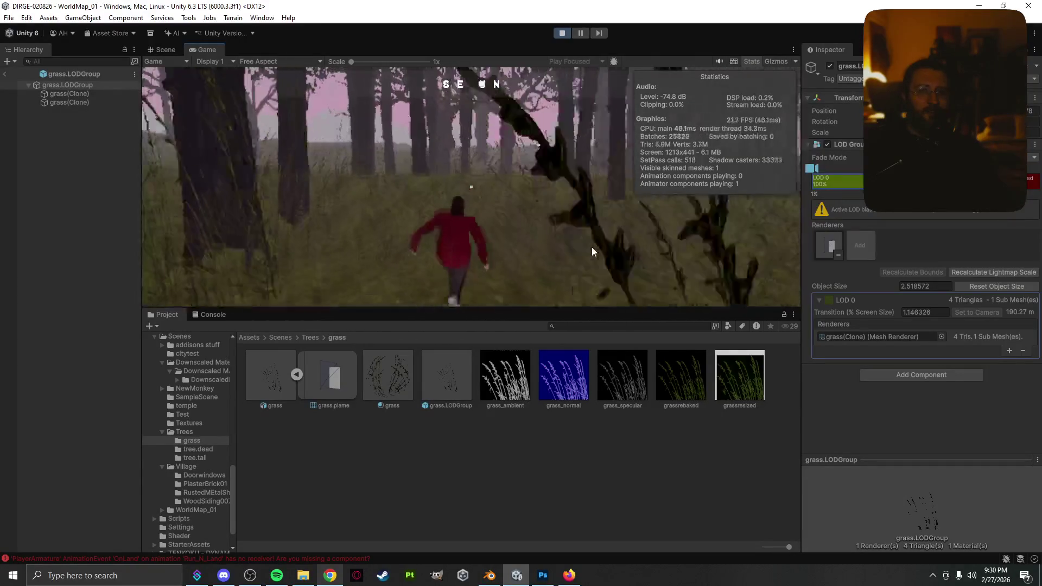
{"action": "key", "text": "space"}
{"action": "key", "text": "space"}
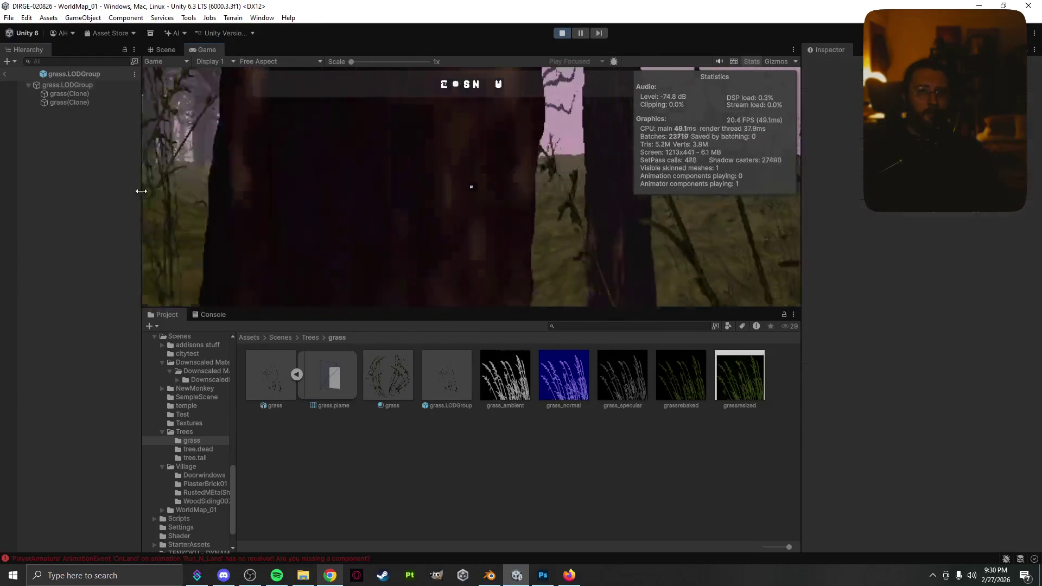
{"action": "key", "text": "w"}
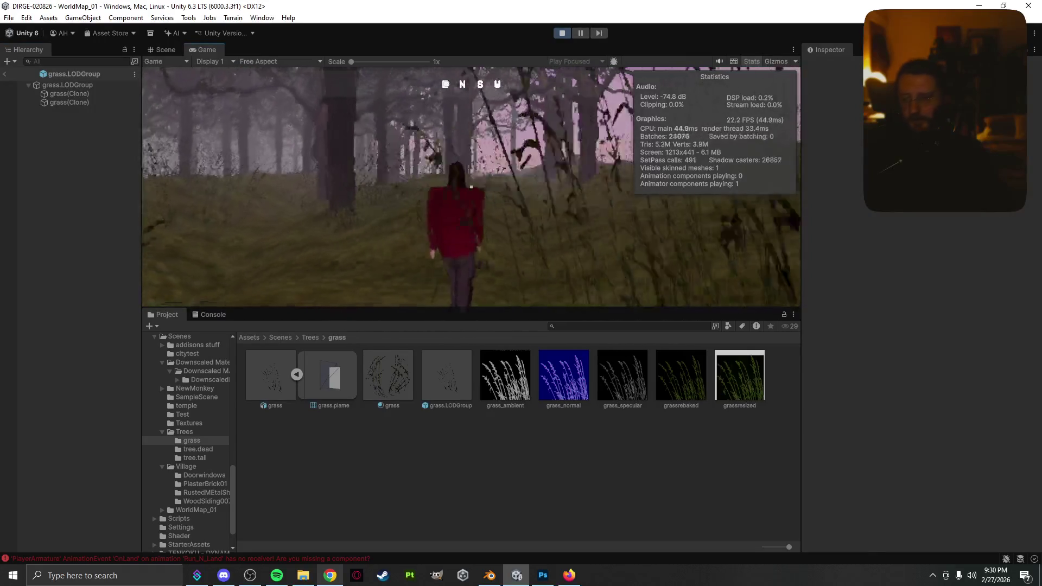
{"action": "key", "text": "space"}
{"action": "key", "text": "space"}
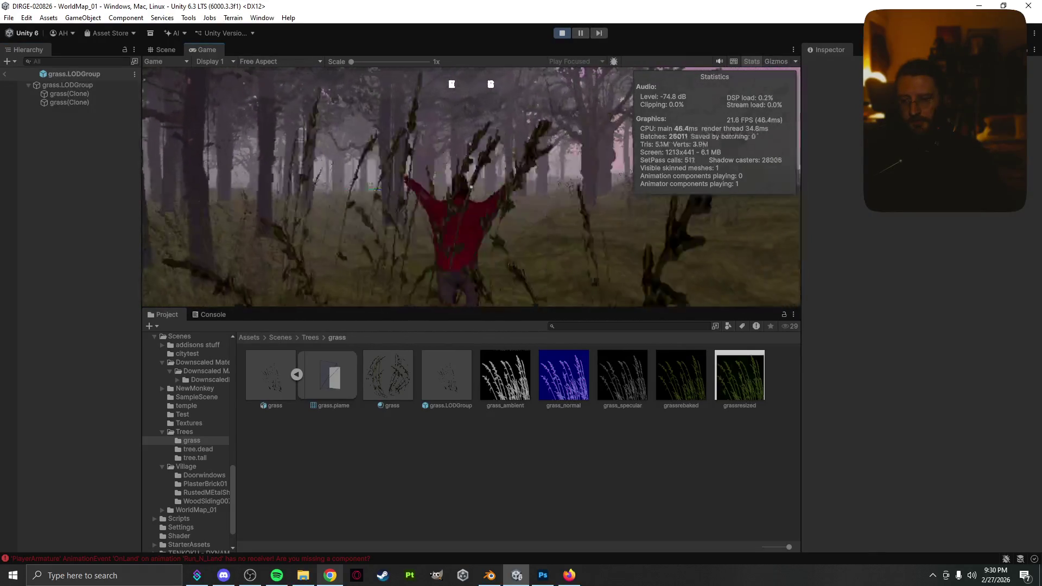
{"action": "key", "text": "w"}
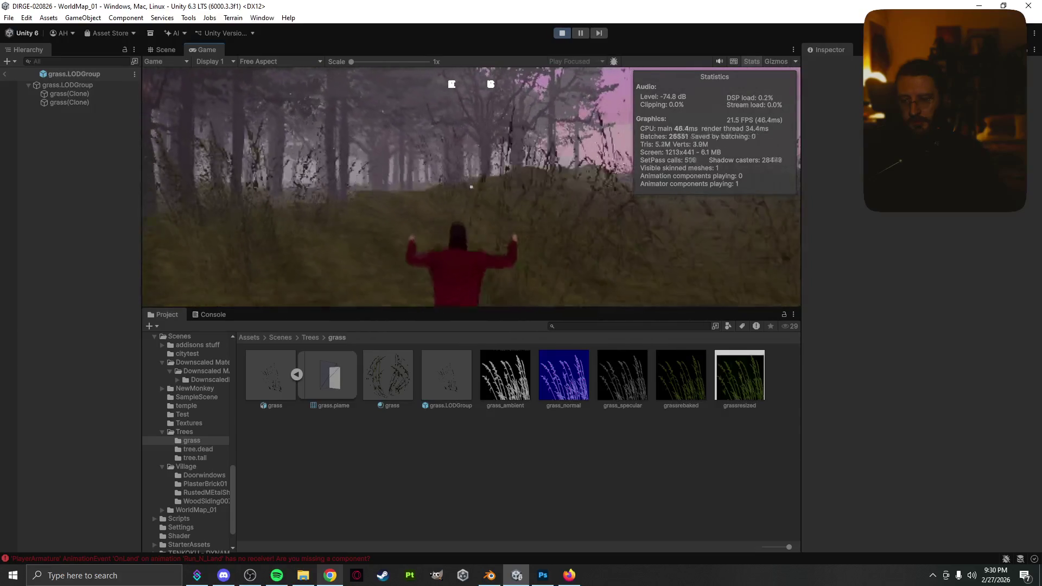
{"action": "key", "text": "w"}
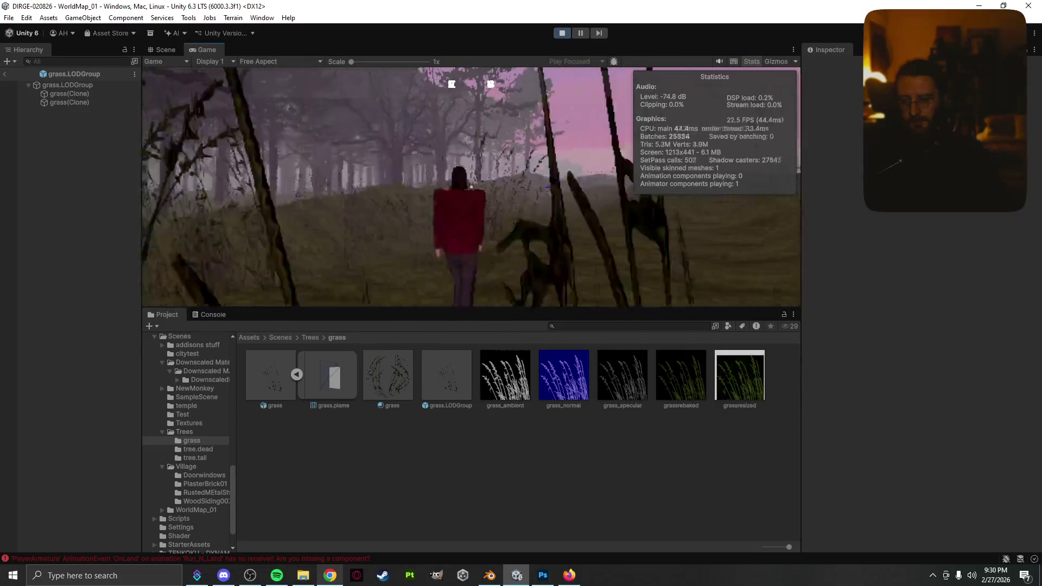
{"action": "key", "text": "w"}
{"action": "key", "text": "w"}
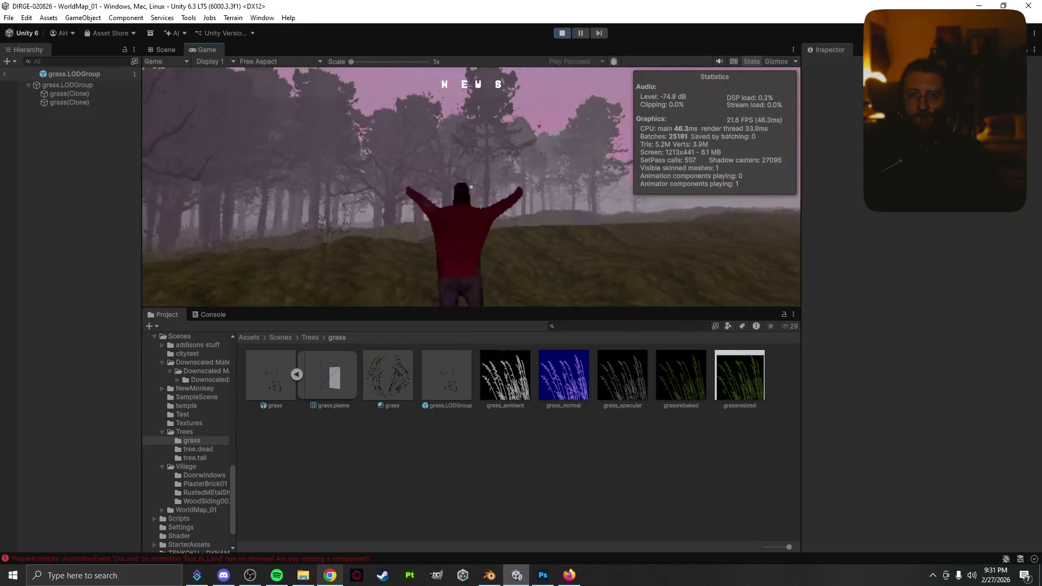
- Climb the hill and run down the slope, then open the pause map and select grass.LODGroup
{"action": "key", "text": "w"}
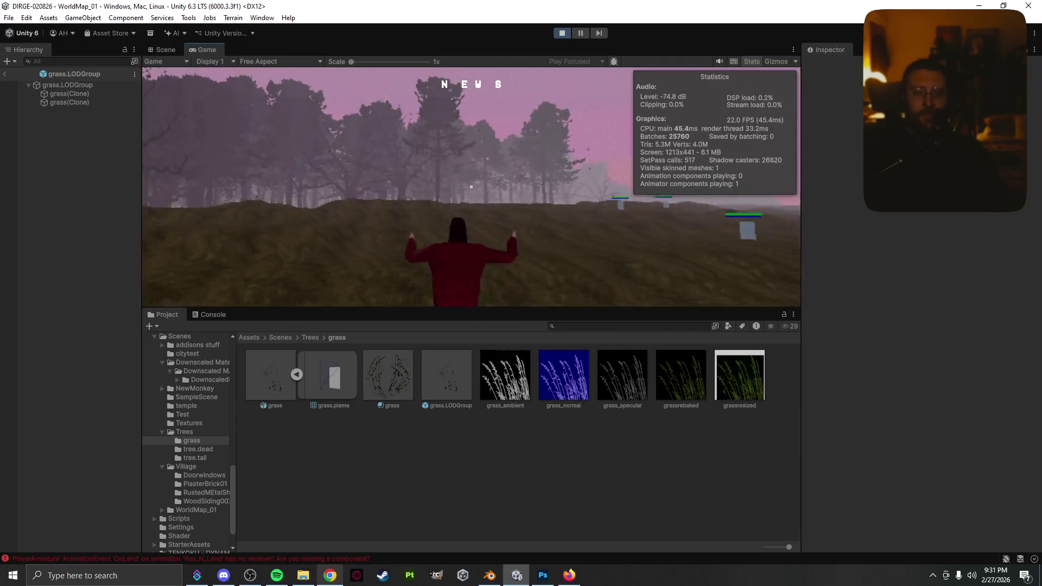
{"action": "key", "text": "w"}
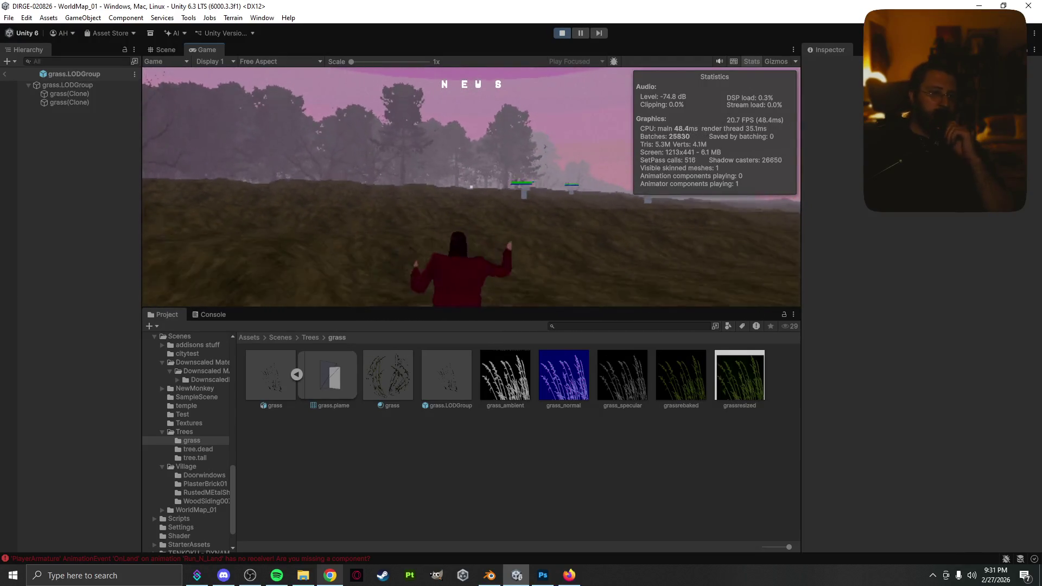
{"action": "key", "text": "w"}
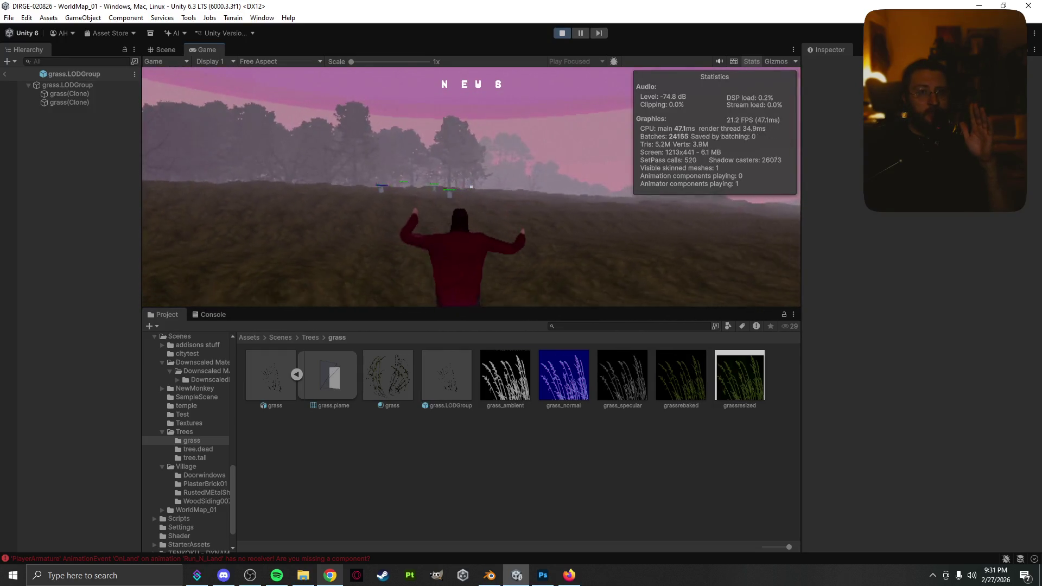
{"action": "key", "text": "w"}
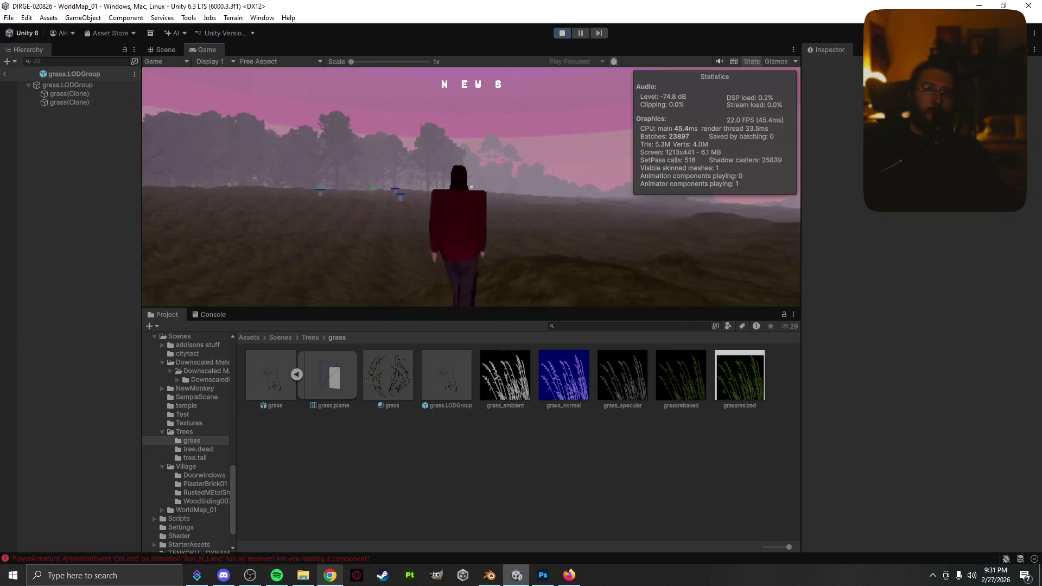
{"action": "key", "text": "w"}
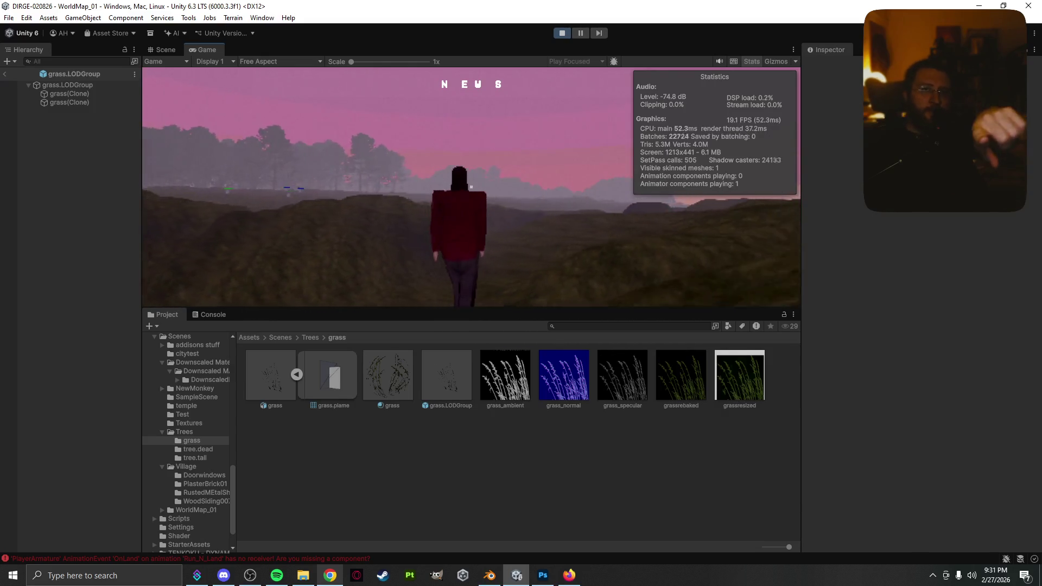
{"action": "key", "text": "w"}
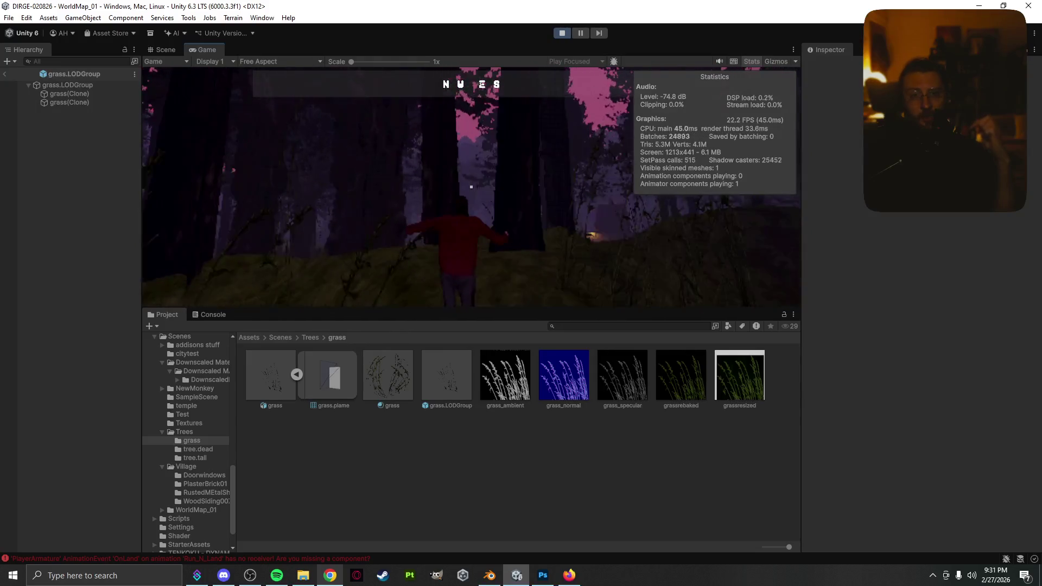
{"action": "key", "text": "Escape"}
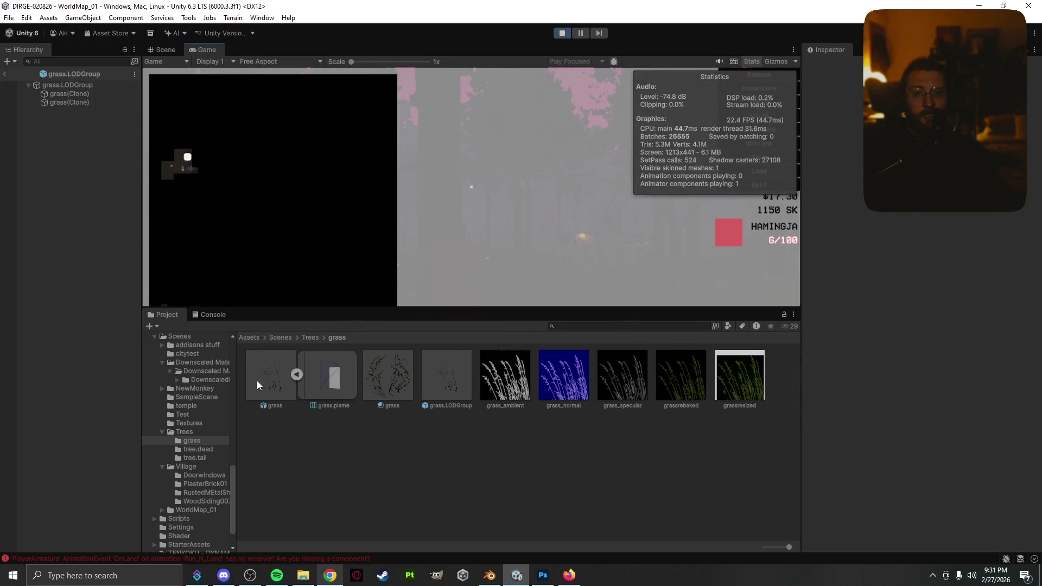
{"action": "left_click", "coordinate": [451, 386]}
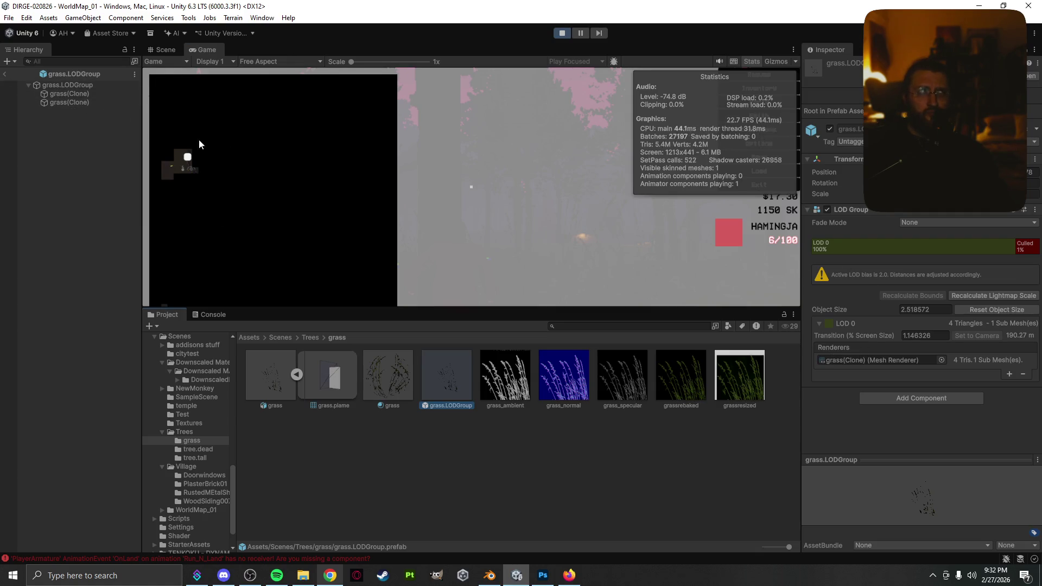
- Resume play, turn the camera, and run and jump through the forest toward Rokhof
{"action": "key", "text": "Escape"}
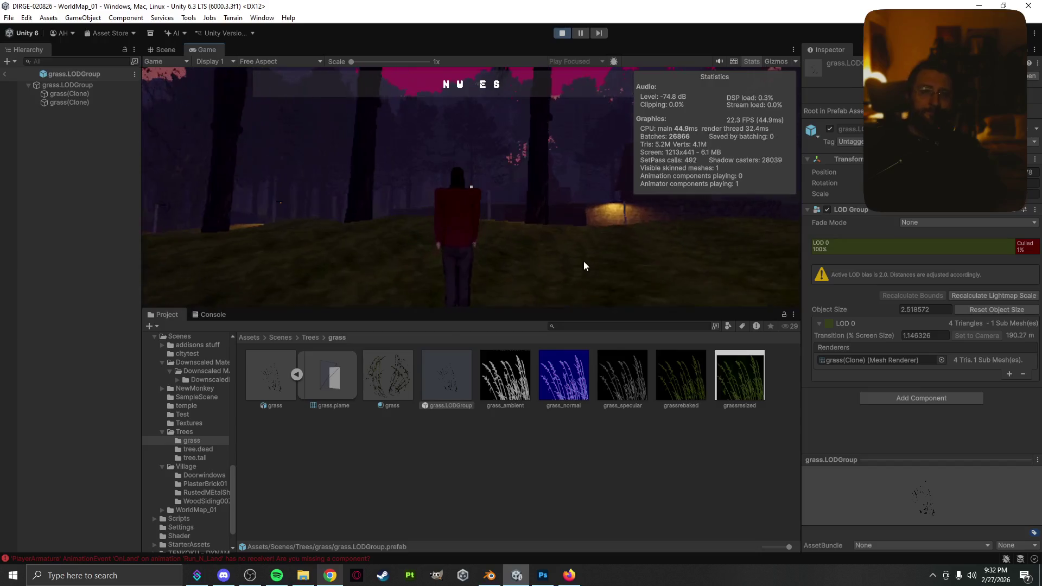
{"action": "left_click", "coordinate": [562, 255]}
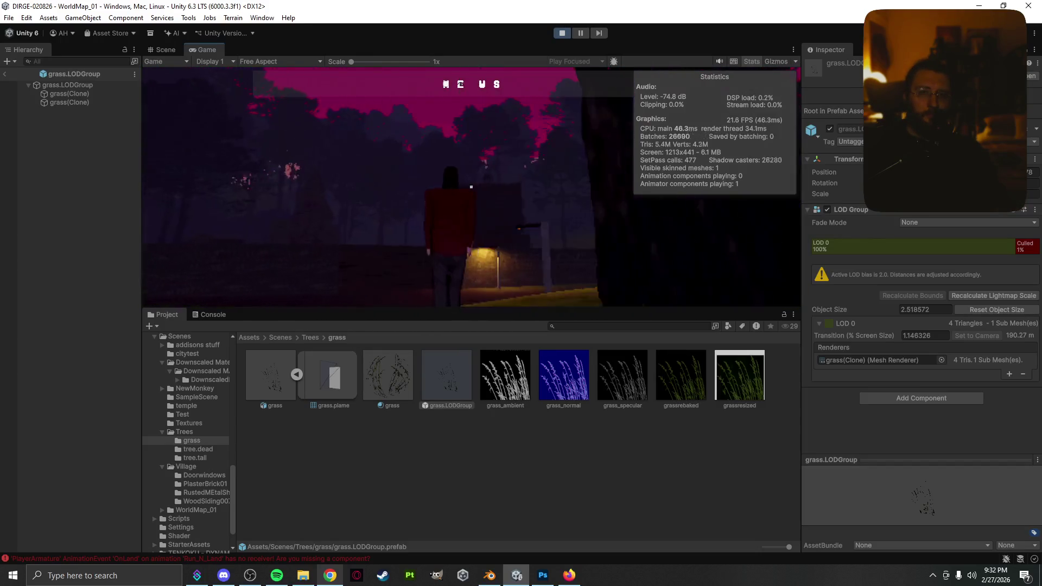
{"action": "key", "text": "space"}
{"action": "key", "text": "w"}
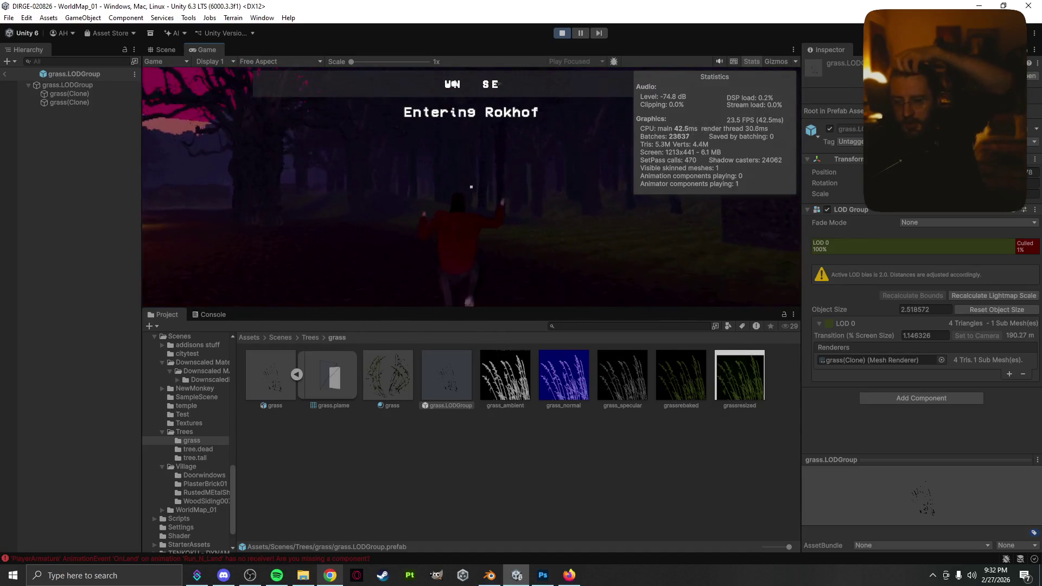
{"action": "key", "text": "space"}
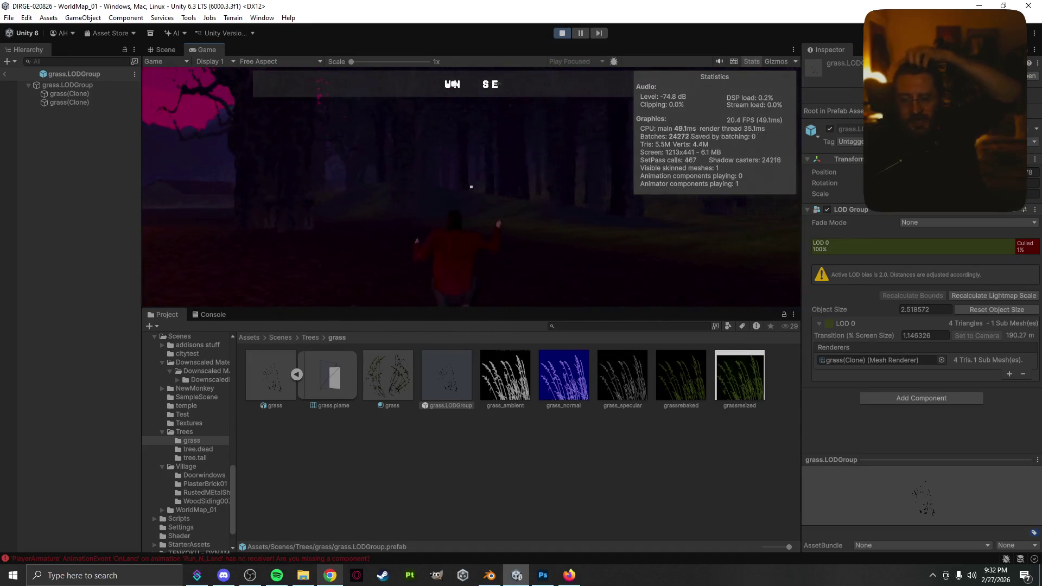
{"action": "key", "text": "w"}
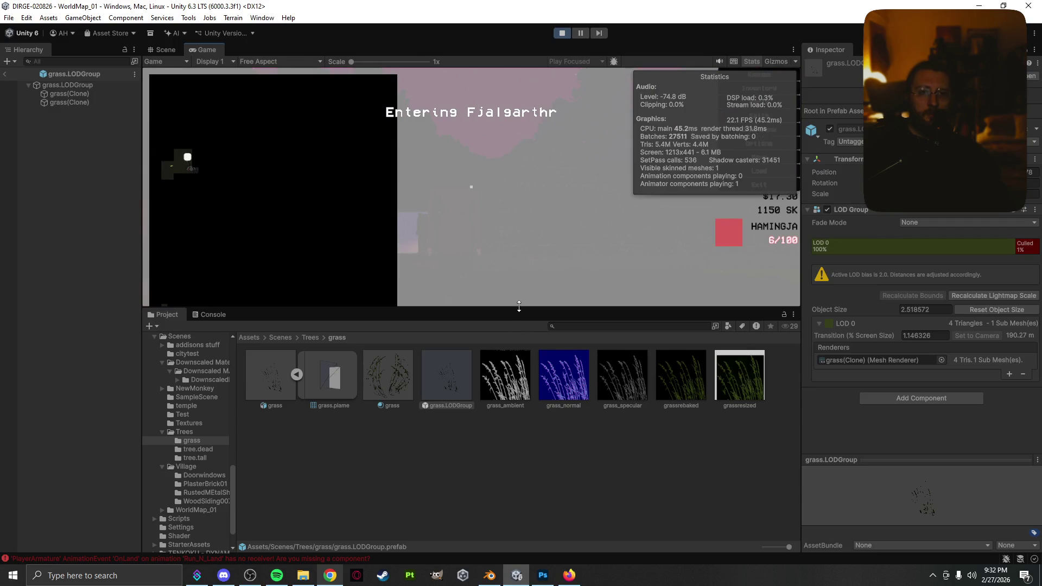
- Enlarge the Game view, making it taller and wider
{"action": "left_click_drag", "start_coordinate": [523, 306], "coordinate": [548, 490]}
{"action": "left_click_drag", "start_coordinate": [800, 396], "coordinate": [1037, 339]}
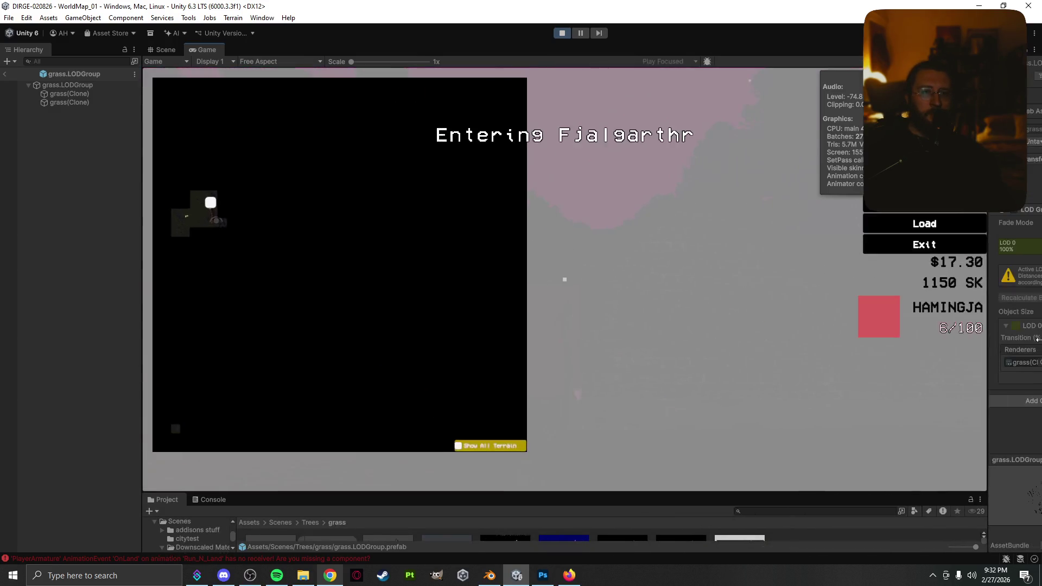
{"action": "mouse_move", "coordinate": [137, 371]}
{"action": "left_mouse_down"}
{"action": "mouse_move", "coordinate": [35, 374]}
{"action": "mouse_move", "coordinate": [86, 373]}
{"action": "left_mouse_up"}
- Resume play and run past the lit building into the alley between brick houses
{"action": "key", "text": "Escape"}
{"action": "key", "text": "w"}
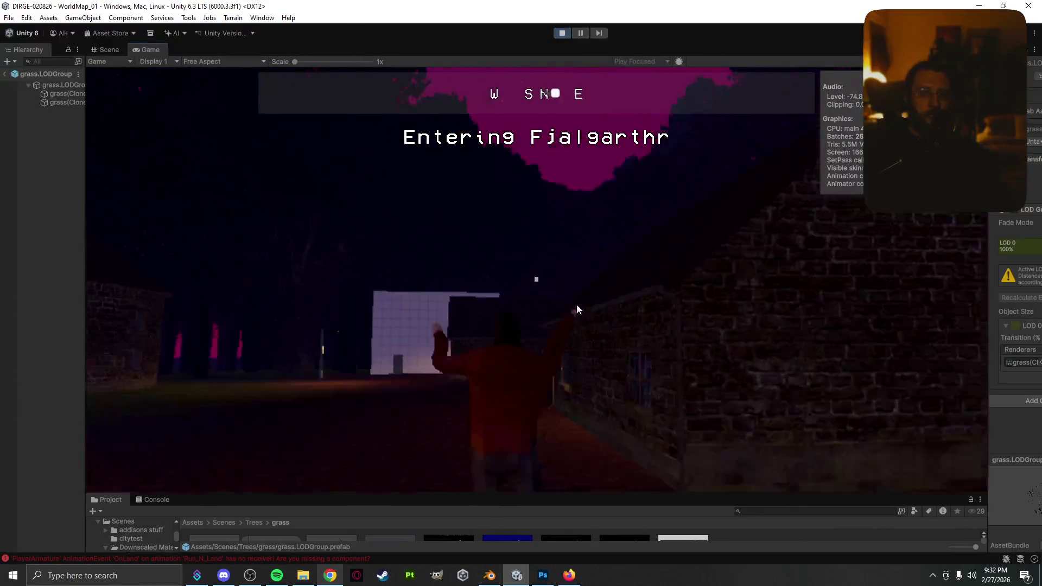
{"action": "key", "text": "w"}
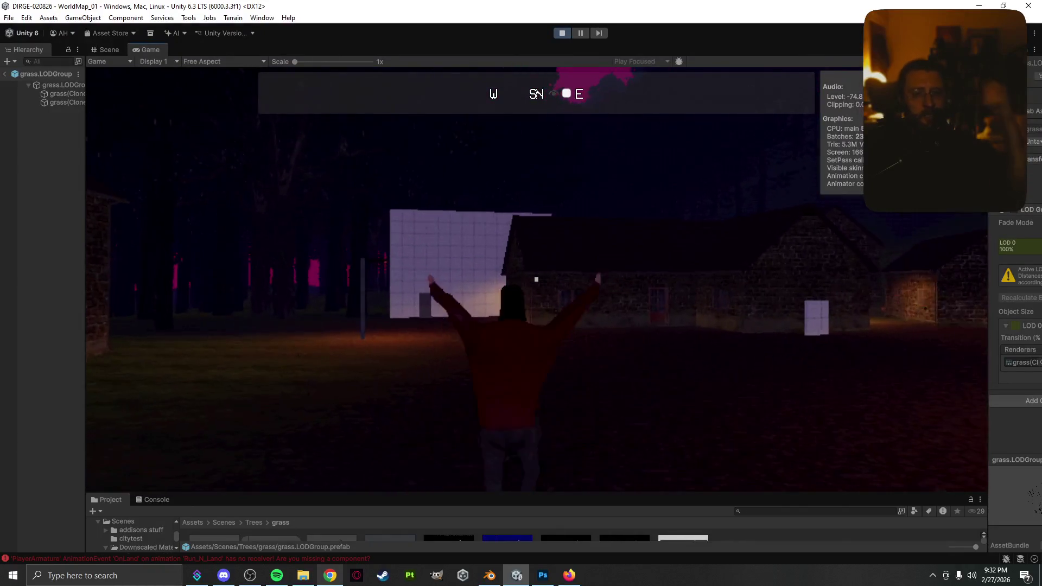
{"action": "key", "text": "w"}
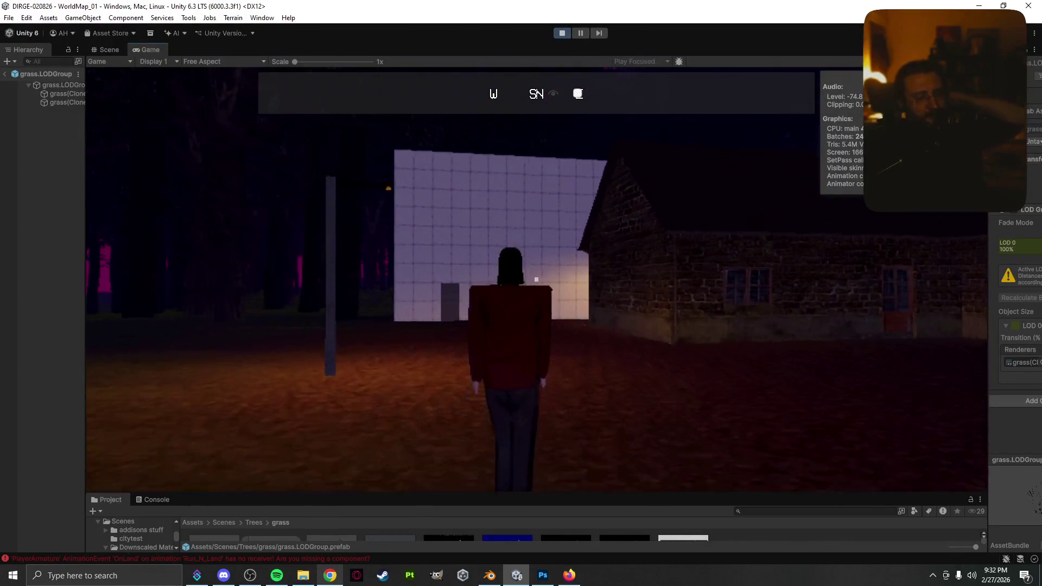
{"action": "key", "text": "w"}
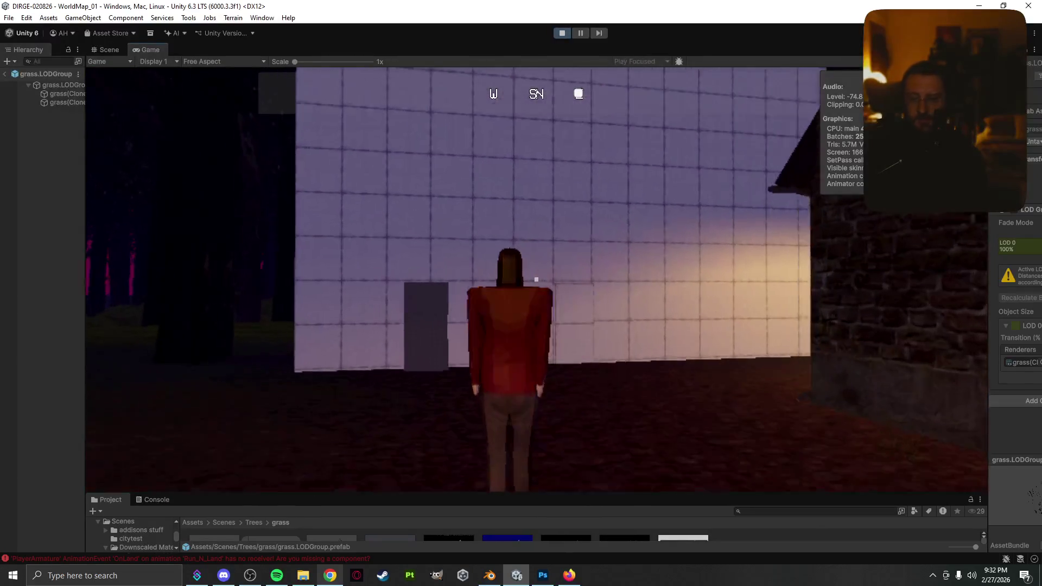
{"action": "key", "text": "w"}
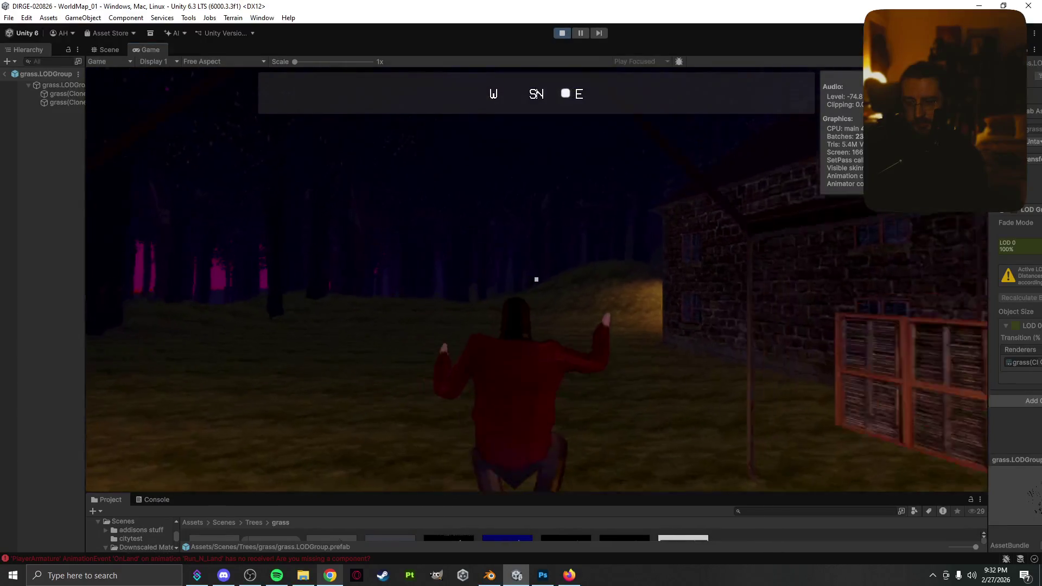
{"action": "key", "text": "w"}
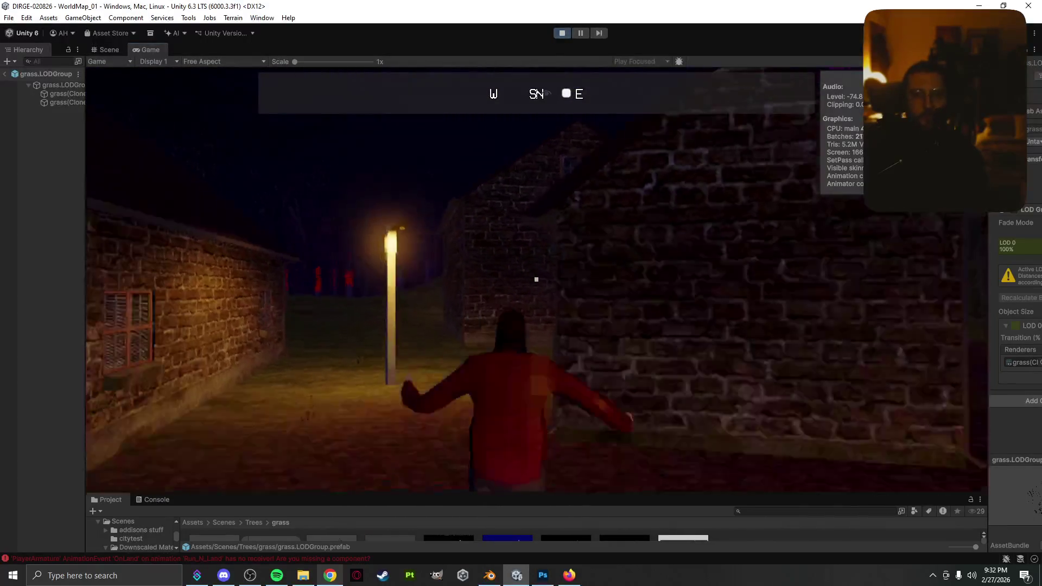
- Walk down the lamp-lit alley to the lamp post, jump, then open the pause map
{"action": "key", "text": "w"}
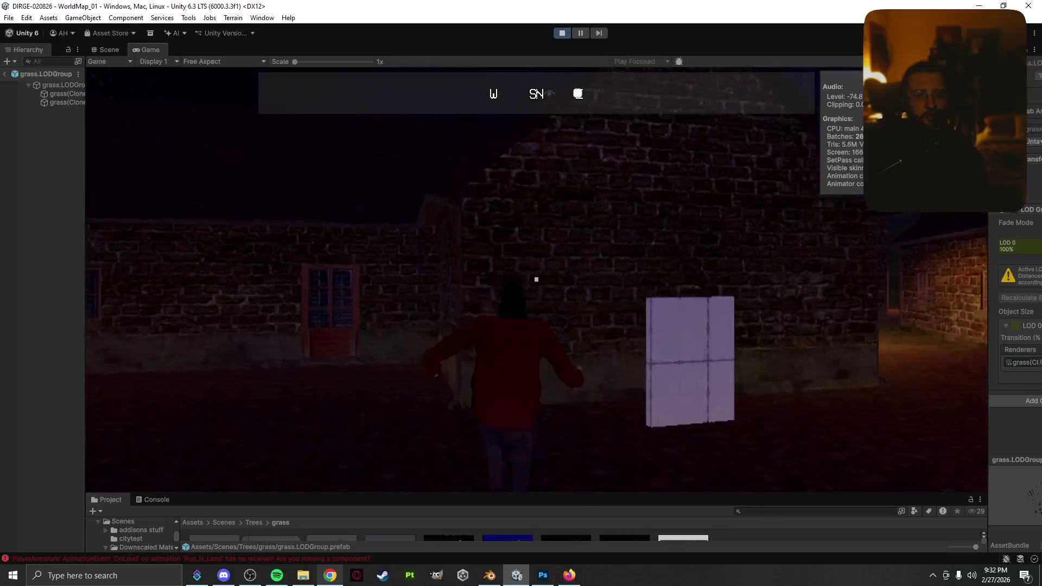
{"action": "key", "text": "w"}
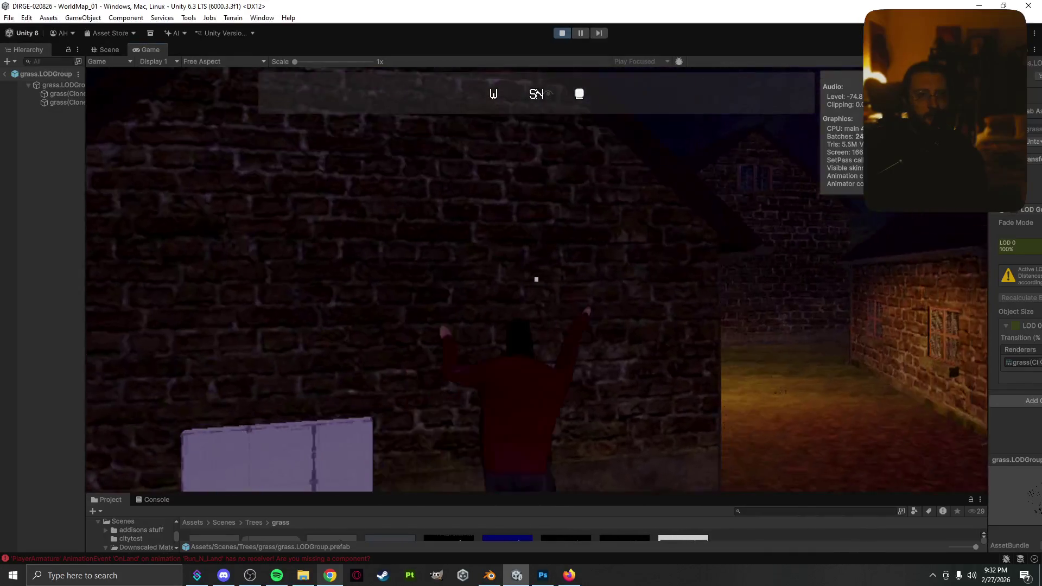
{"action": "key", "text": "w"}
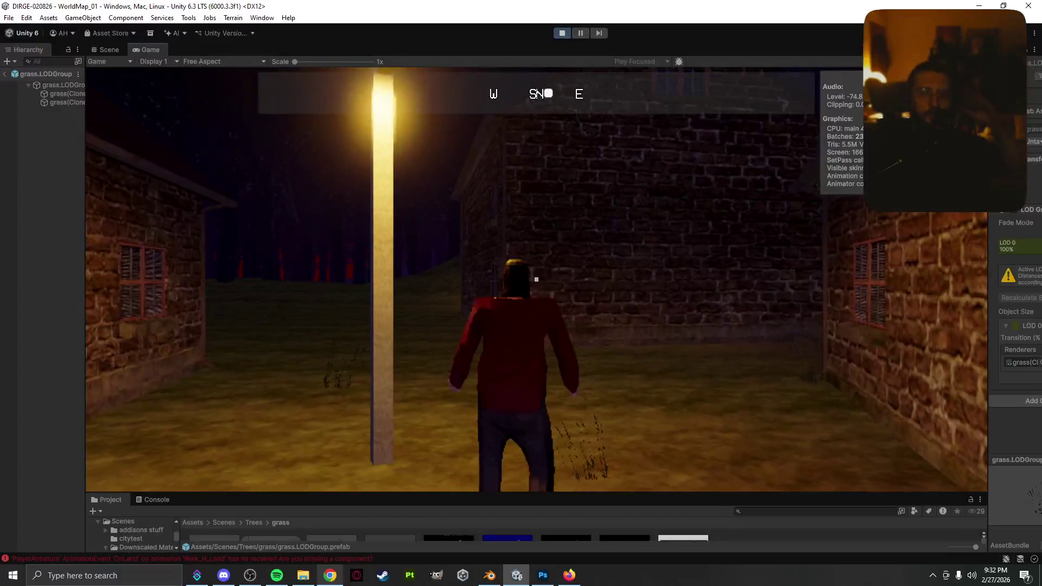
{"action": "key", "text": "w"}
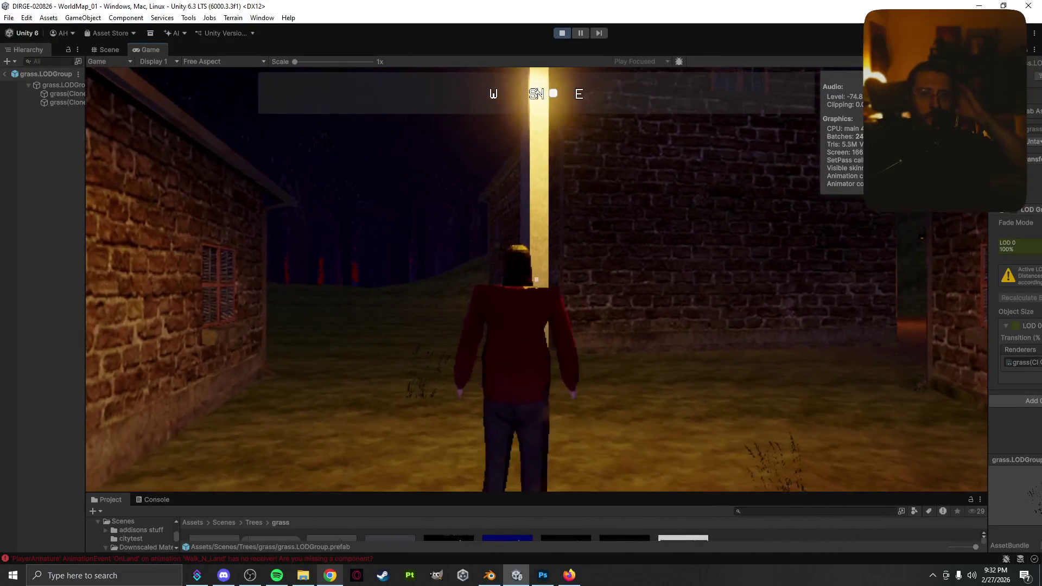
{"action": "key", "text": "w"}
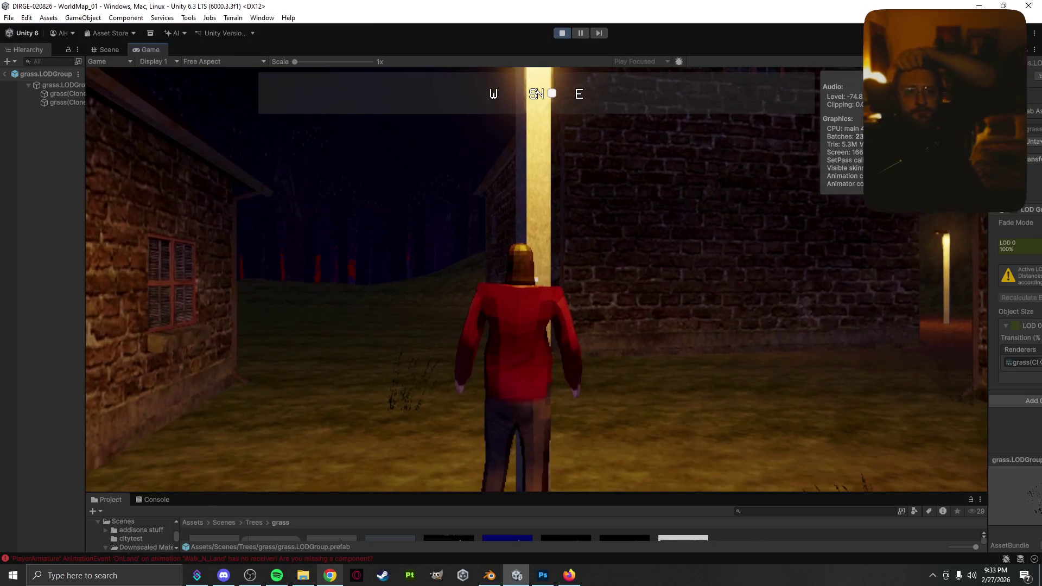
{"action": "key", "text": "space"}
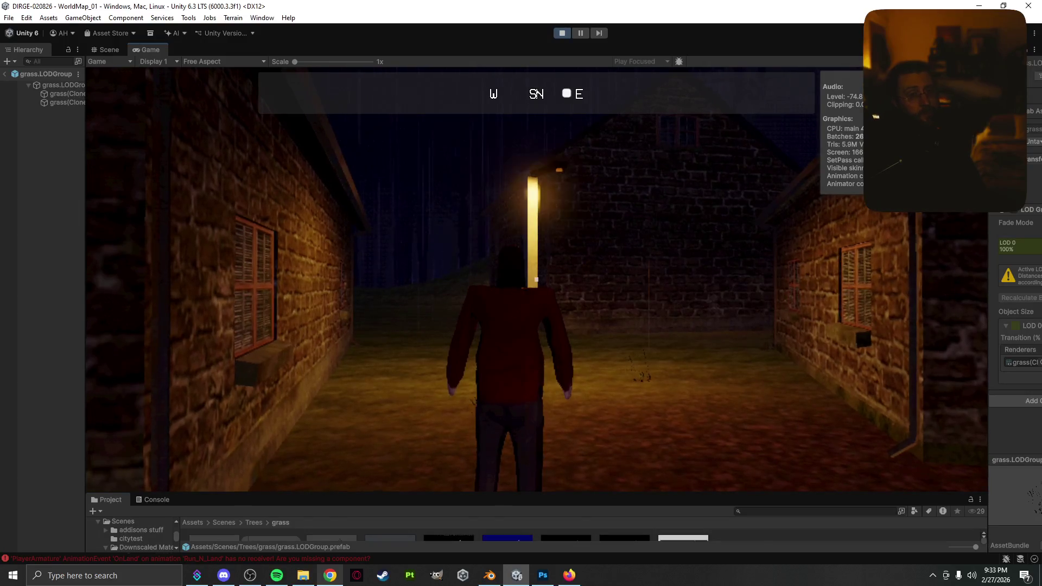
{"action": "mouse_move", "coordinate": [536, 279]}
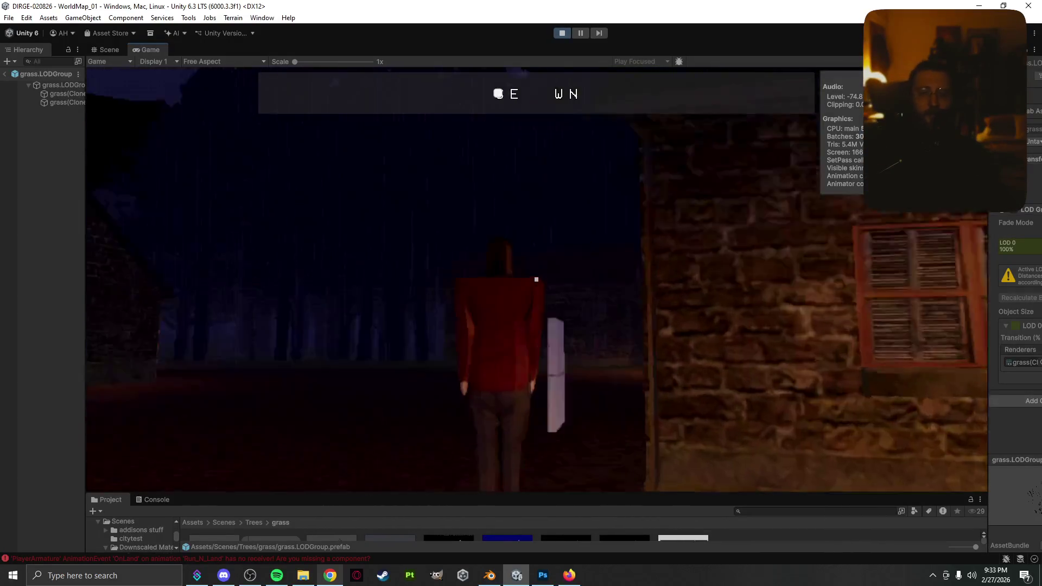
{"action": "key", "text": "Escape"}
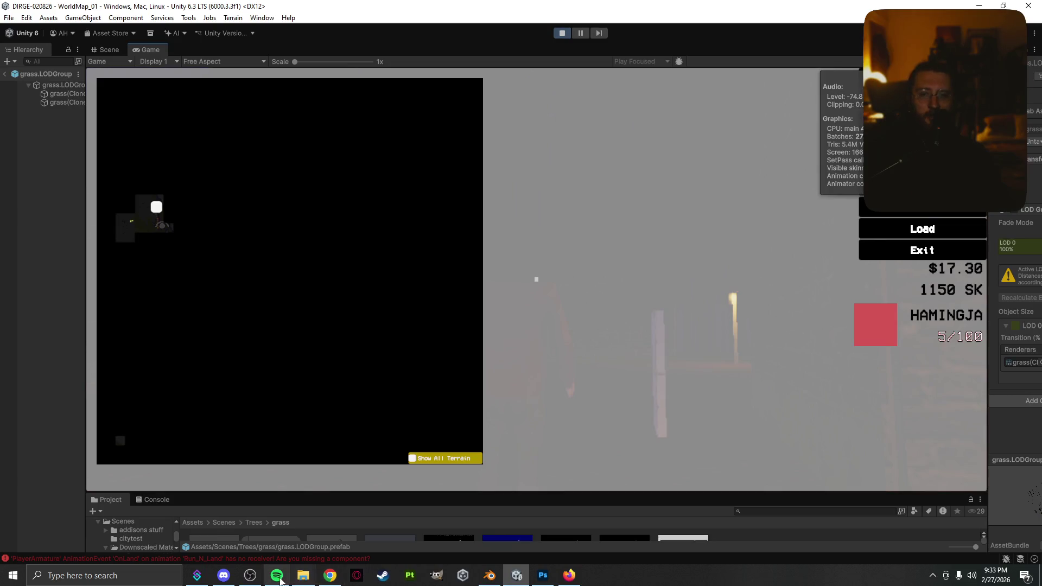
- In Spotify, clear the library filter and play Dawn from the Dirge playlist
{"action": "left_click", "coordinate": [277, 575]}
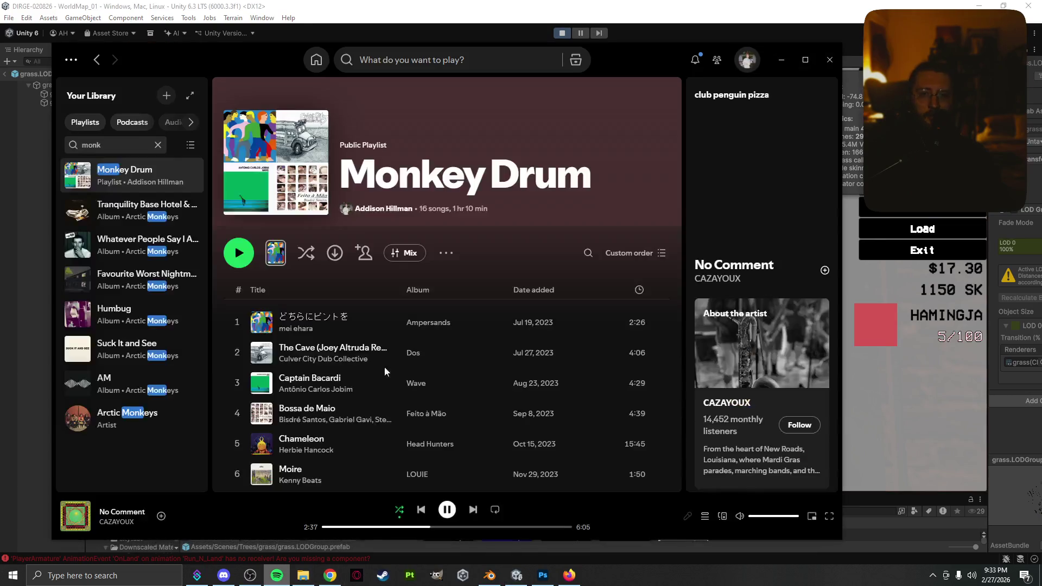
{"action": "left_click", "coordinate": [157, 145]}
{"action": "left_click", "coordinate": [190, 291]}
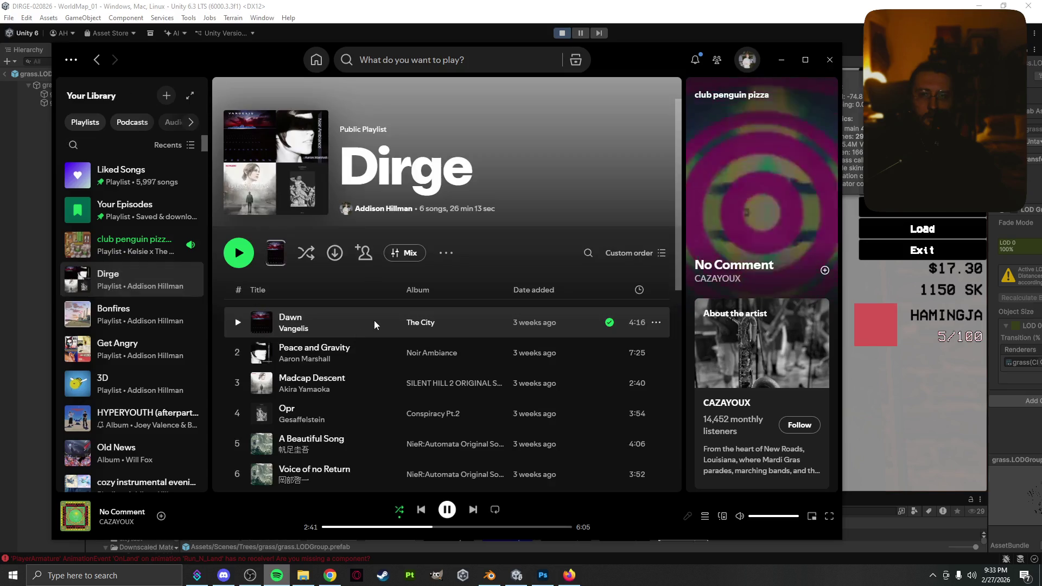
{"action": "double_click", "coordinate": [477, 317]}
{"action": "left_click", "coordinate": [781, 60]}
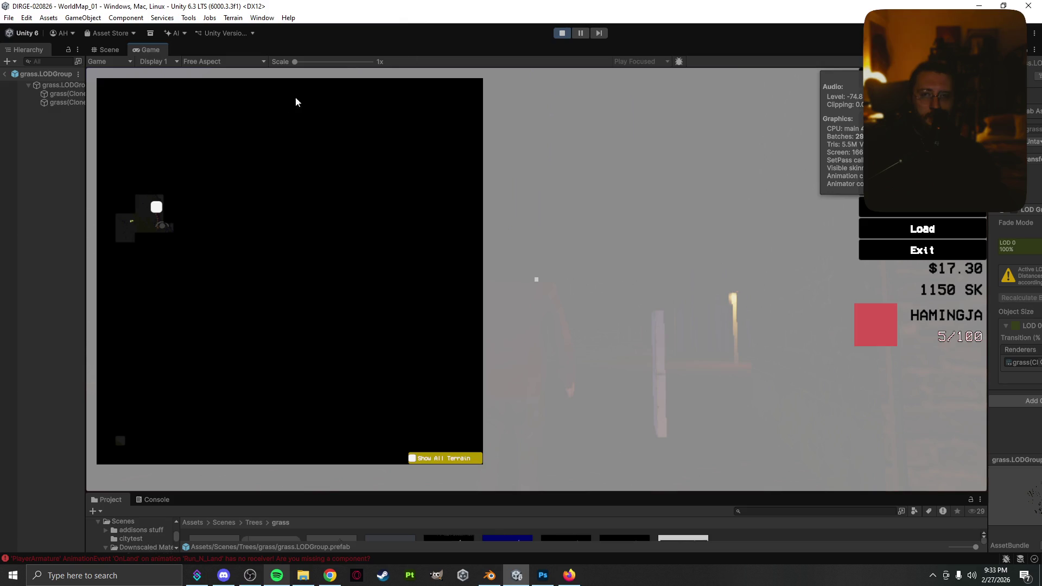
- Close the Unity pause map, briefly check the music player and streaming software, then return to Unity
{"action": "left_click", "coordinate": [607, 288]}
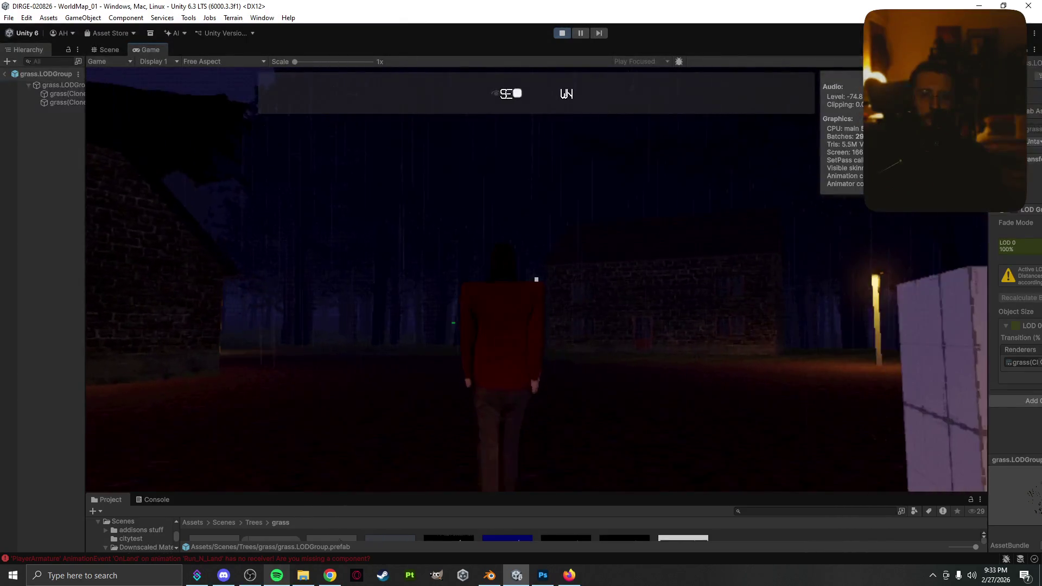
{"action": "key", "text": "alt+Tab"}
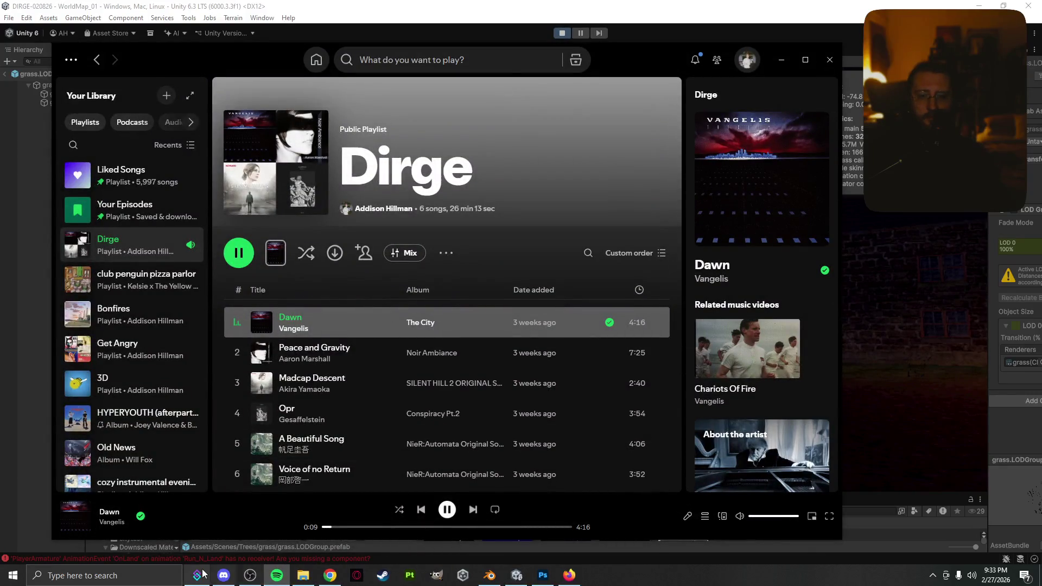
{"action": "left_click", "coordinate": [247, 577]}
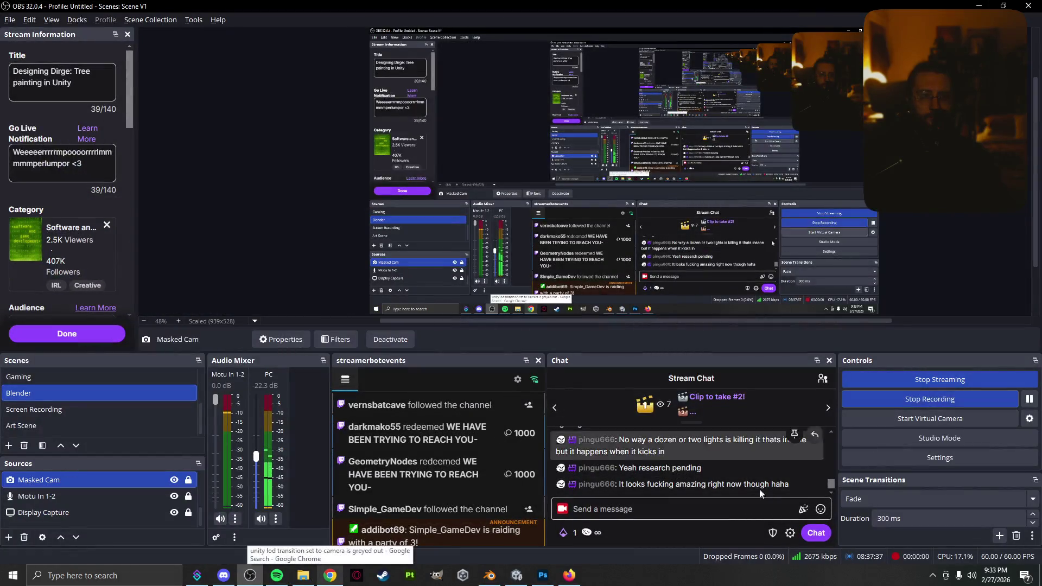
{"action": "left_click", "coordinate": [525, 578]}
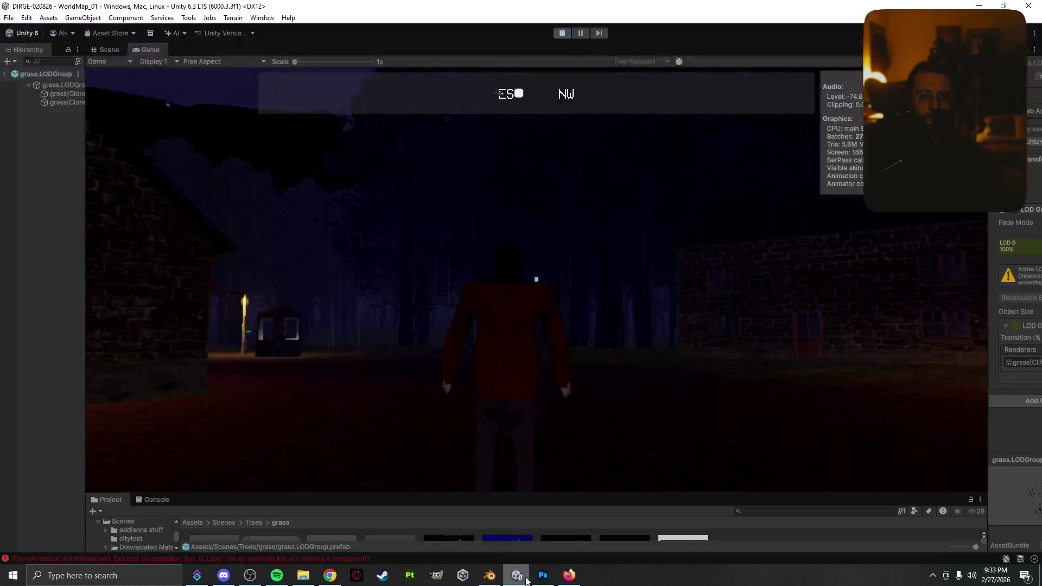
- Close the pause map, walk the character along the path into Fjalgarthr, and reopen the map
{"action": "key", "text": "Escape"}
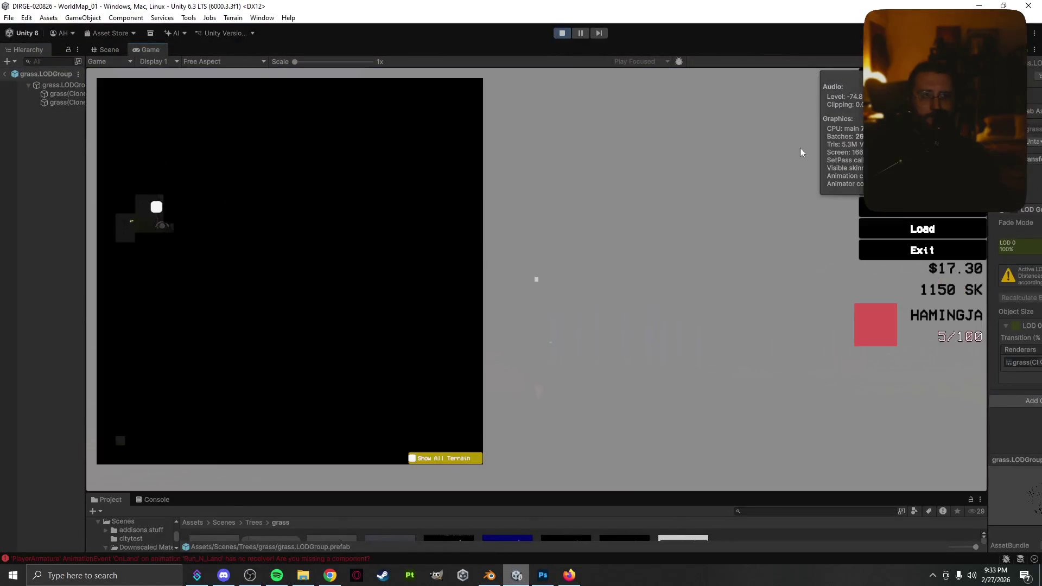
{"action": "key", "text": "Escape"}
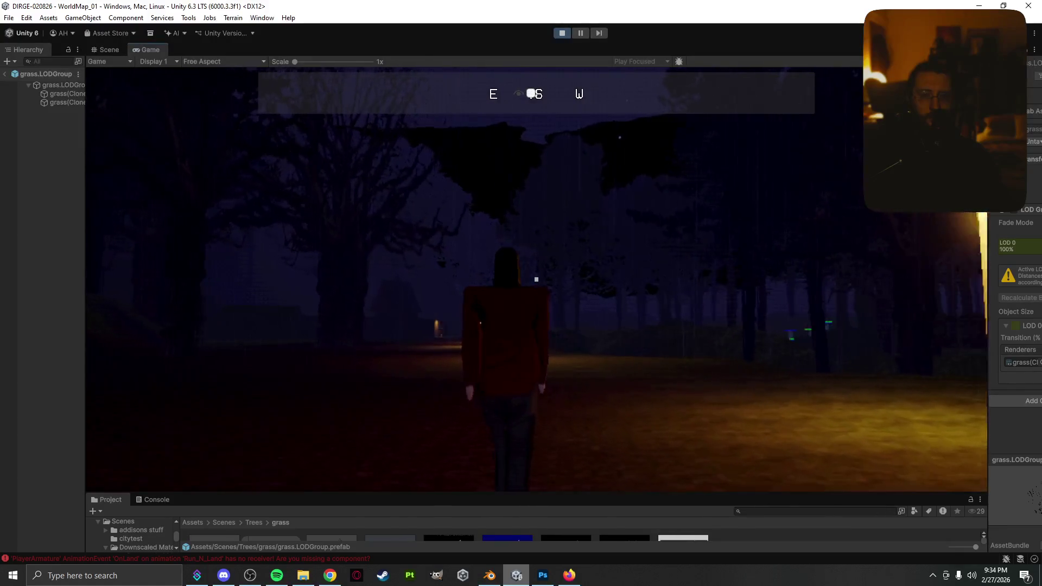
{"action": "key", "text": "w"}
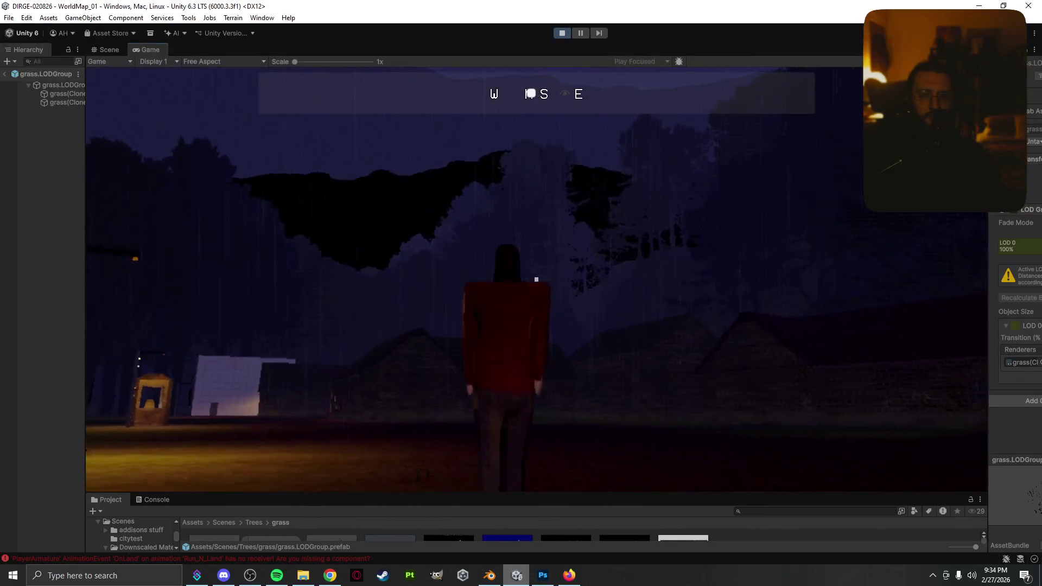
{"action": "key", "text": "w"}
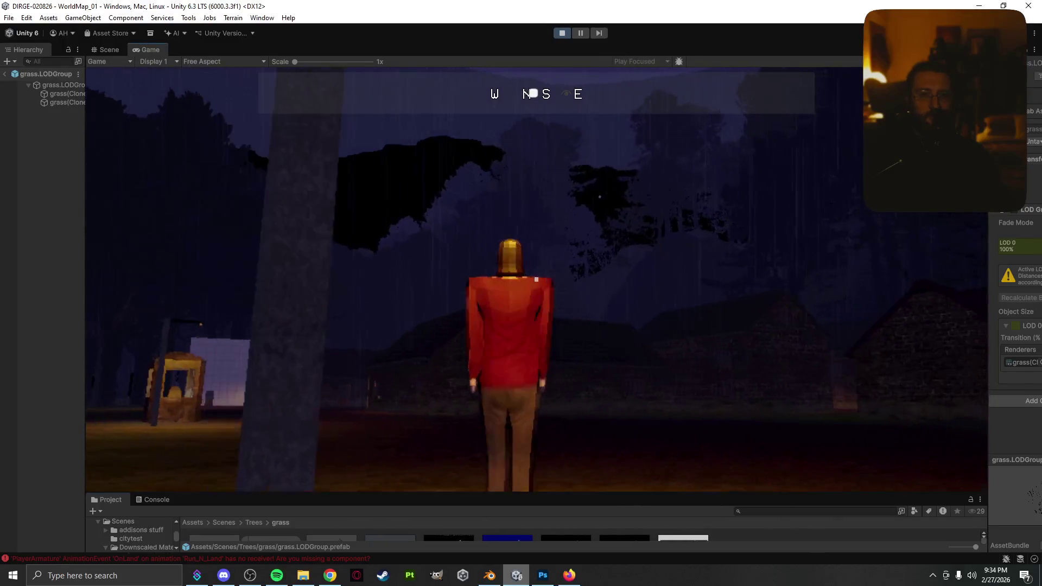
{"action": "key", "text": "w"}
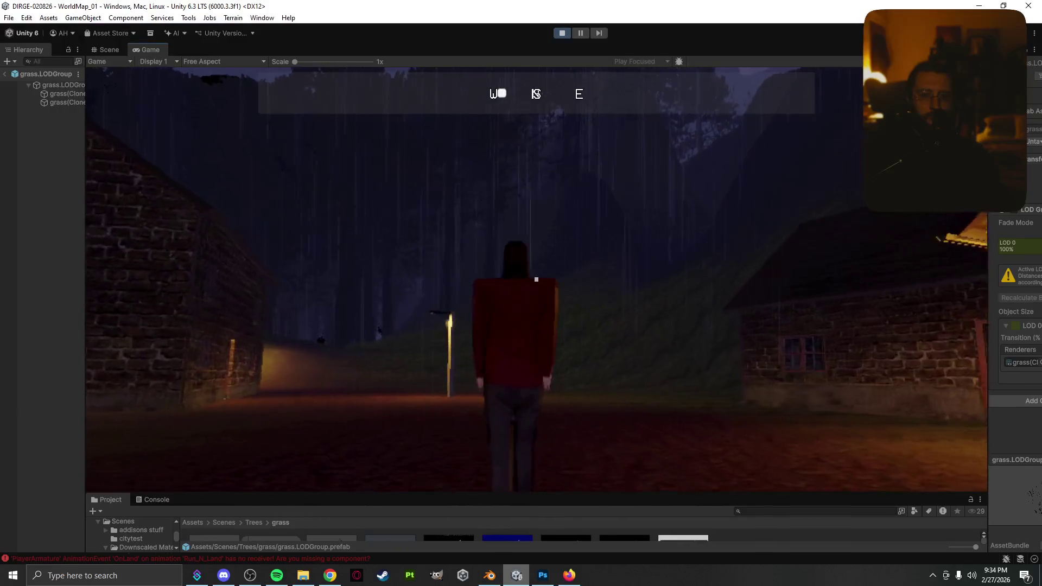
{"action": "key", "text": "Escape"}
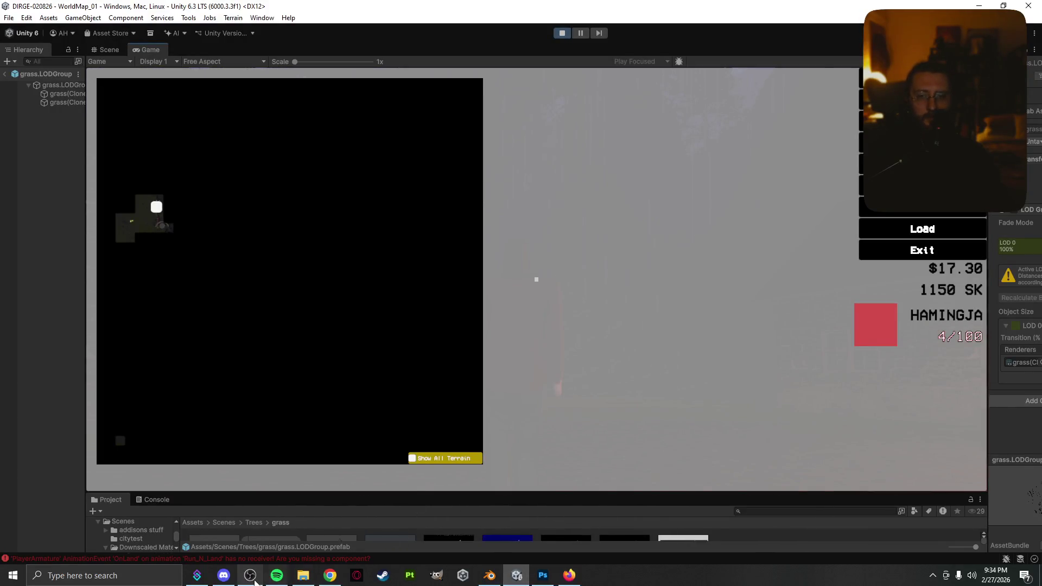
- Stop the OBS recording from the Controls dock and return to Unity
{"action": "left_click", "coordinate": [253, 579]}
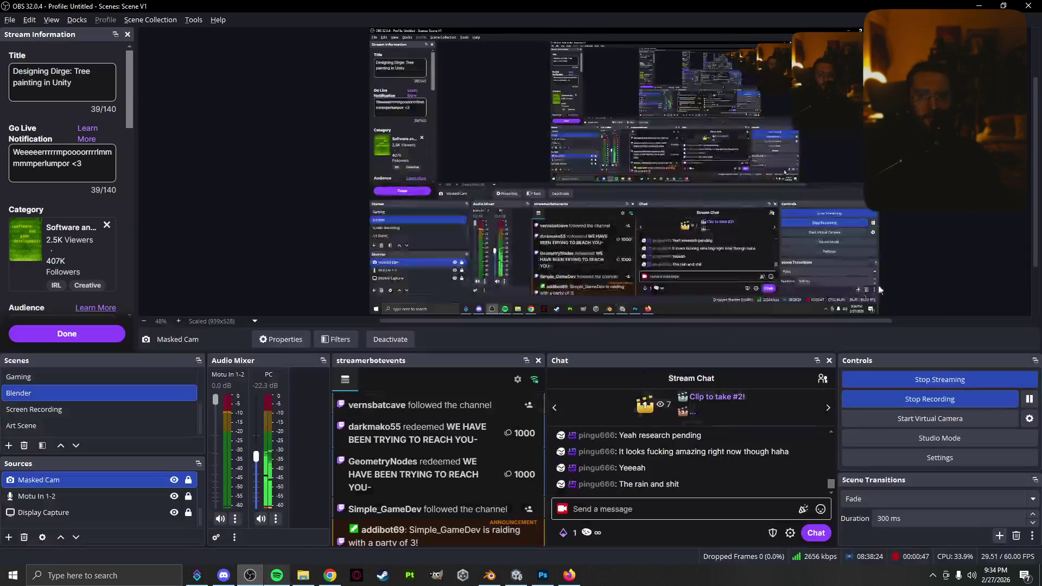
{"action": "left_click", "coordinate": [936, 407]}
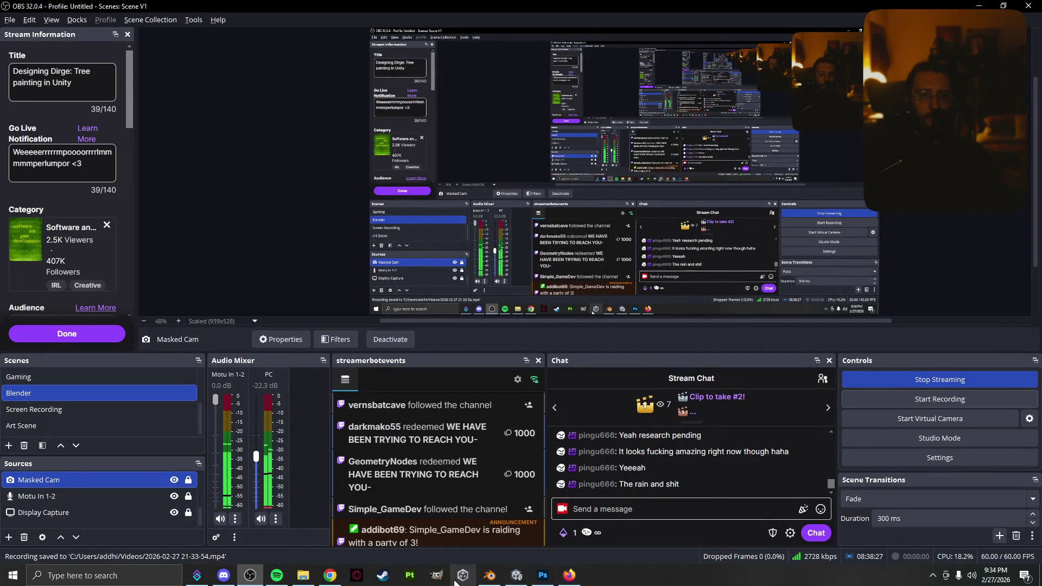
{"action": "left_click", "coordinate": [516, 575]}
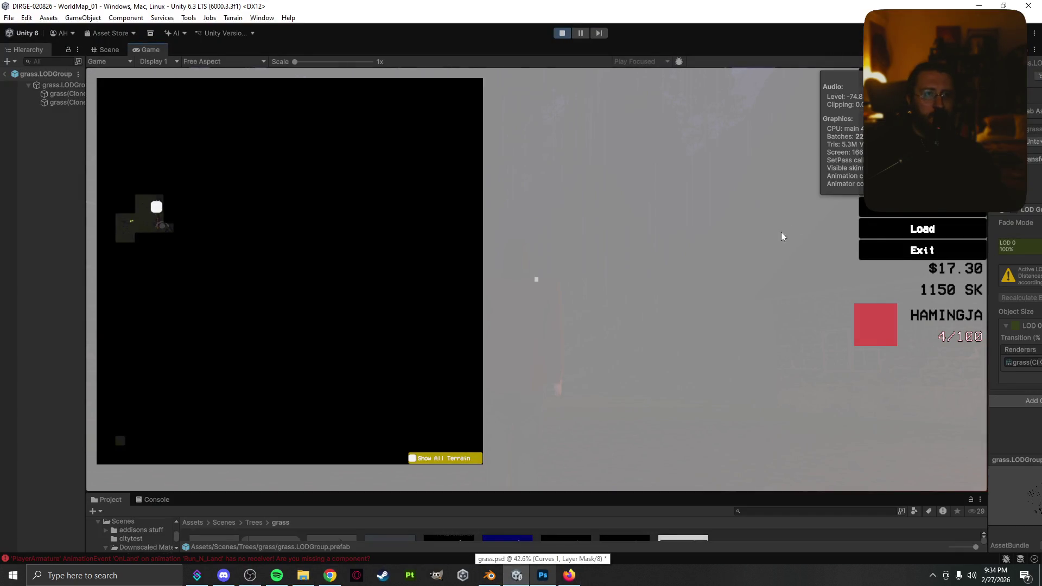
- Close the pause map and walk, then run, along the lamp-lit forest path toward Rokhof
{"action": "left_click", "coordinate": [763, 242]}
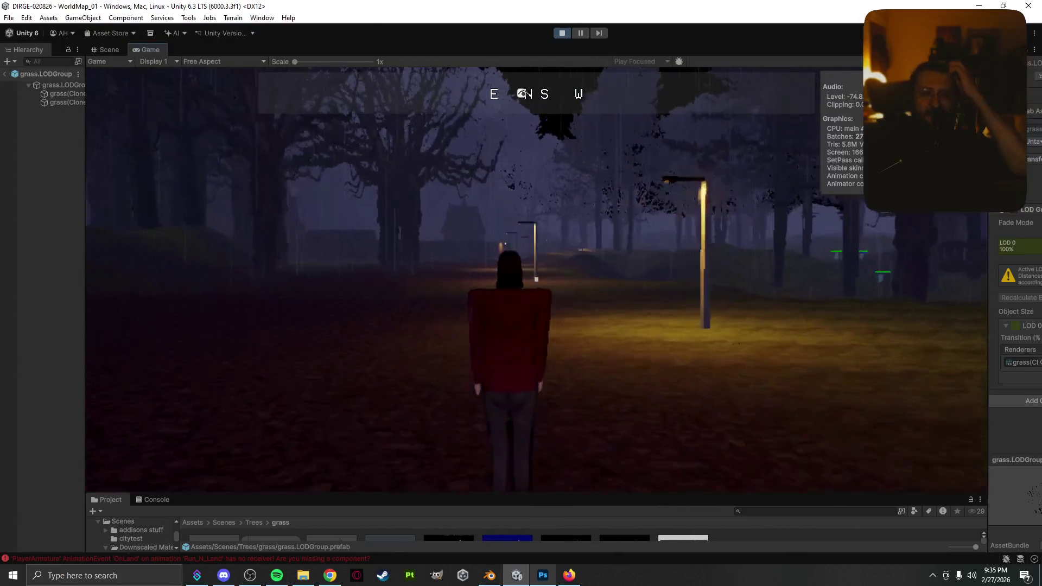
{"action": "key", "text": "w"}
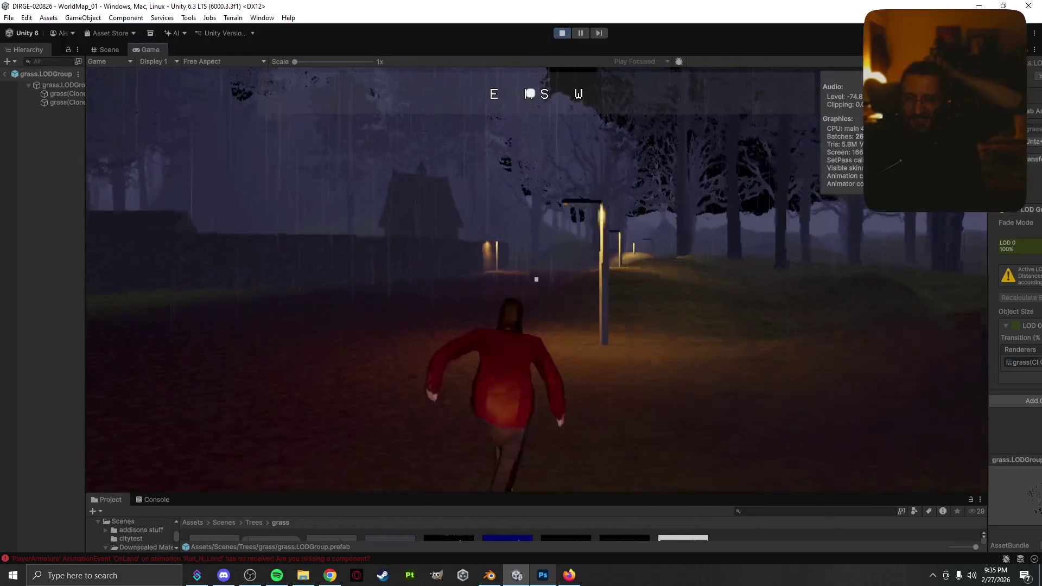
{"action": "key", "text": "w"}
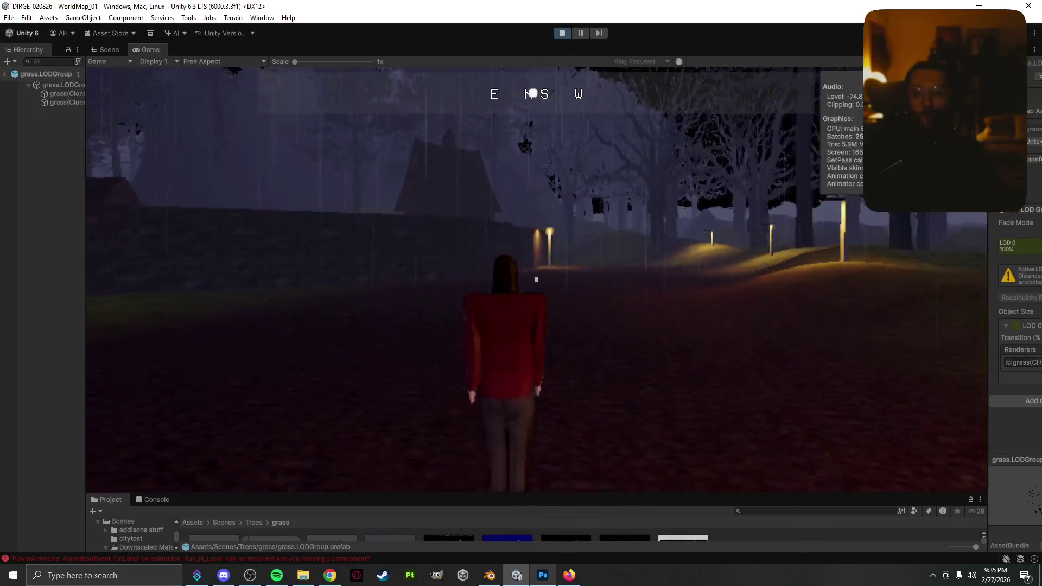
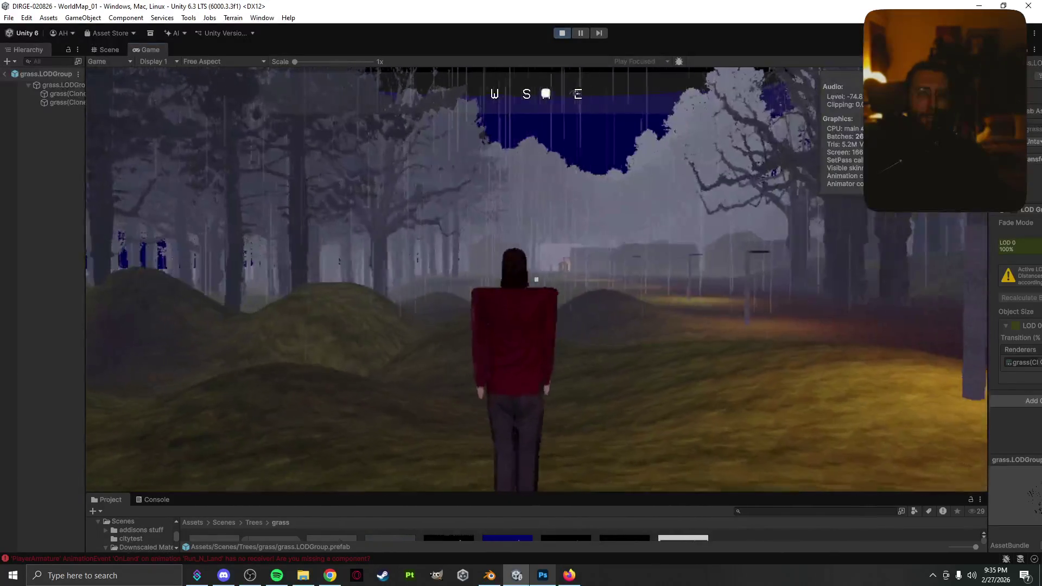
- Run and jump the character through the foggy forest, then pause the game
{"action": "key", "text": "w"}
{"action": "key", "text": "space"}
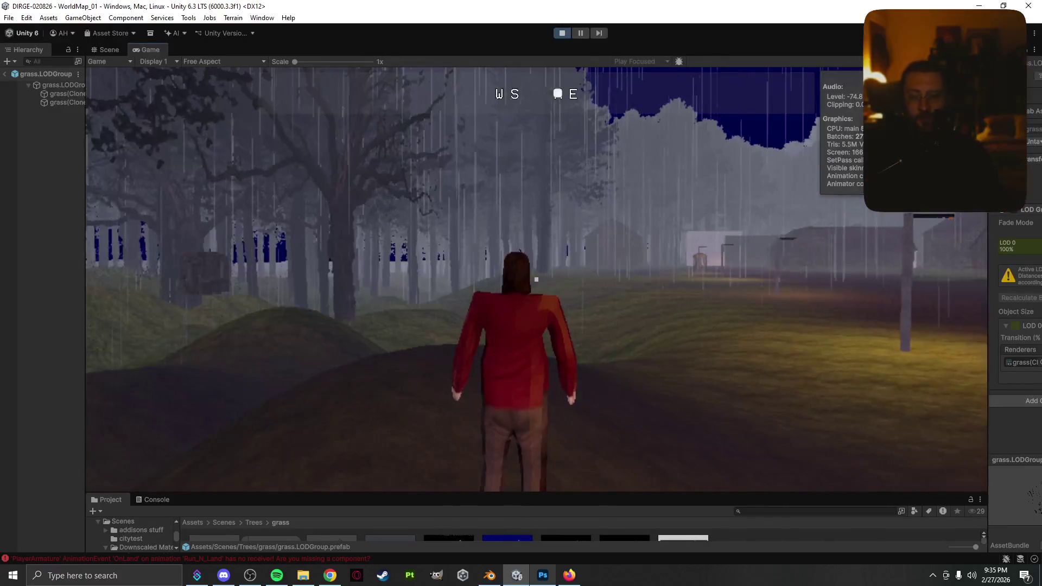
{"action": "key", "text": "w"}
{"action": "key", "text": "space"}
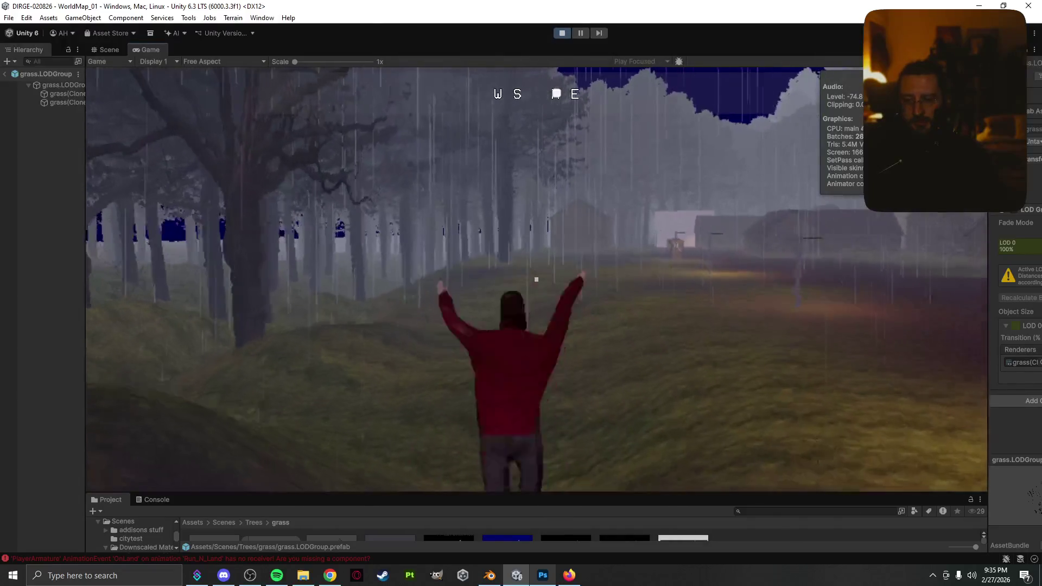
{"action": "key", "text": "Escape"}
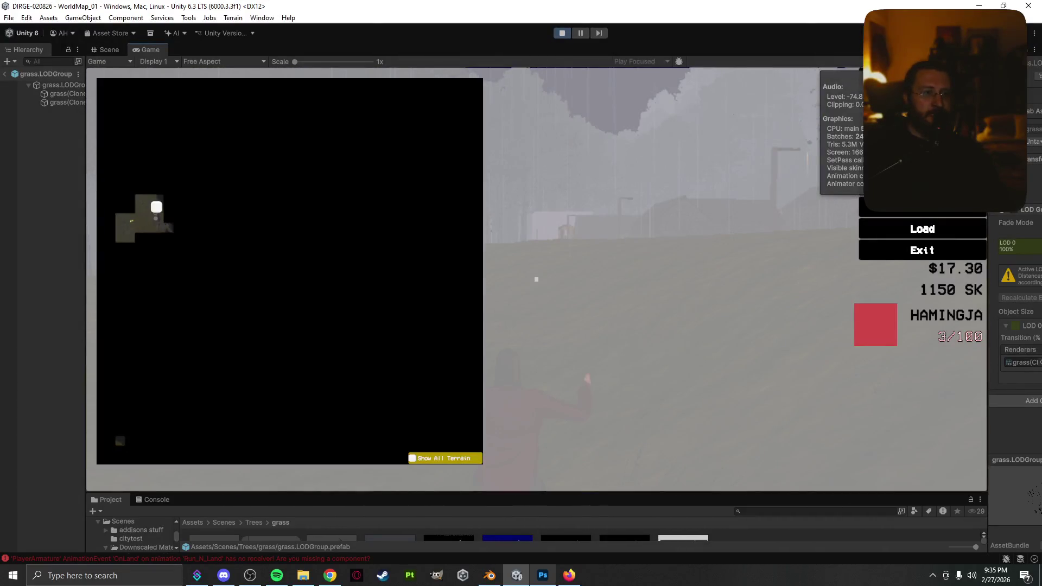
- Widen the Inspector and Hierarchy, exit the grass prefab, and show the WorldMap_01 Scene view
{"action": "left_click_drag", "start_coordinate": [988, 229], "coordinate": [720, 230]}
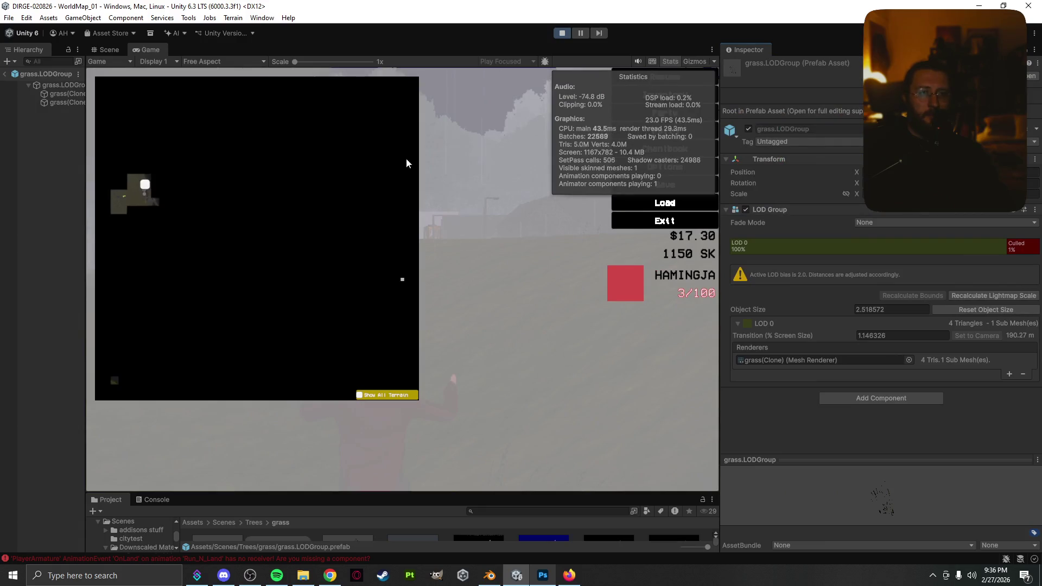
{"action": "mouse_move", "coordinate": [84, 138]}
{"action": "left_mouse_down"}
{"action": "mouse_move", "coordinate": [195, 138]}
{"action": "mouse_move", "coordinate": [183, 138]}
{"action": "left_mouse_up"}
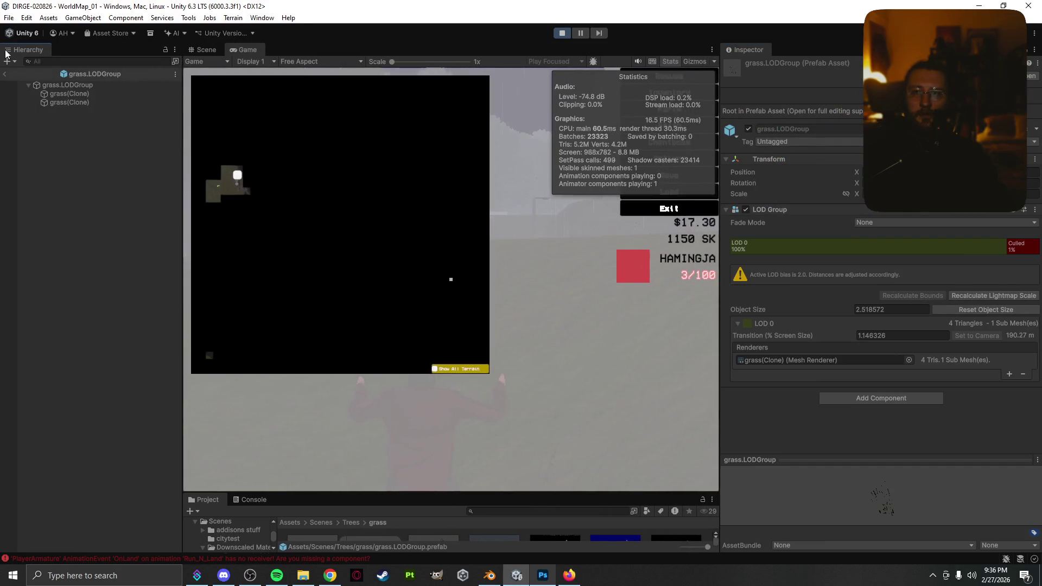
{"action": "left_click", "coordinate": [8, 75]}
{"action": "left_click", "coordinate": [209, 51]}
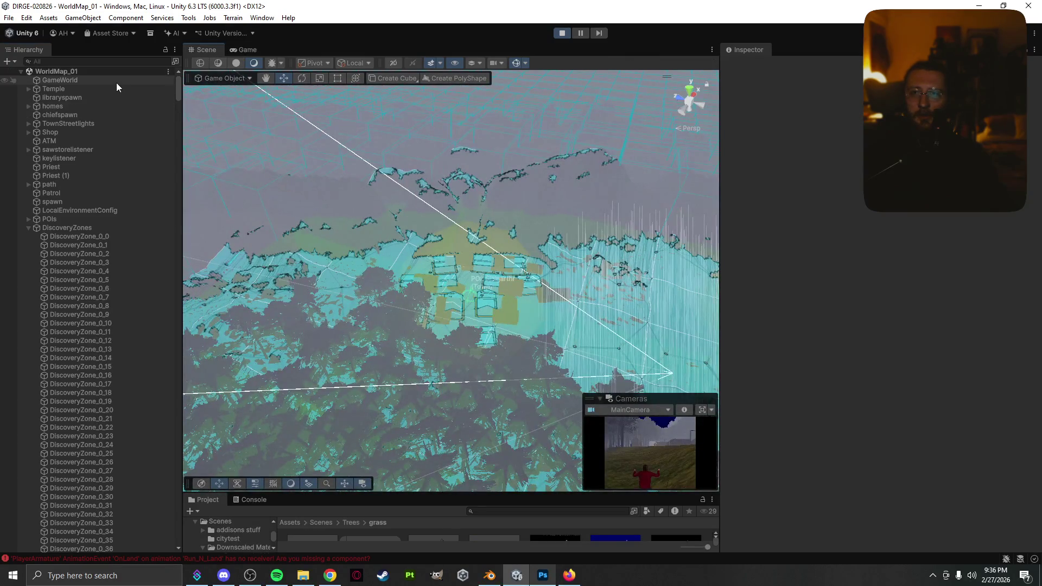
- Filter the Hierarchy with 'volume' and select the Global Volume
{"action": "left_click", "coordinate": [116, 81]}
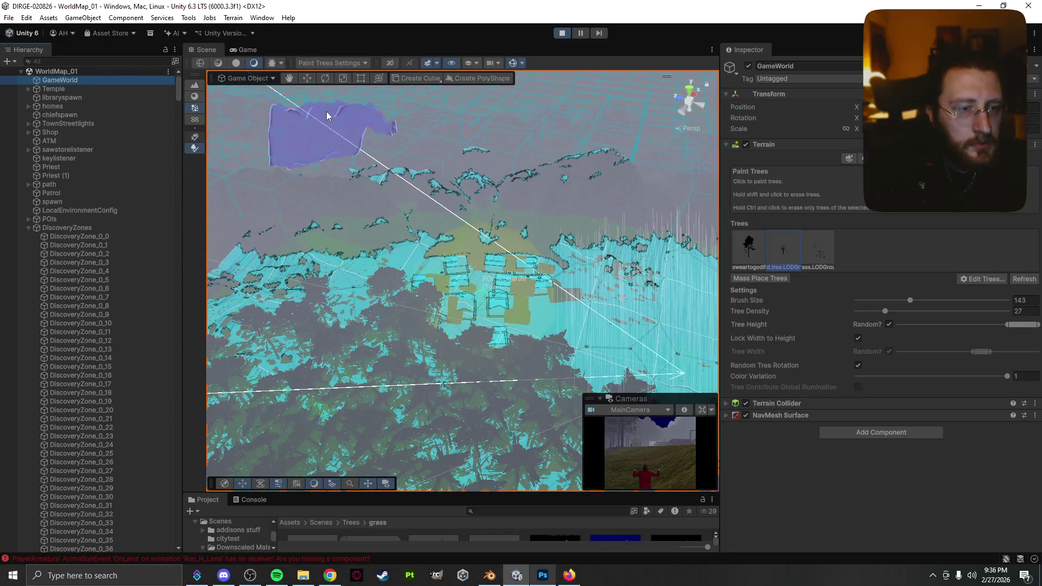
{"action": "left_click", "coordinate": [111, 62]}
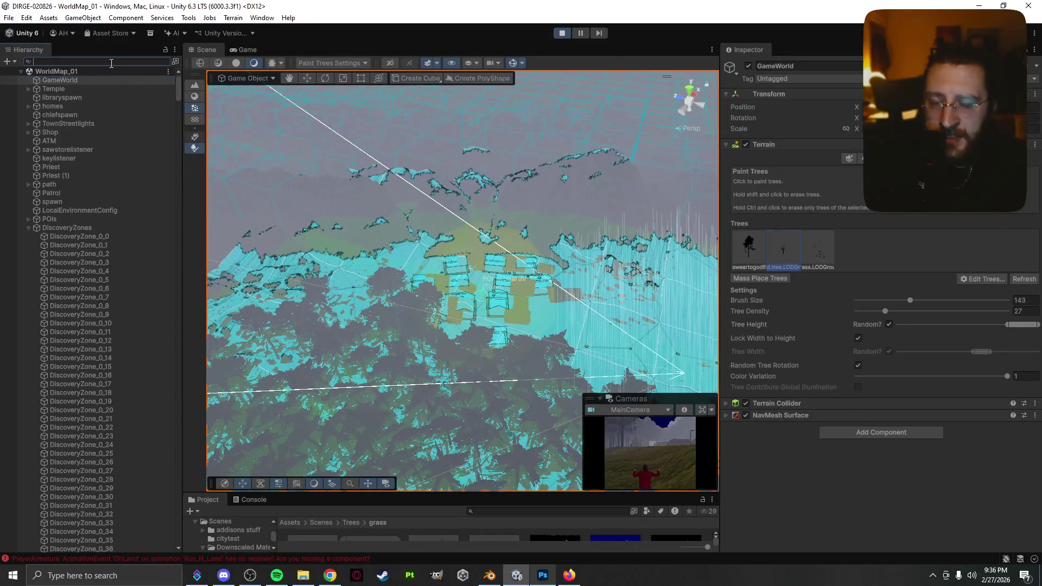
{"action": "type", "text": "volume"}
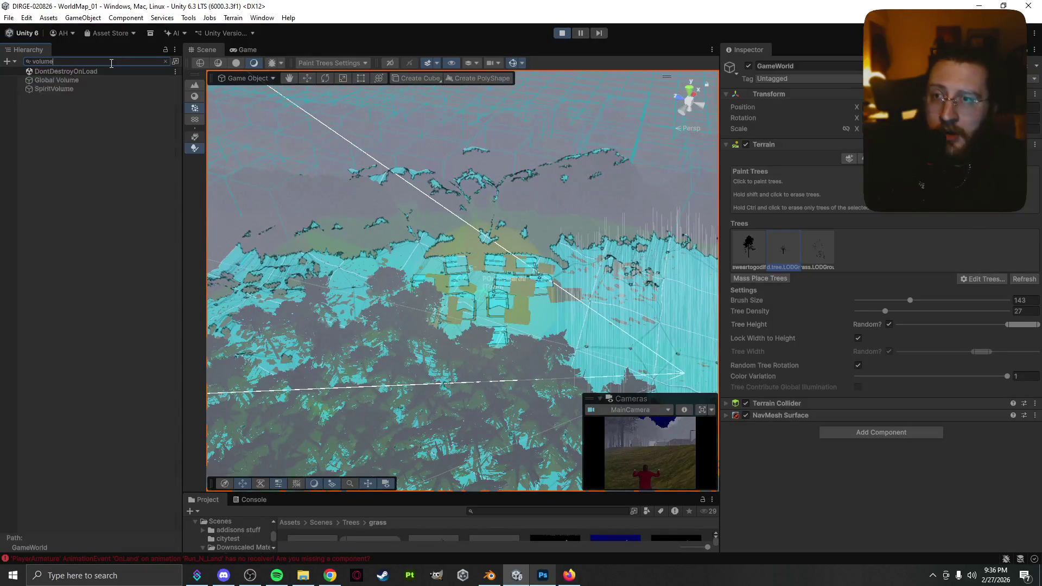
{"action": "left_click", "coordinate": [113, 80]}
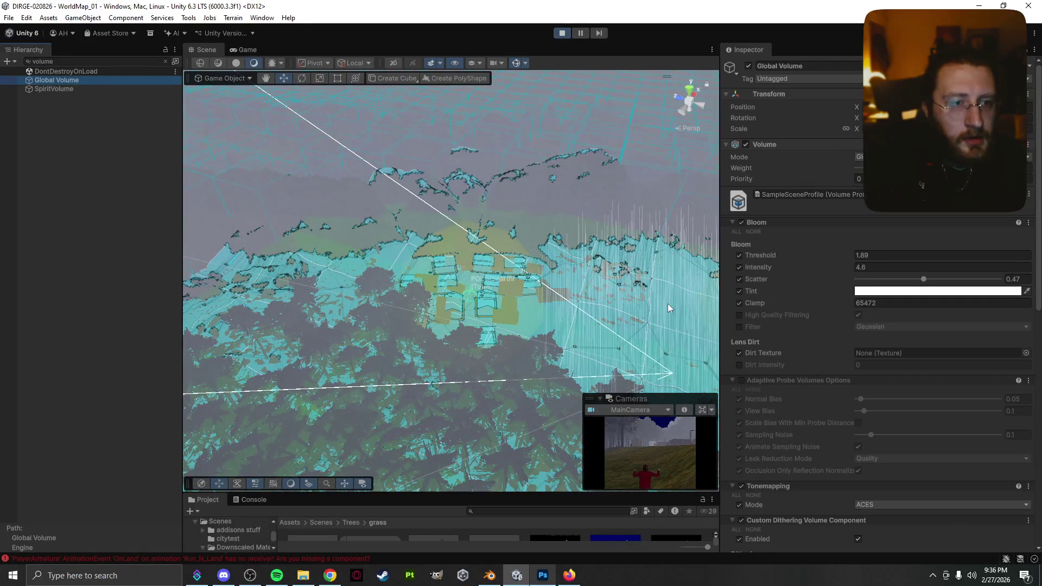
- Review the SampleSceneProfile overrides, including Bloom, Dithering and Film Grain
{"action": "scroll", "coordinate": [564, 342], "scroll_direction": "up", "scroll_amount": 5}
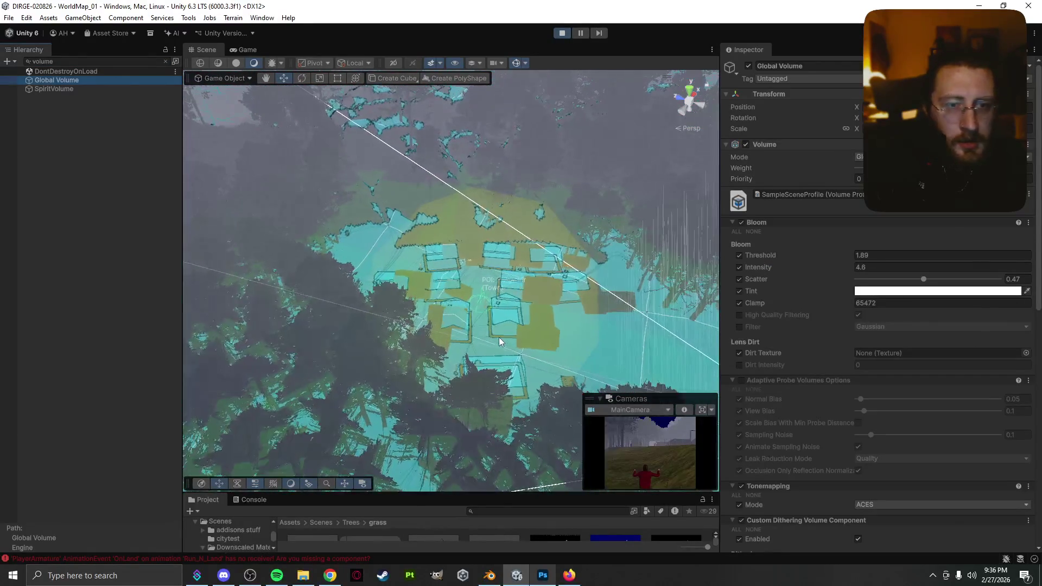
{"action": "scroll", "coordinate": [500, 341], "scroll_direction": "up", "scroll_amount": 2}
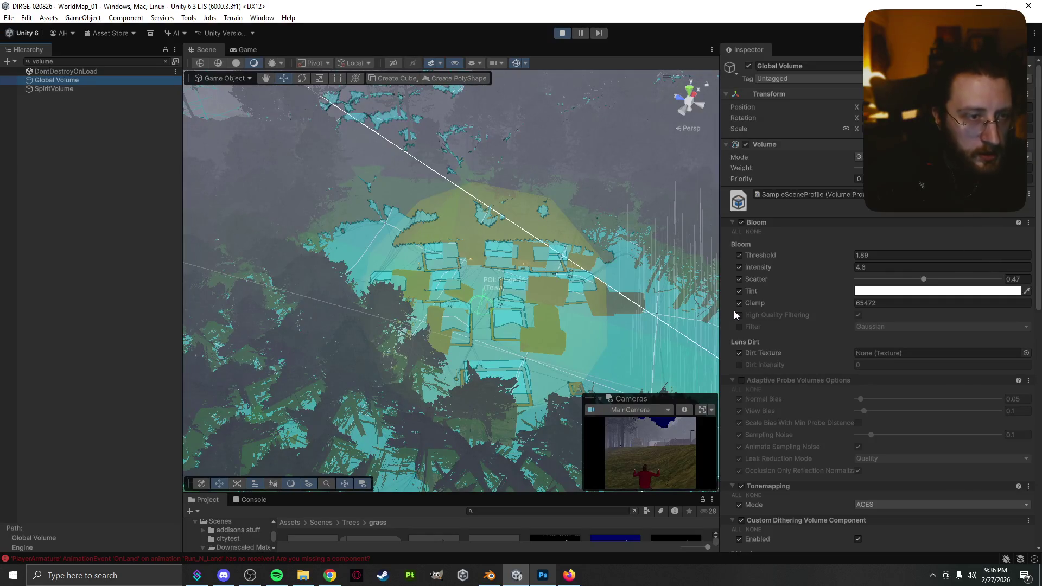
{"action": "scroll", "coordinate": [723, 313], "scroll_direction": "down", "scroll_amount": 3}
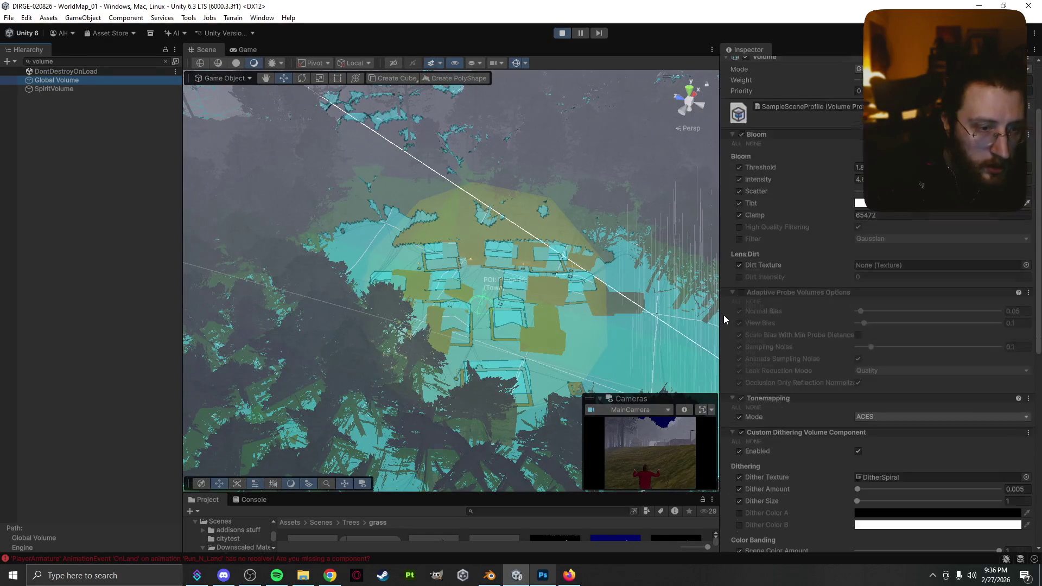
{"action": "scroll", "coordinate": [724, 319], "scroll_direction": "down", "scroll_amount": 8}
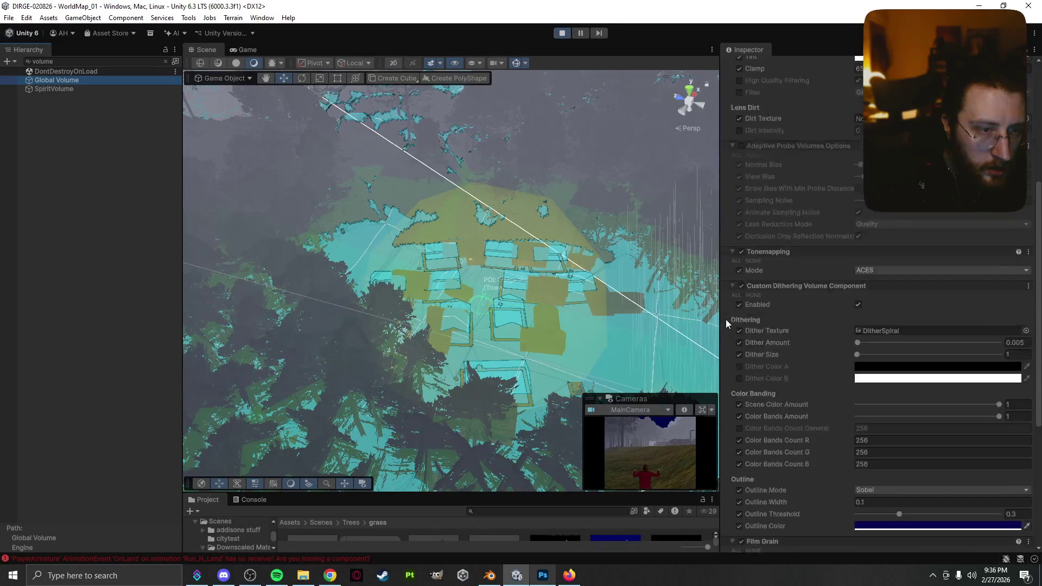
{"action": "scroll", "coordinate": [726, 324], "scroll_direction": "down", "scroll_amount": 1}
{"action": "scroll", "coordinate": [727, 324], "scroll_direction": "down", "scroll_amount": 4}
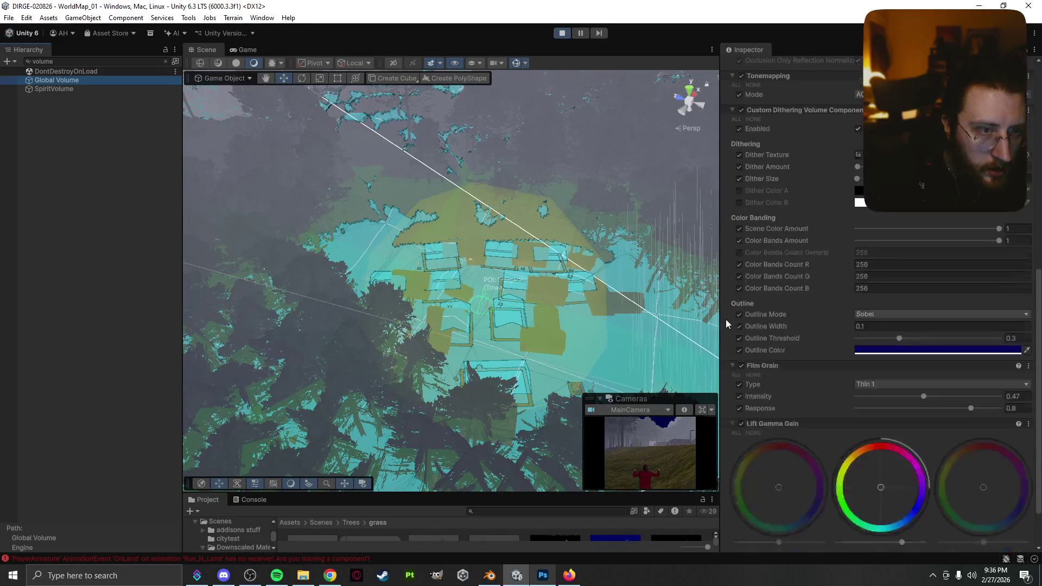
{"action": "scroll", "coordinate": [726, 324], "scroll_direction": "up", "scroll_amount": 16}
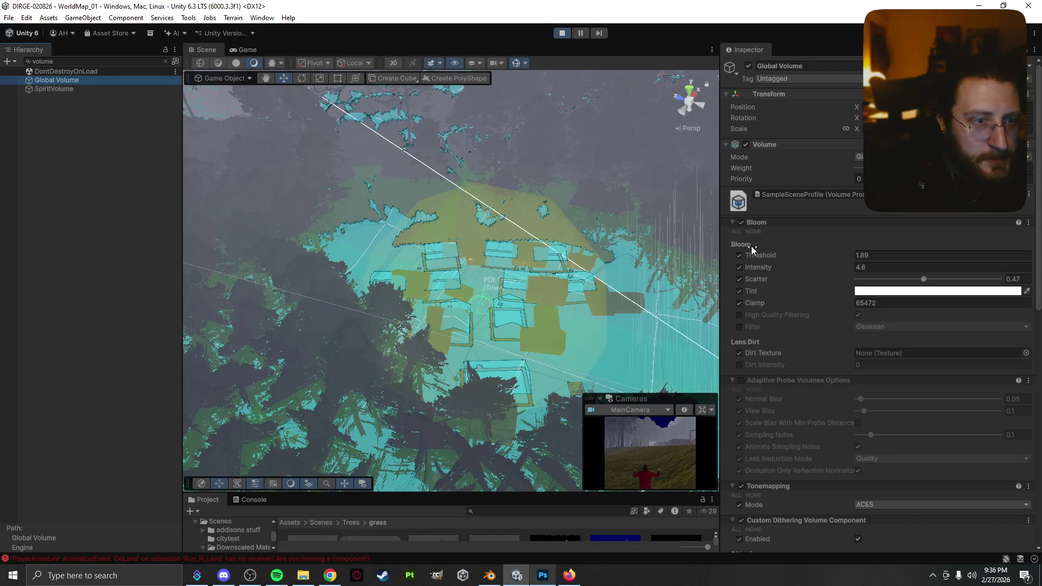
{"action": "scroll", "coordinate": [751, 245], "scroll_direction": "down", "scroll_amount": 3}
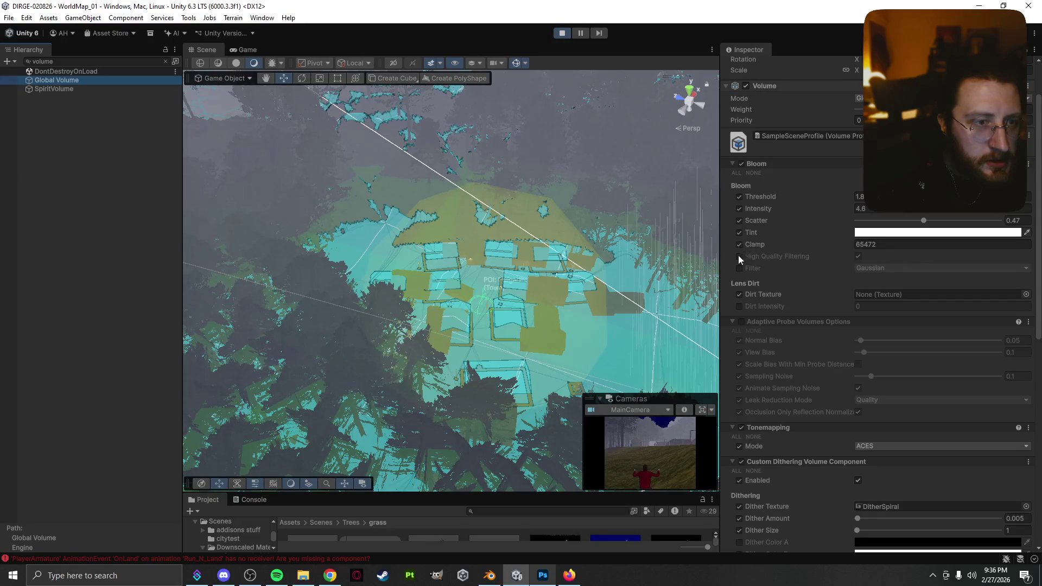
{"action": "scroll", "coordinate": [729, 266], "scroll_direction": "down", "scroll_amount": 1}
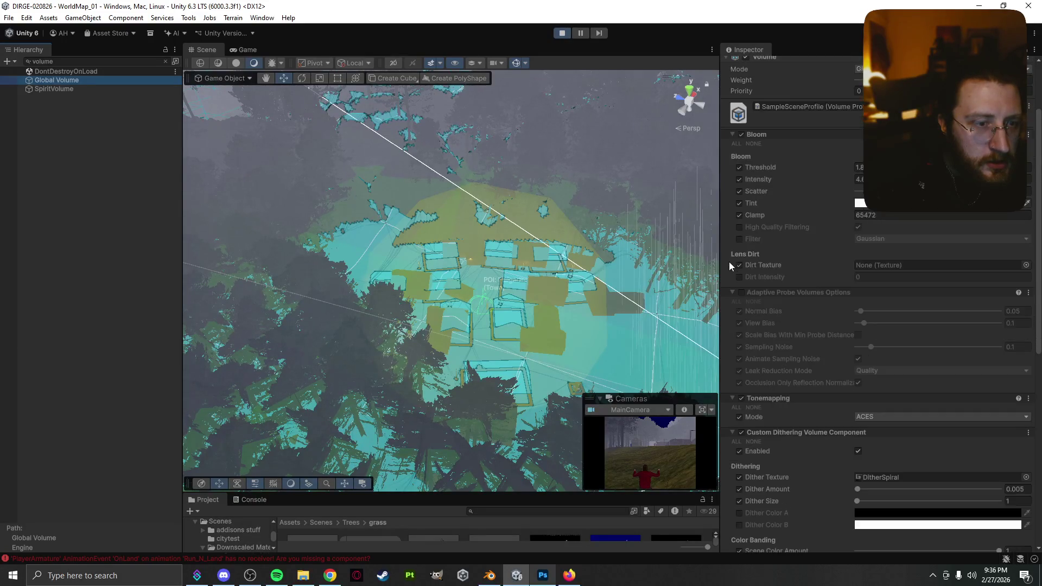
{"action": "scroll", "coordinate": [728, 261], "scroll_direction": "down", "scroll_amount": 2}
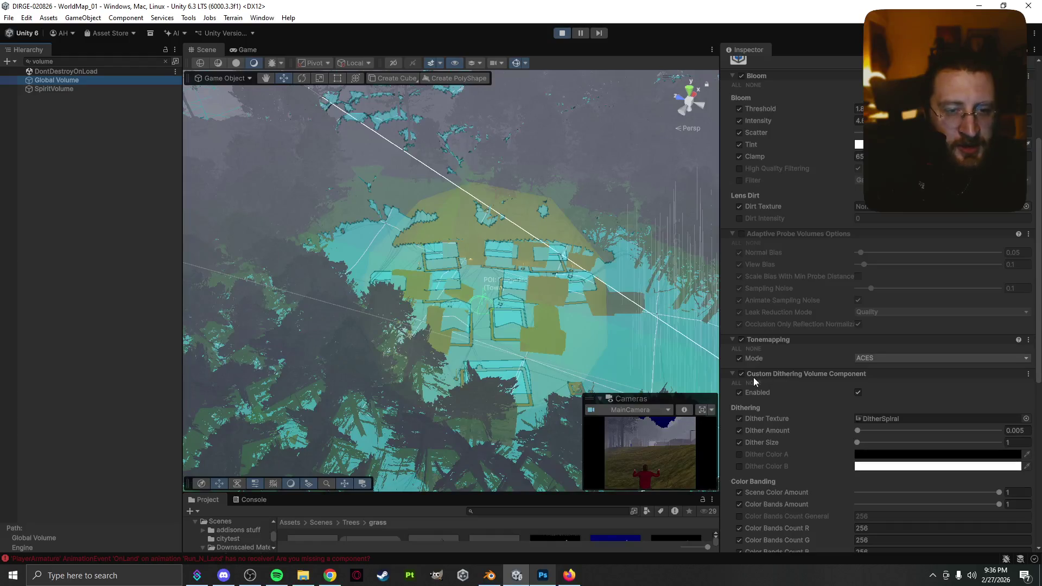
{"action": "scroll", "coordinate": [738, 377], "scroll_direction": "down", "scroll_amount": 1}
{"action": "scroll", "coordinate": [738, 378], "scroll_direction": "down", "scroll_amount": 5}
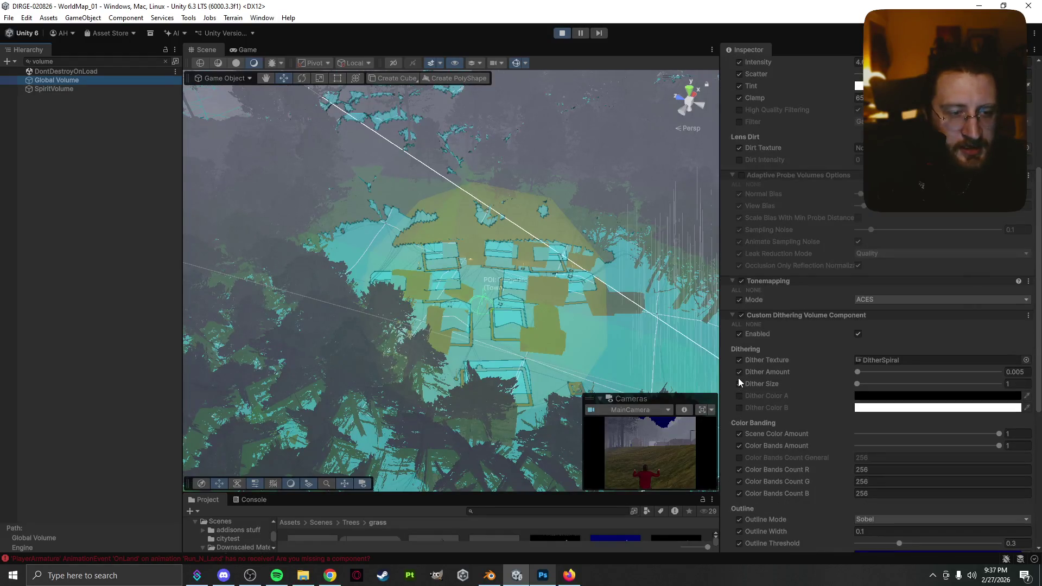
{"action": "scroll", "coordinate": [734, 379], "scroll_direction": "down", "scroll_amount": 3}
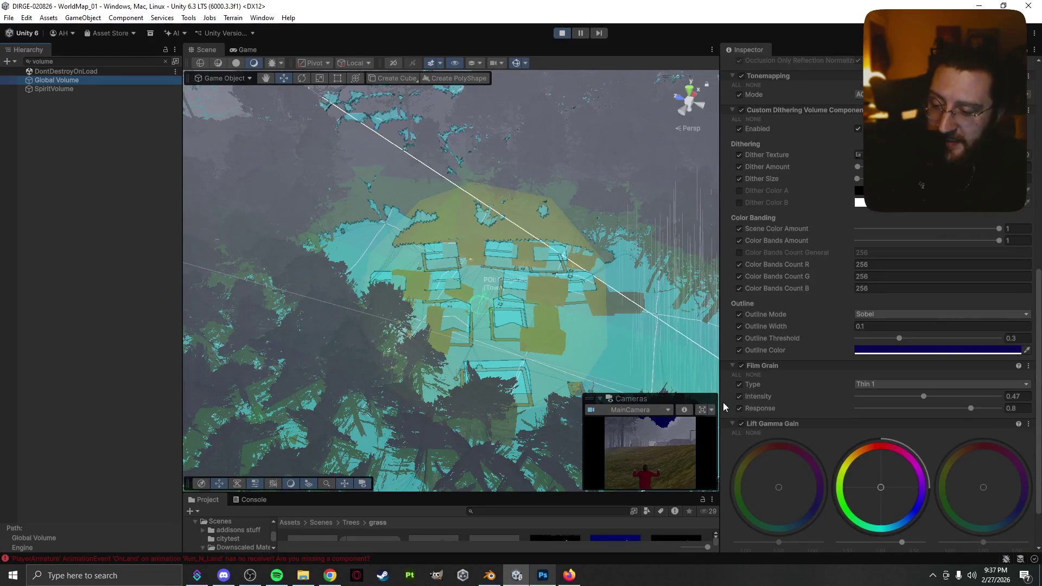
{"action": "scroll", "coordinate": [726, 404], "scroll_direction": "down", "scroll_amount": 2}
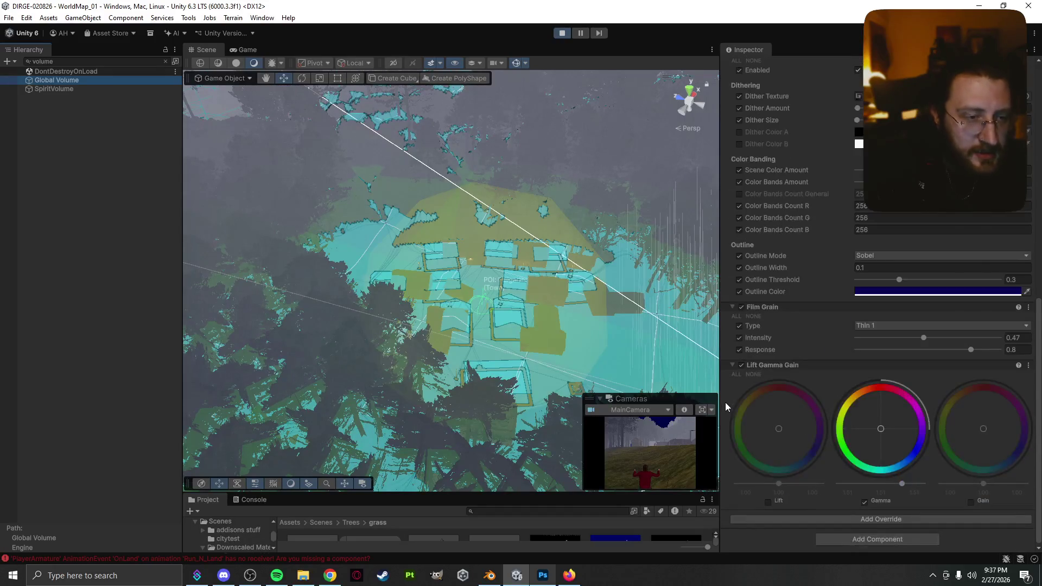
{"action": "scroll", "coordinate": [725, 404], "scroll_direction": "up", "scroll_amount": 5}
{"action": "scroll", "coordinate": [725, 402], "scroll_direction": "up", "scroll_amount": 10}
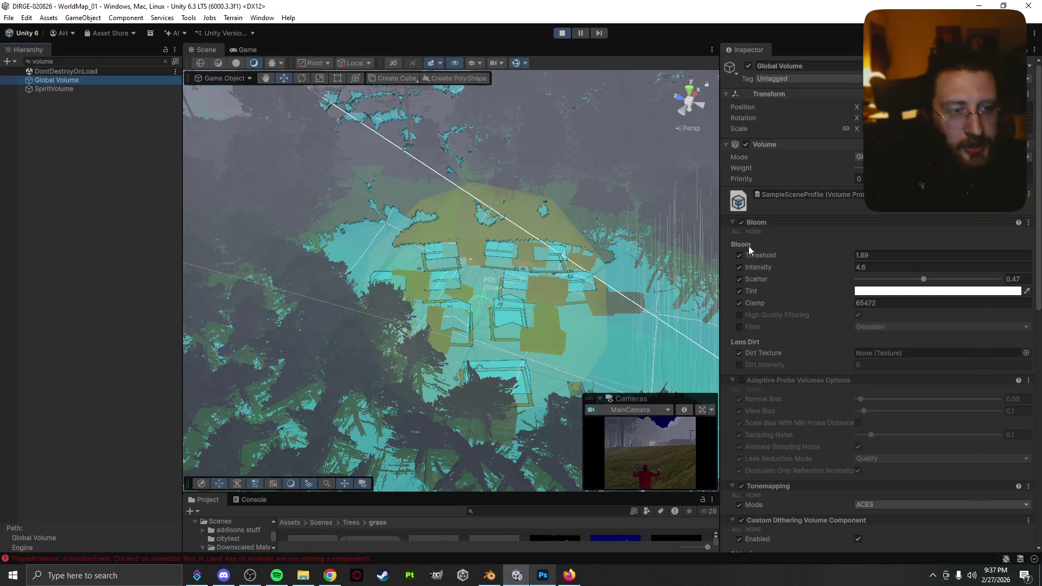
- Inspect the SpiritVolume and Global Volume, then select the trigger sphere around the town
{"action": "left_click", "coordinate": [81, 92]}
{"action": "left_click", "coordinate": [81, 81]}
{"action": "left_click", "coordinate": [434, 200]}
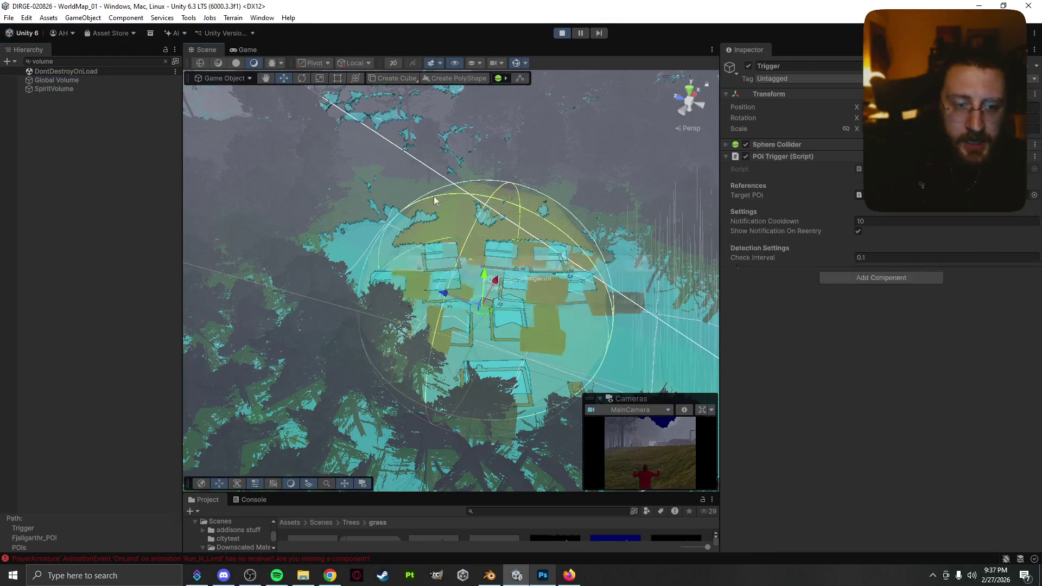
- Enter the running game and widen the Game view display, then resume play
{"action": "left_click", "coordinate": [245, 49]}
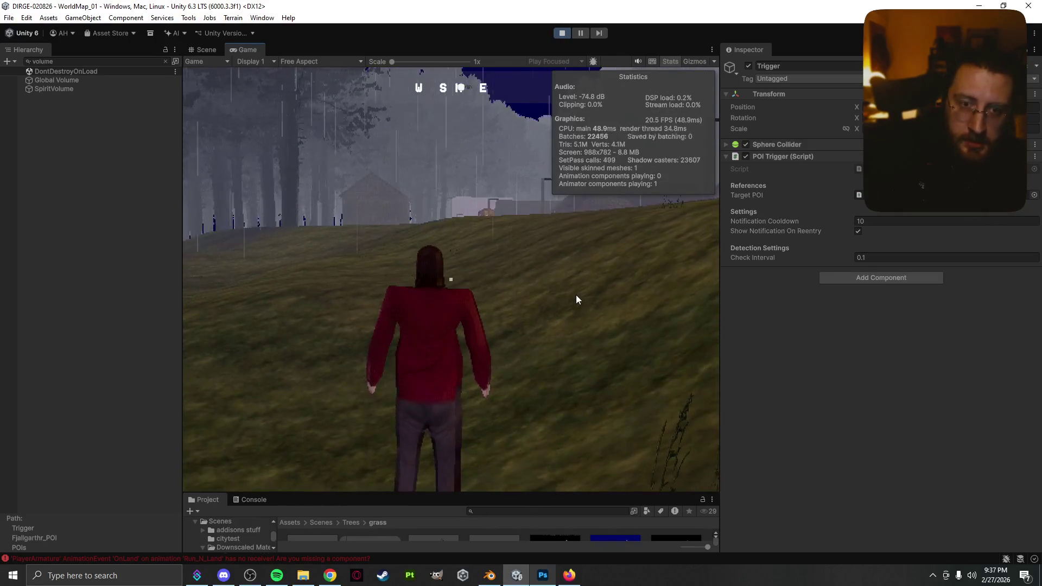
{"action": "left_click", "coordinate": [609, 288]}
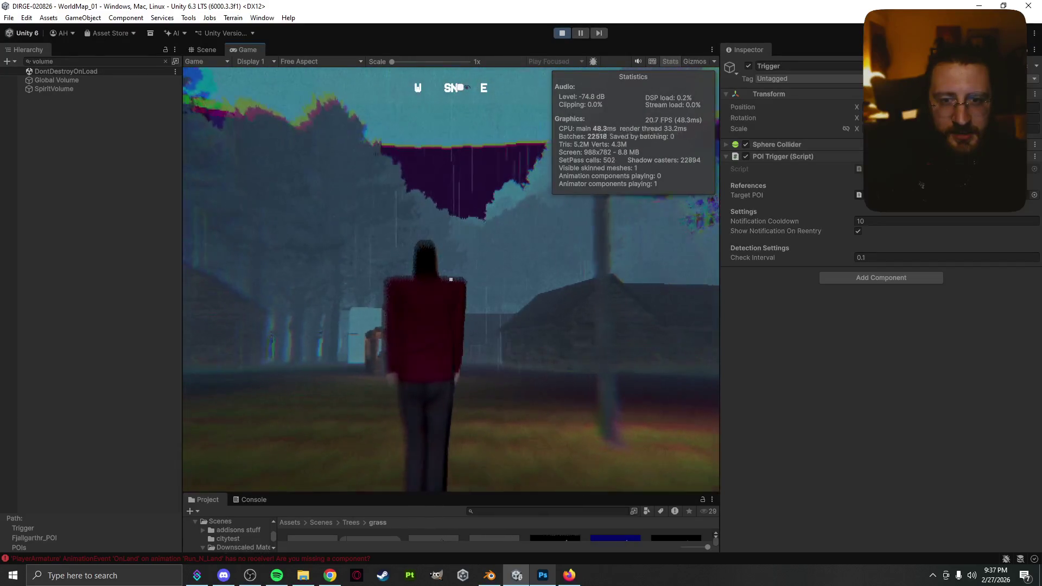
{"action": "key", "text": "Escape"}
{"action": "left_click_drag", "start_coordinate": [722, 325], "coordinate": [858, 295]}
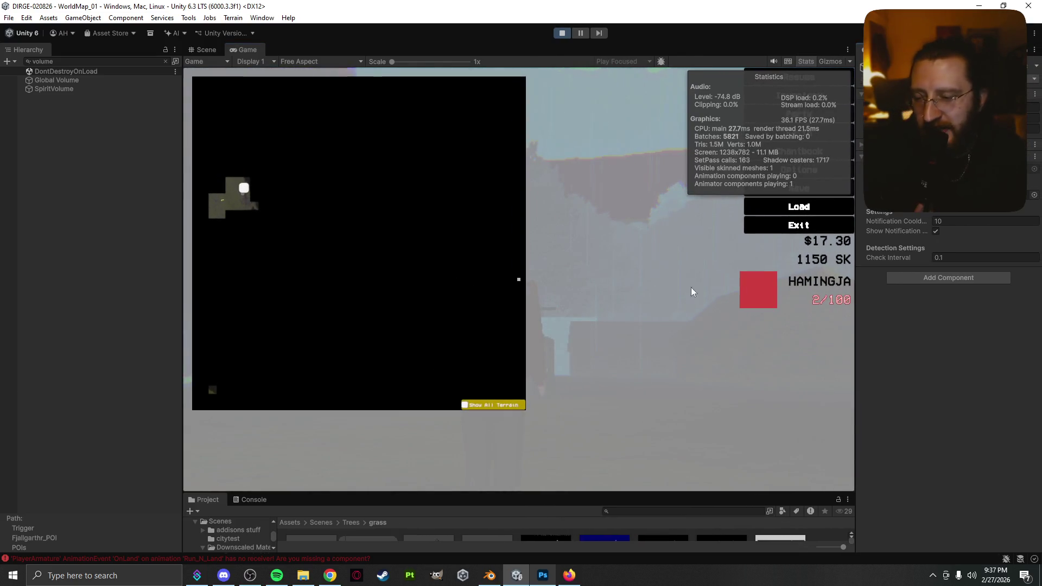
{"action": "left_click_drag", "start_coordinate": [184, 320], "coordinate": [128, 321]}
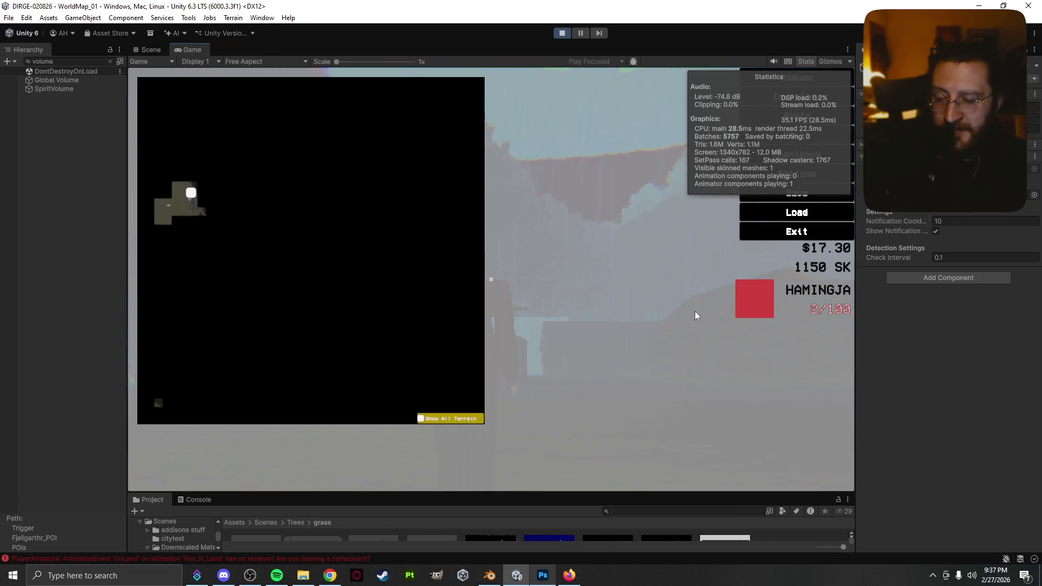
{"action": "key", "text": "Escape"}
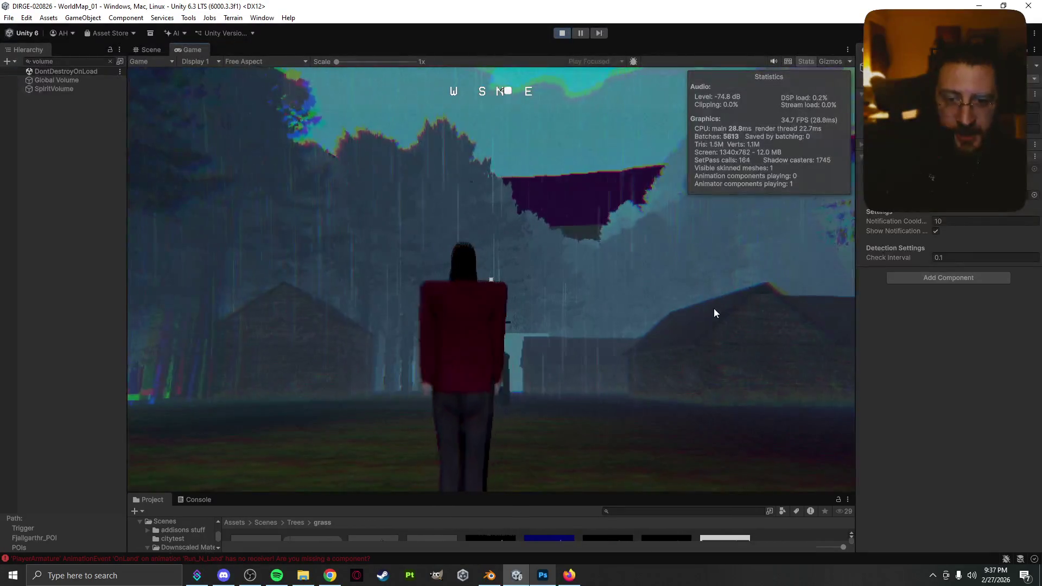
- Run the character toward the village houses, then pause and return to Scene view
{"action": "key", "text": "w"}
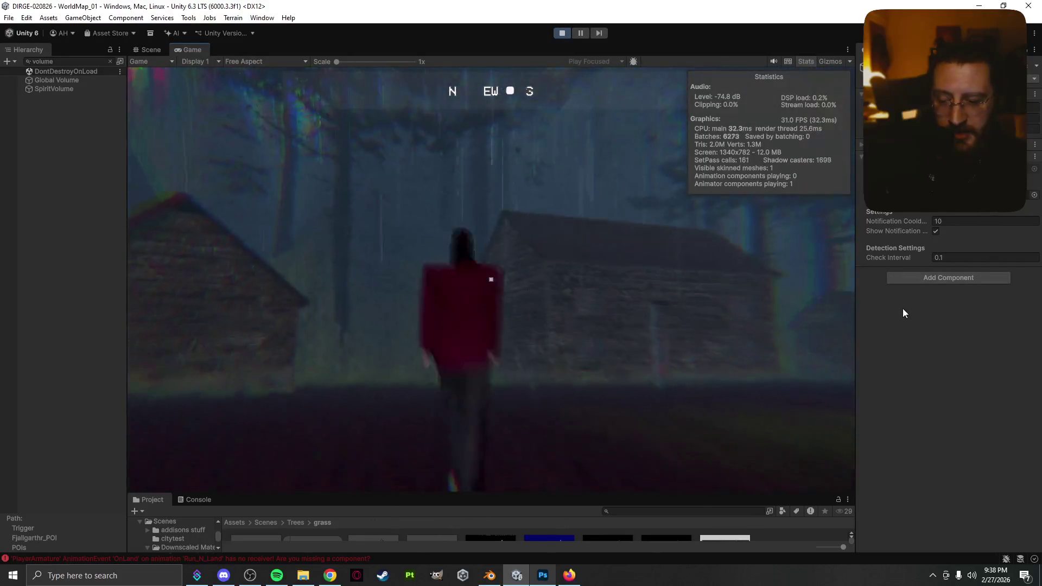
{"action": "left_click", "coordinate": [800, 343]}
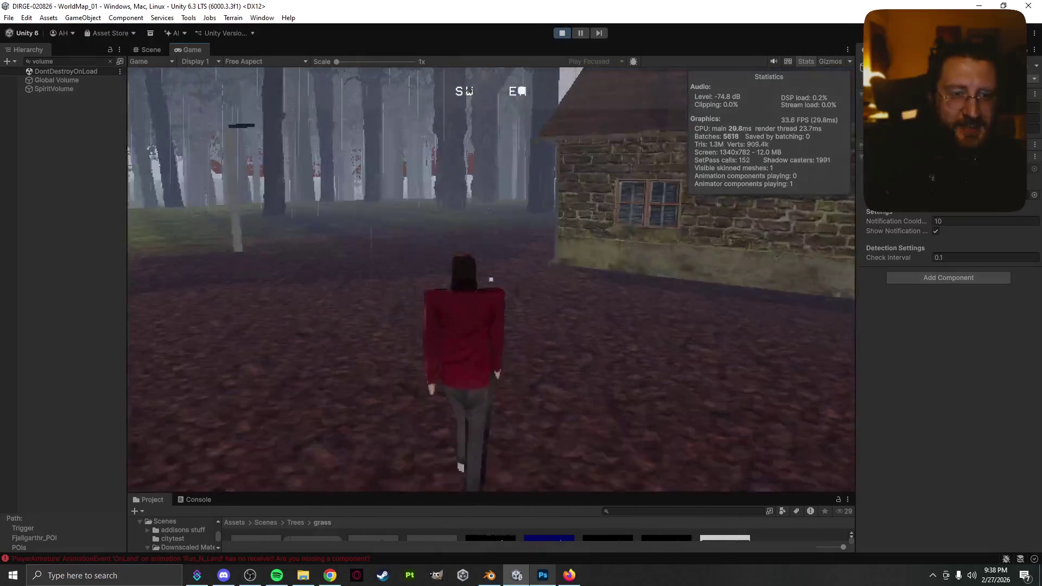
{"action": "key", "text": "Escape"}
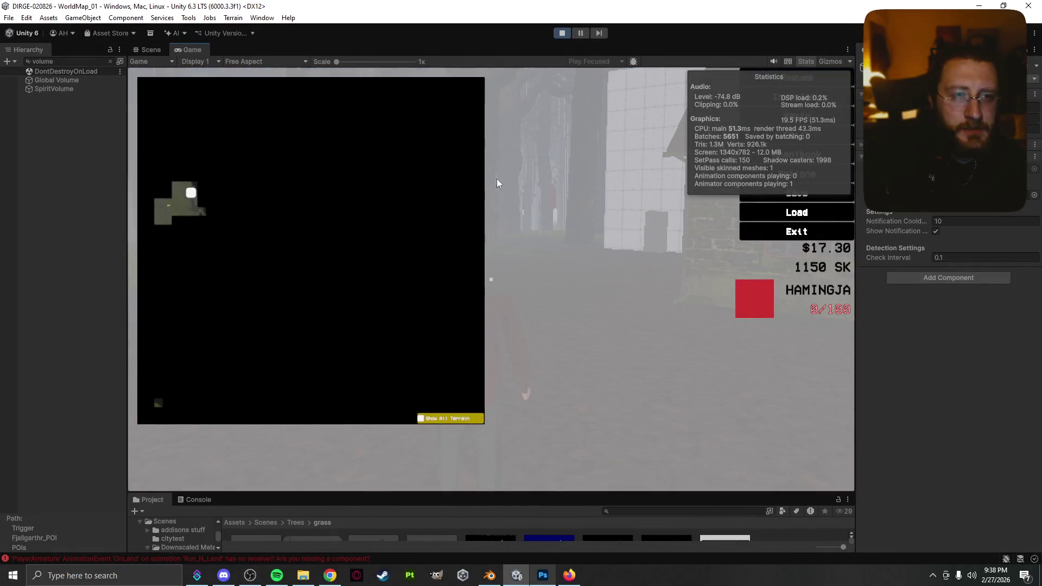
{"action": "left_click", "coordinate": [154, 50]}
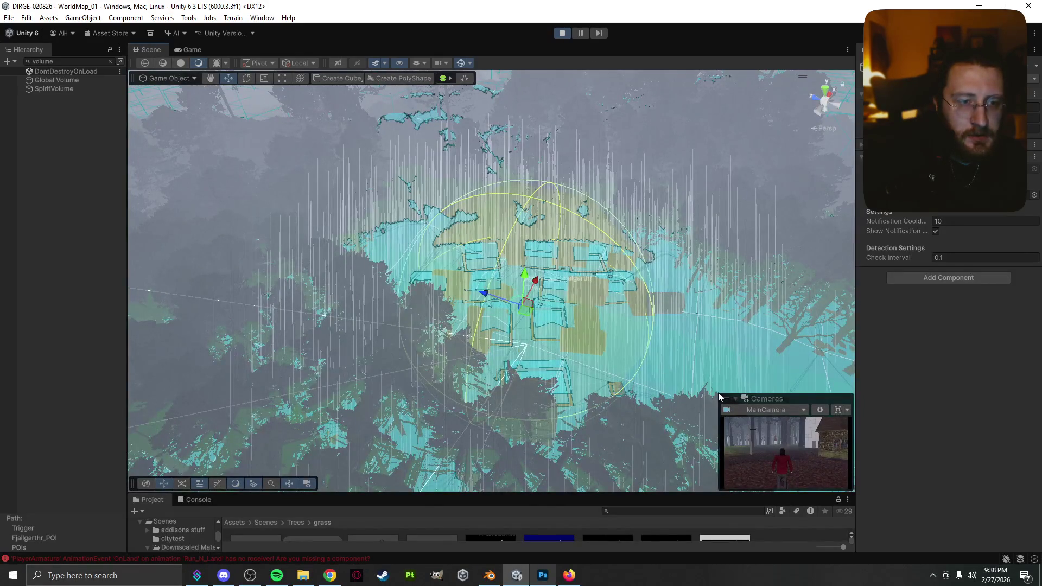
- Enlarge the Main Camera preview to half the view, review the Global Volume overrides, and open Add Component
{"action": "mouse_move", "coordinate": [717, 392]}
{"action": "left_mouse_down"}
{"action": "mouse_move", "coordinate": [493, 87]}
{"action": "mouse_move", "coordinate": [493, 72]}
{"action": "left_mouse_up"}
{"action": "left_click", "coordinate": [57, 80]}
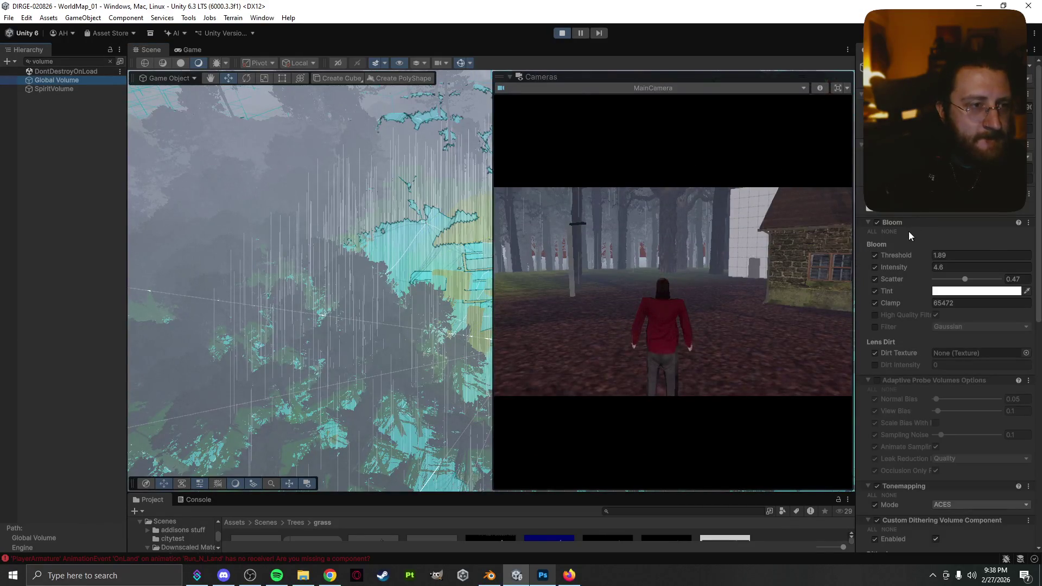
{"action": "scroll", "coordinate": [906, 232], "scroll_direction": "down", "scroll_amount": 3}
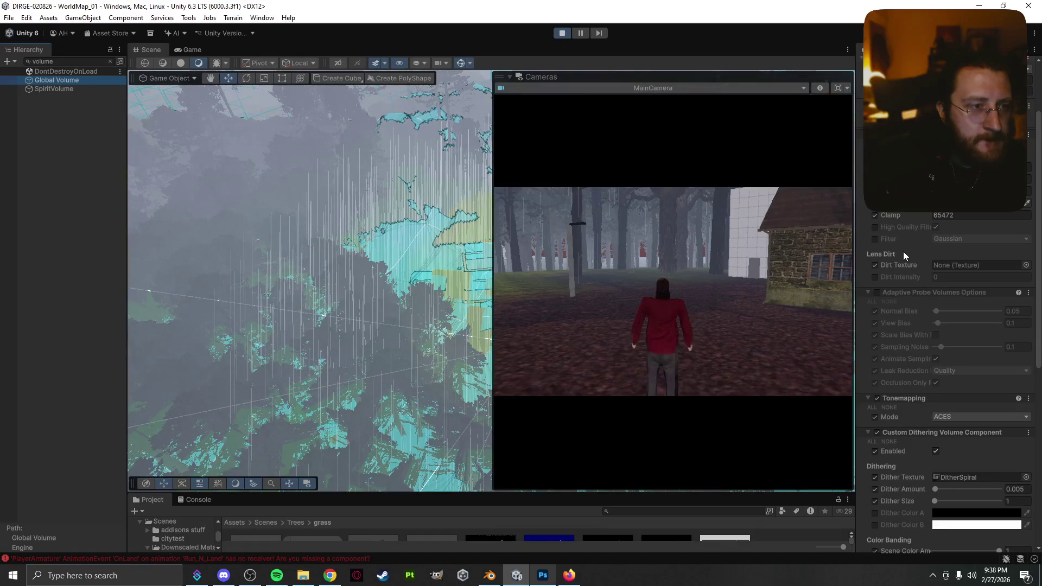
{"action": "scroll", "coordinate": [903, 253], "scroll_direction": "down", "scroll_amount": 2}
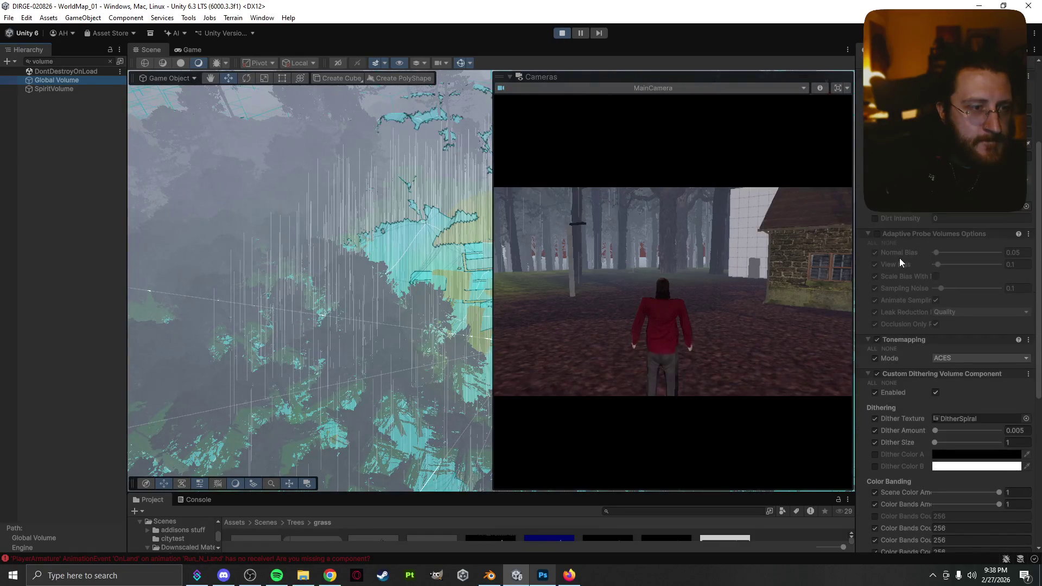
{"action": "scroll", "coordinate": [900, 258], "scroll_direction": "down", "scroll_amount": 3}
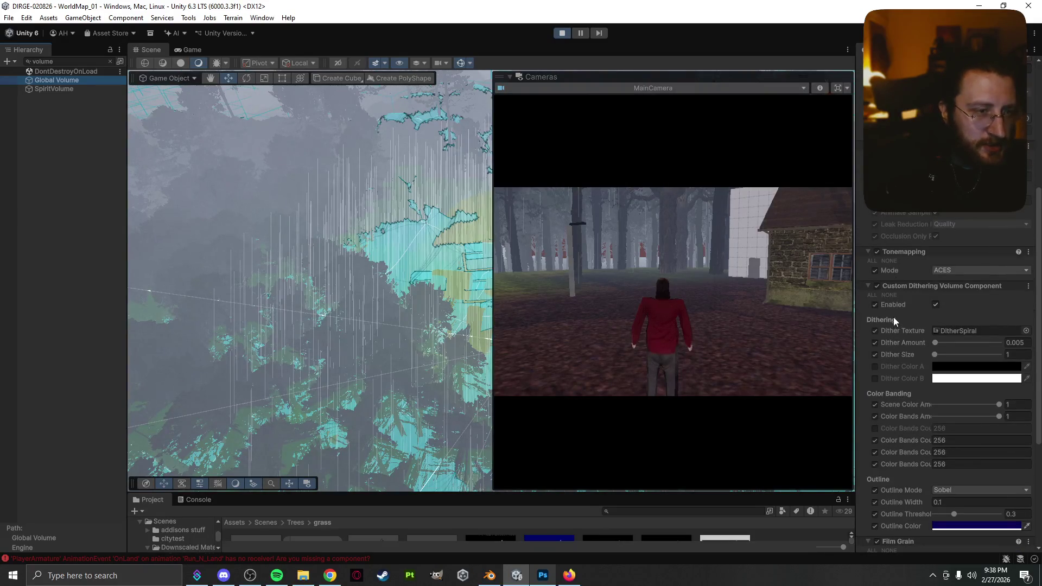
{"action": "scroll", "coordinate": [868, 318], "scroll_direction": "down", "scroll_amount": 6}
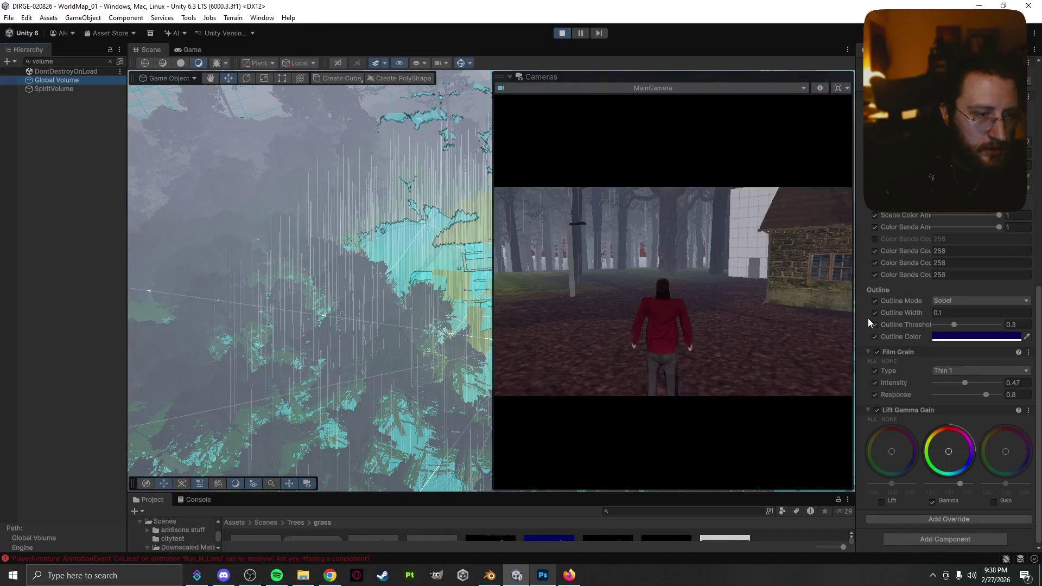
{"action": "scroll", "coordinate": [868, 318], "scroll_direction": "up", "scroll_amount": 10}
{"action": "scroll", "coordinate": [868, 318], "scroll_direction": "down", "scroll_amount": 7}
{"action": "scroll", "coordinate": [868, 318], "scroll_direction": "down", "scroll_amount": 3}
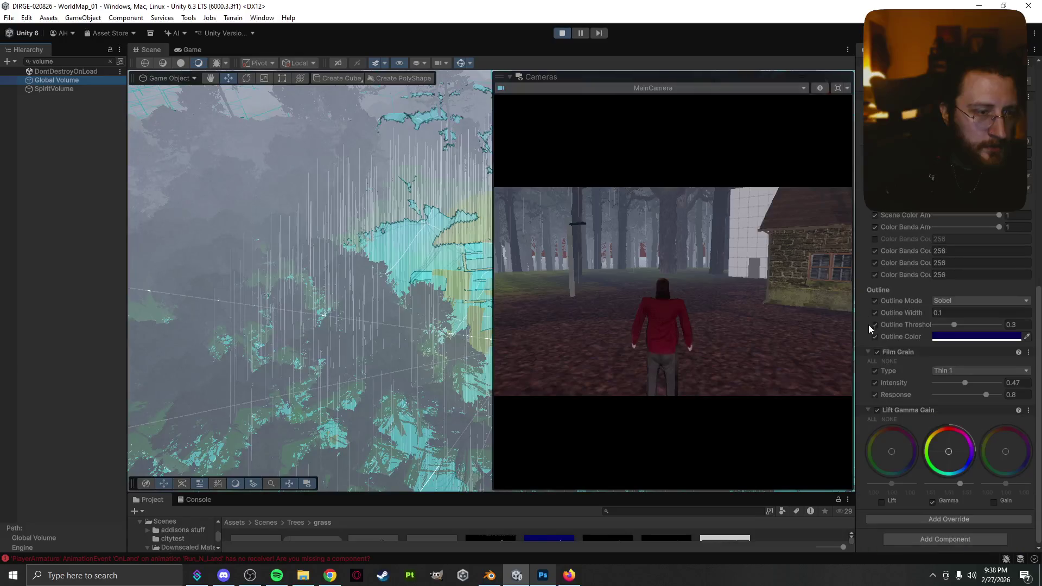
{"action": "left_click", "coordinate": [955, 534]}
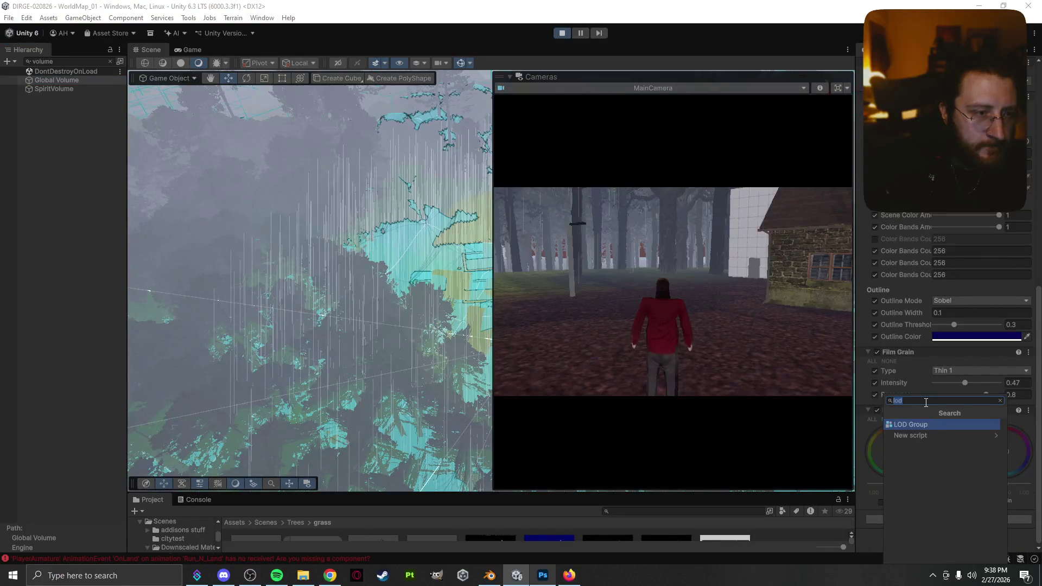
{"action": "type", "text": "fog"}
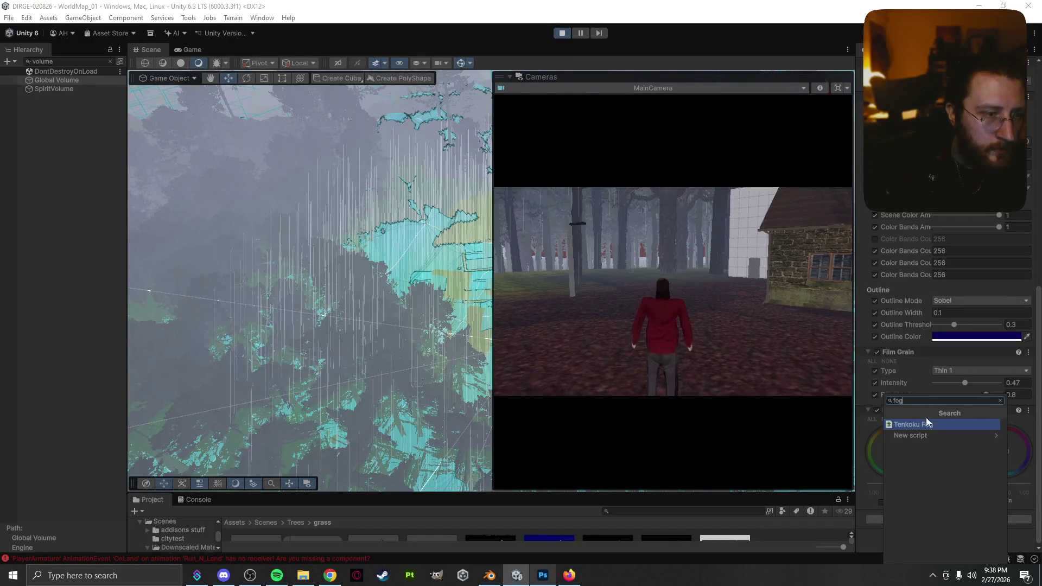
{"action": "left_click", "coordinate": [927, 424]}
{"action": "scroll", "coordinate": [869, 516], "scroll_direction": "down", "scroll_amount": 5}
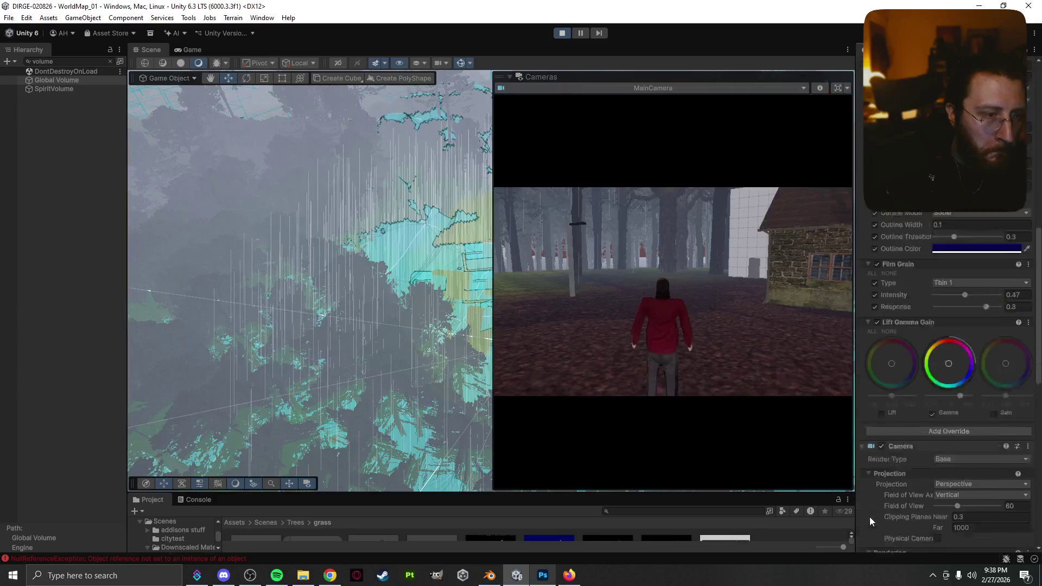
{"action": "scroll", "coordinate": [864, 513], "scroll_direction": "down", "scroll_amount": 10}
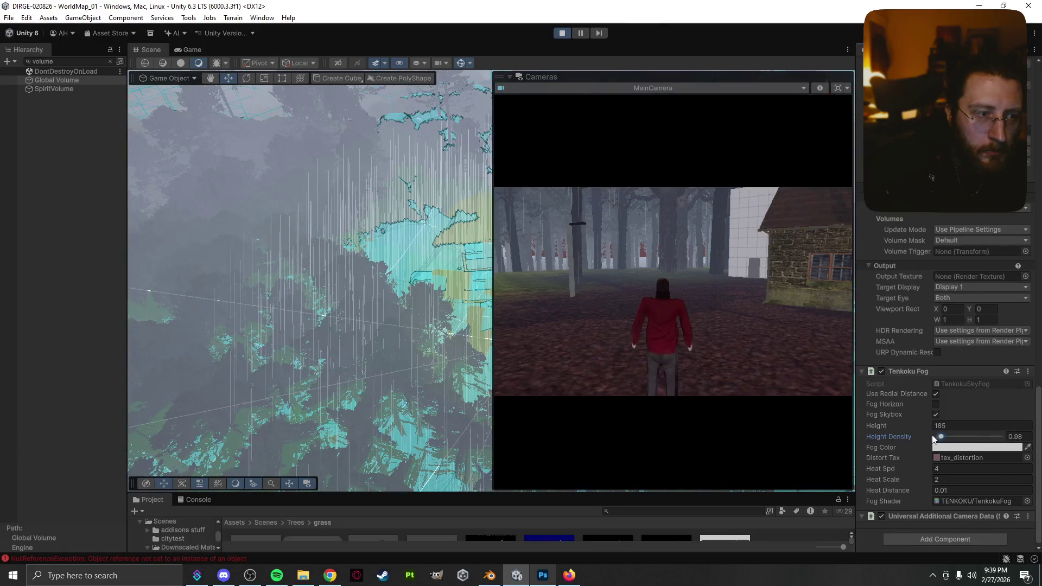
{"action": "left_click_drag", "start_coordinate": [935, 437], "coordinate": [949, 437]}
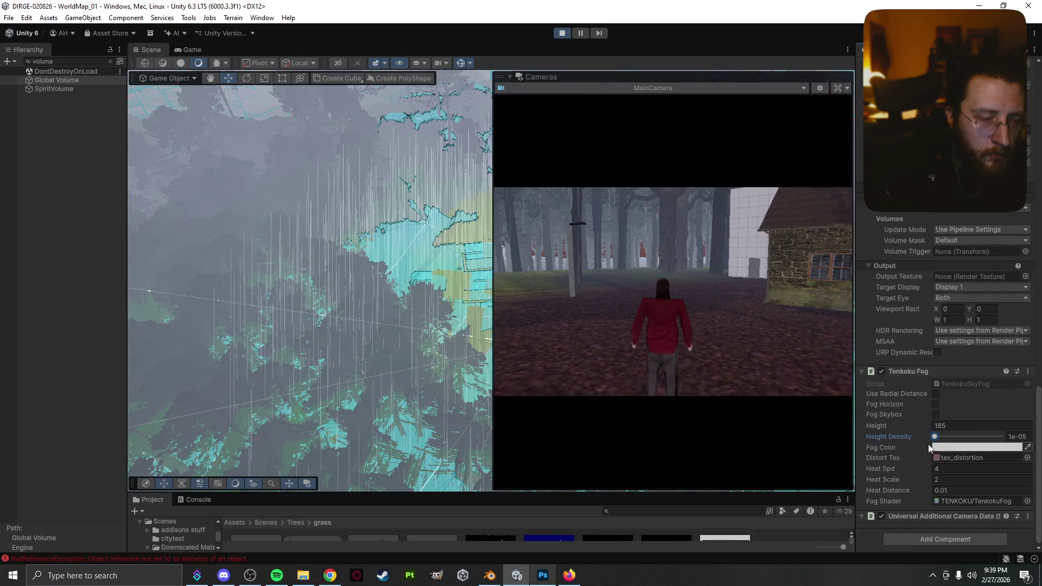
{"action": "left_click", "coordinate": [1027, 373]}
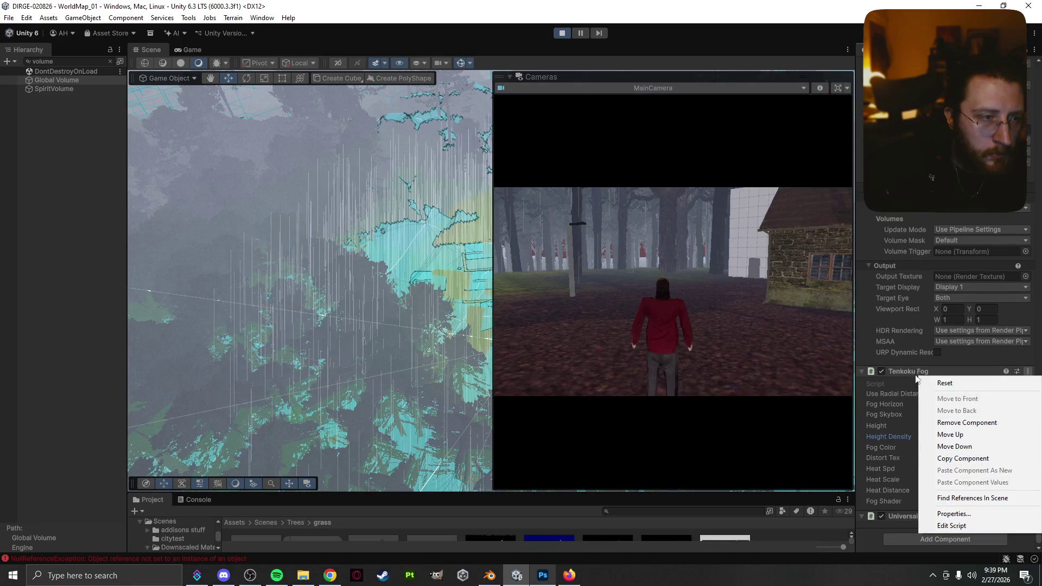
{"action": "left_click", "coordinate": [947, 382]}
{"action": "left_click", "coordinate": [971, 372]}
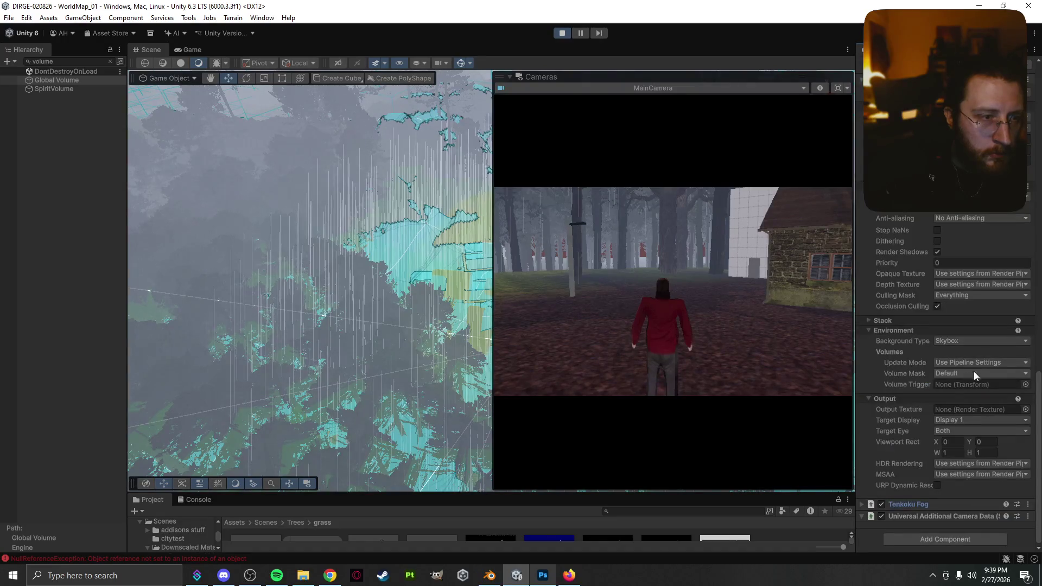
{"action": "left_click", "coordinate": [880, 507]}
{"action": "left_click", "coordinate": [946, 504]}
{"action": "right_click", "coordinate": [946, 504]}
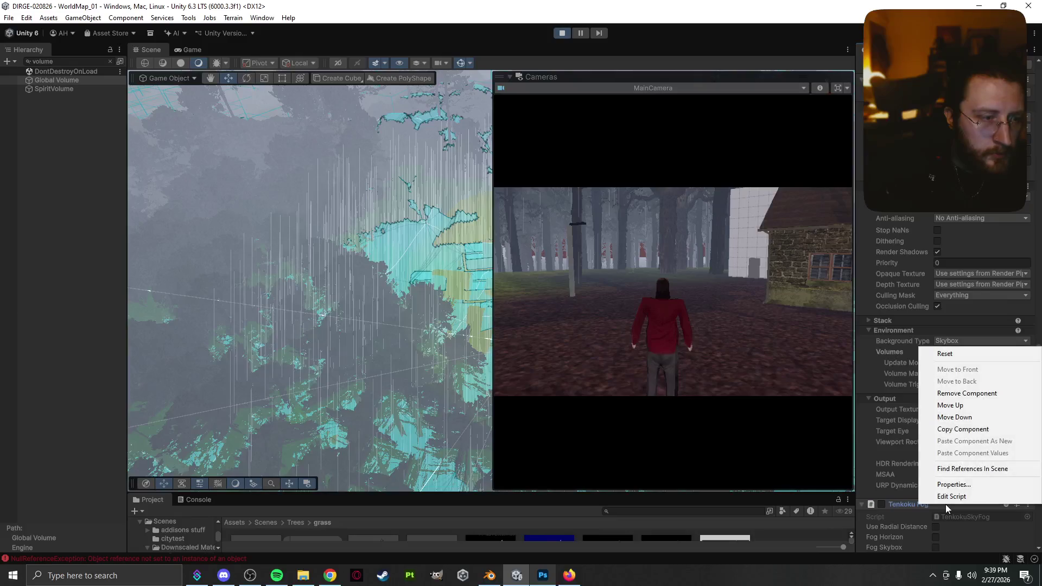
{"action": "left_click", "coordinate": [954, 394]}
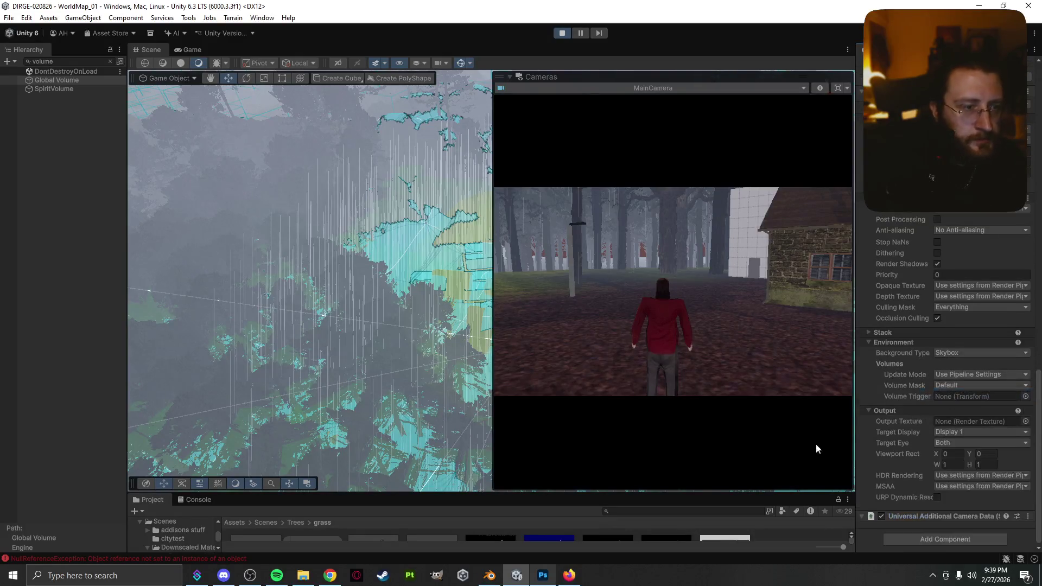
- Search Google for 'unity fog' in Chrome, then go back to Unity's Window menu
{"action": "left_click", "coordinate": [330, 574]}
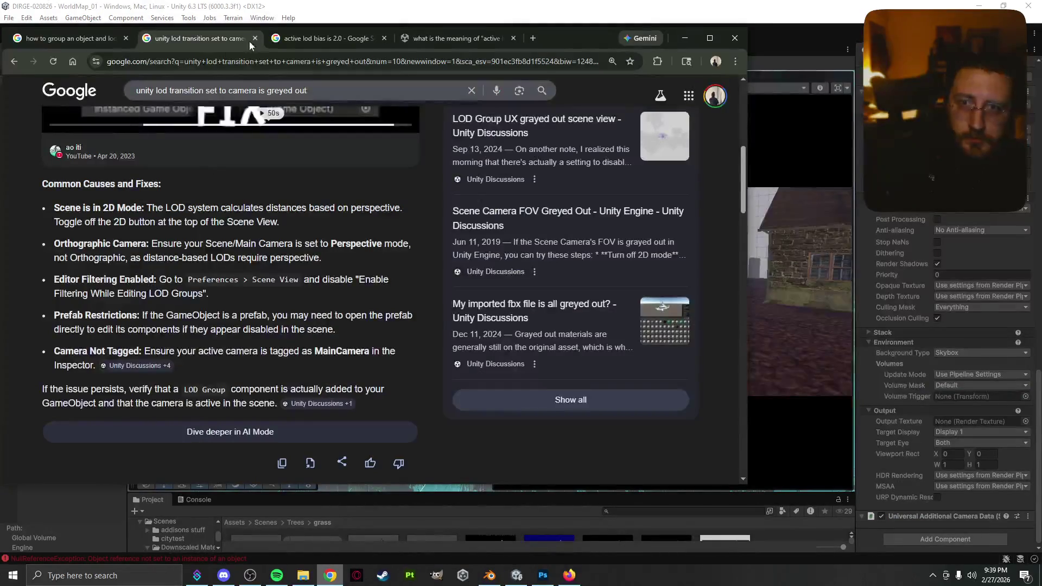
{"action": "left_click", "coordinate": [261, 52]}
{"action": "type", "text": "unity fog"}
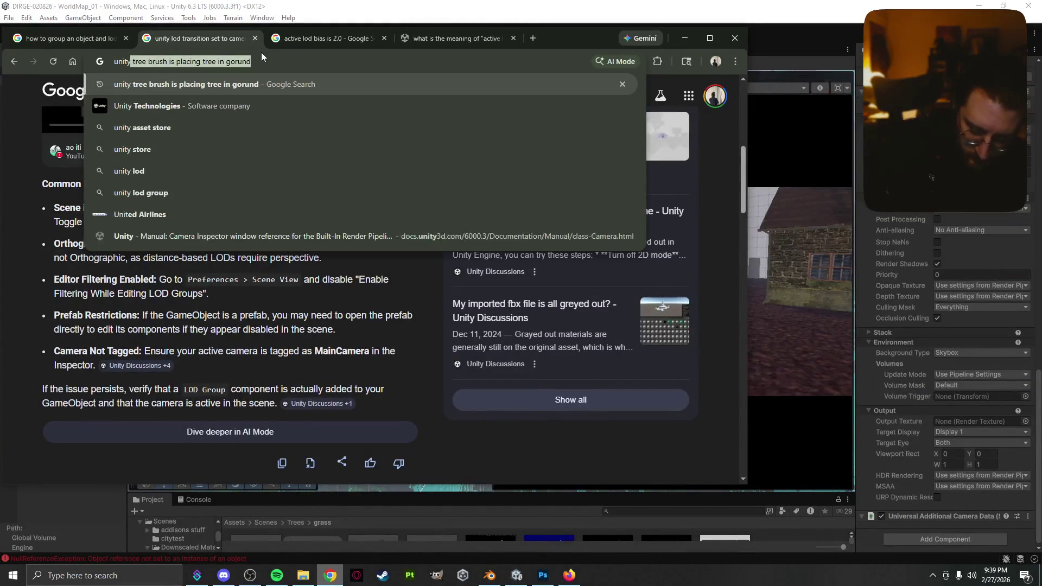
{"action": "key", "text": "Return"}
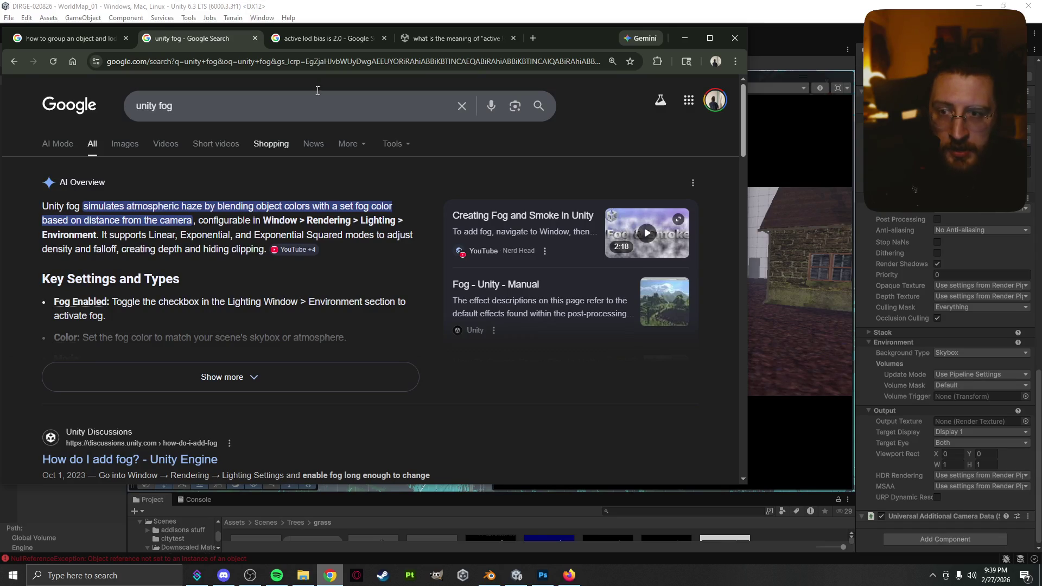
{"action": "left_click", "coordinate": [363, 18]}
{"action": "left_click", "coordinate": [263, 18]}
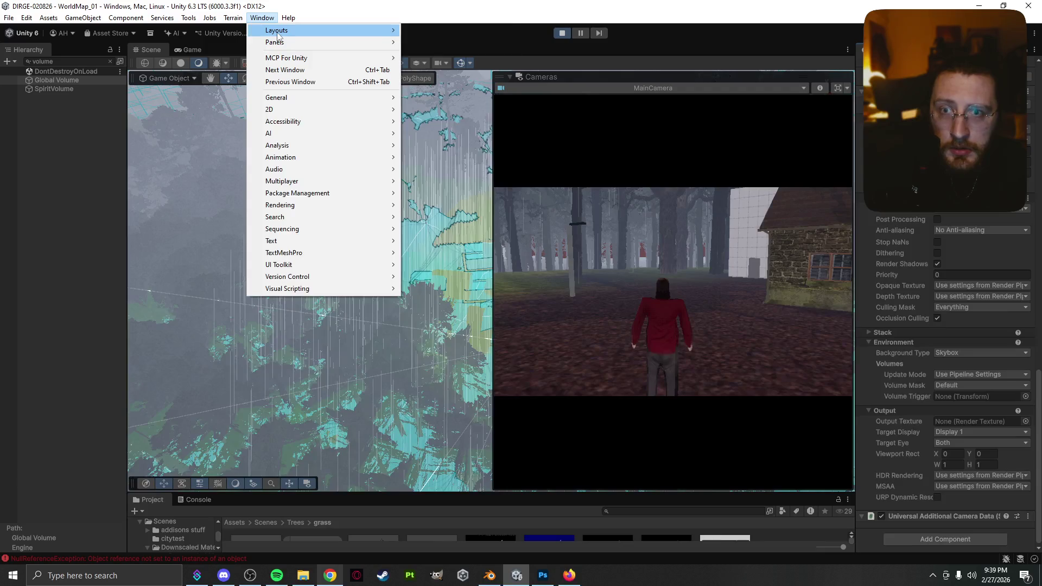
- Show the Lighting window's Environment settings, moved clear of the camera preview
{"action": "mouse_move", "coordinate": [332, 205]}
{"action": "left_click", "coordinate": [434, 205]}
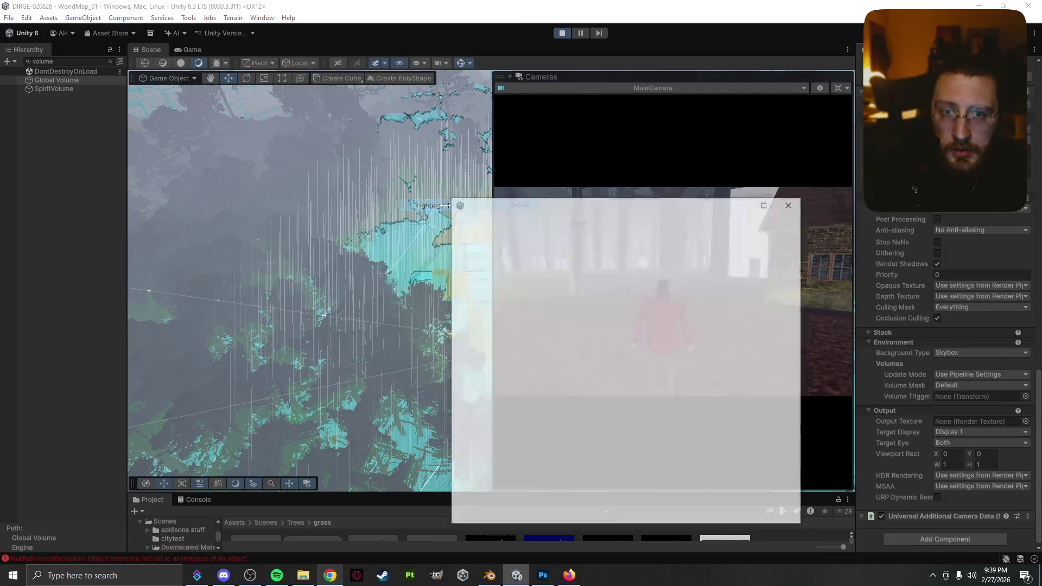
{"action": "left_click", "coordinate": [604, 237]}
{"action": "mouse_move", "coordinate": [603, 208]}
{"action": "left_mouse_down"}
{"action": "mouse_move", "coordinate": [305, 191]}
{"action": "mouse_move", "coordinate": [265, 162]}
{"action": "left_mouse_up"}
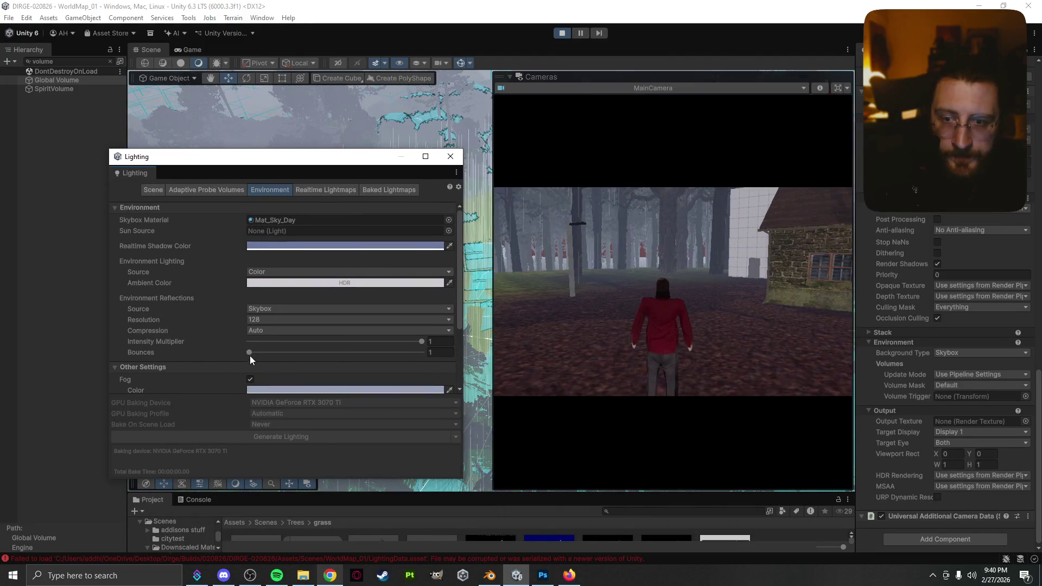
{"action": "scroll", "coordinate": [184, 370], "scroll_direction": "down", "scroll_amount": 3}
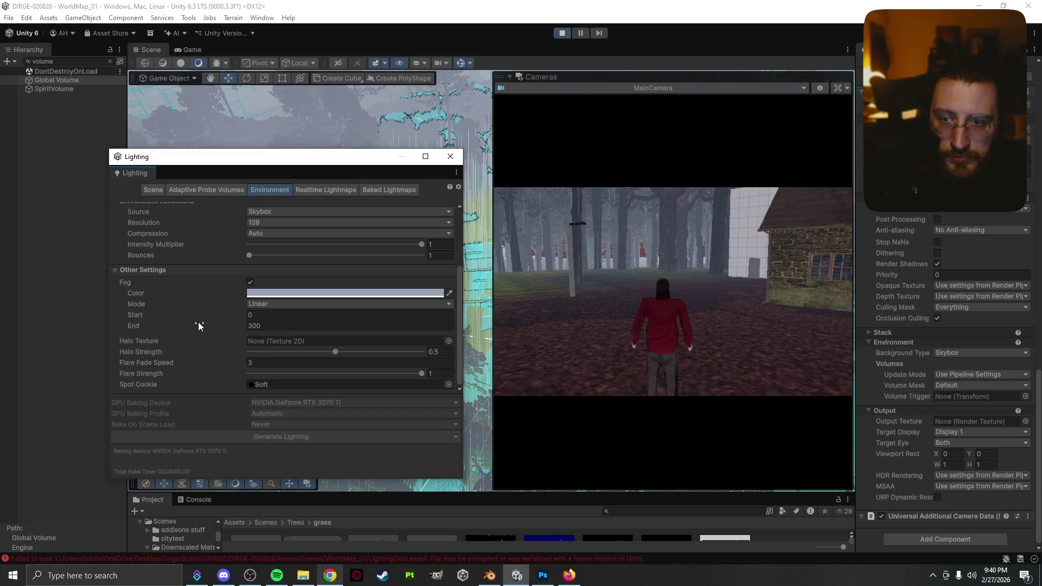
- Lower the Linear fog End from 300 to 183.4, then close the Lighting window
{"action": "mouse_move", "coordinate": [234, 327]}
{"action": "left_mouse_down"}
{"action": "mouse_move", "coordinate": [70, 343]}
{"action": "mouse_move", "coordinate": [903, 350]}
{"action": "mouse_move", "coordinate": [179, 340]}
{"action": "mouse_move", "coordinate": [781, 324]}
{"action": "left_mouse_up"}
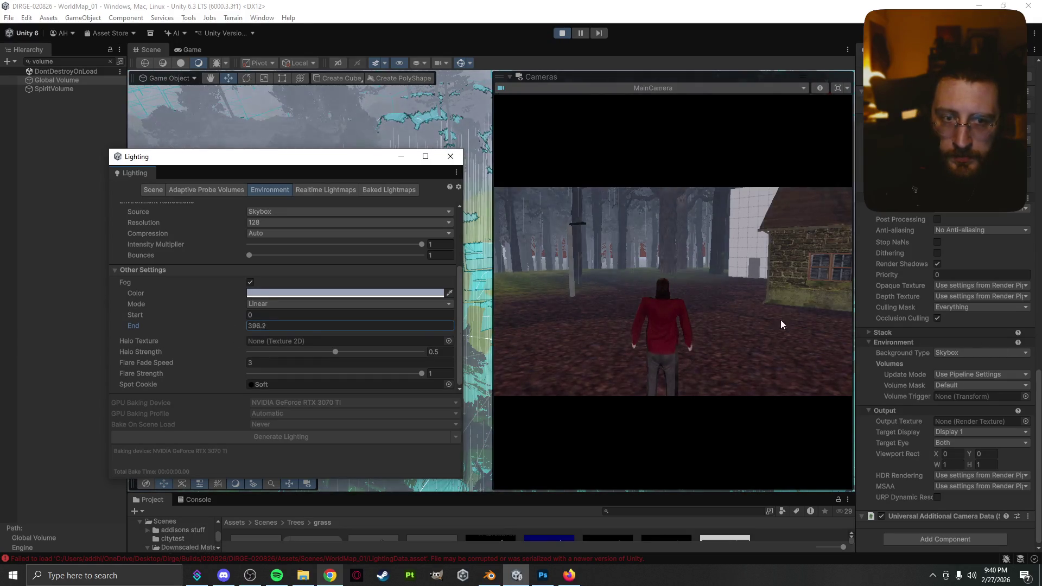
{"action": "left_click_drag", "start_coordinate": [1001, 307], "coordinate": [880, 335]}
{"action": "mouse_move", "coordinate": [946, 335]}
{"action": "left_mouse_down"}
{"action": "mouse_move", "coordinate": [9, 330]}
{"action": "mouse_move", "coordinate": [667, 328]}
{"action": "mouse_move", "coordinate": [360, 313]}
{"action": "mouse_move", "coordinate": [496, 299]}
{"action": "mouse_move", "coordinate": [619, 308]}
{"action": "mouse_move", "coordinate": [440, 307]}
{"action": "mouse_move", "coordinate": [759, 288]}
{"action": "mouse_move", "coordinate": [321, 308]}
{"action": "mouse_move", "coordinate": [312, 317]}
{"action": "mouse_move", "coordinate": [705, 306]}
{"action": "left_mouse_up"}
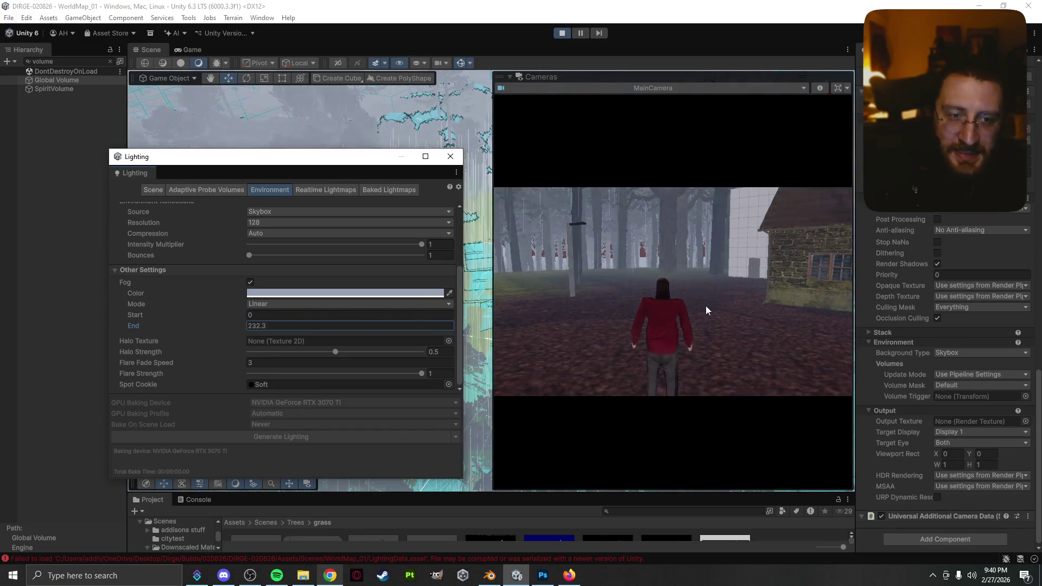
{"action": "mouse_move", "coordinate": [617, 307]}
{"action": "left_mouse_down"}
{"action": "mouse_move", "coordinate": [245, 315]}
{"action": "mouse_move", "coordinate": [473, 312]}
{"action": "left_mouse_up"}
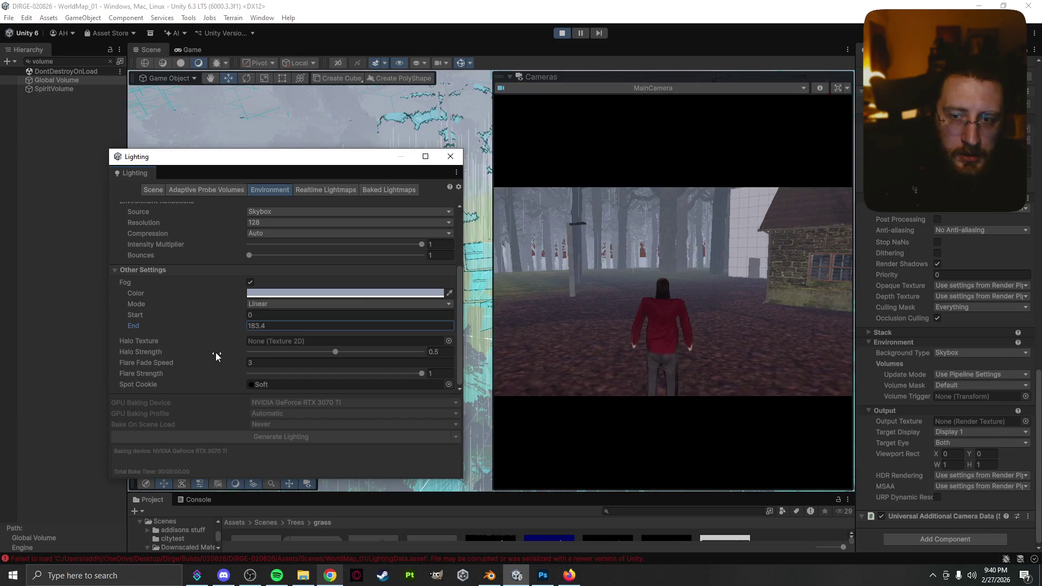
{"action": "scroll", "coordinate": [190, 360], "scroll_direction": "up", "scroll_amount": 3}
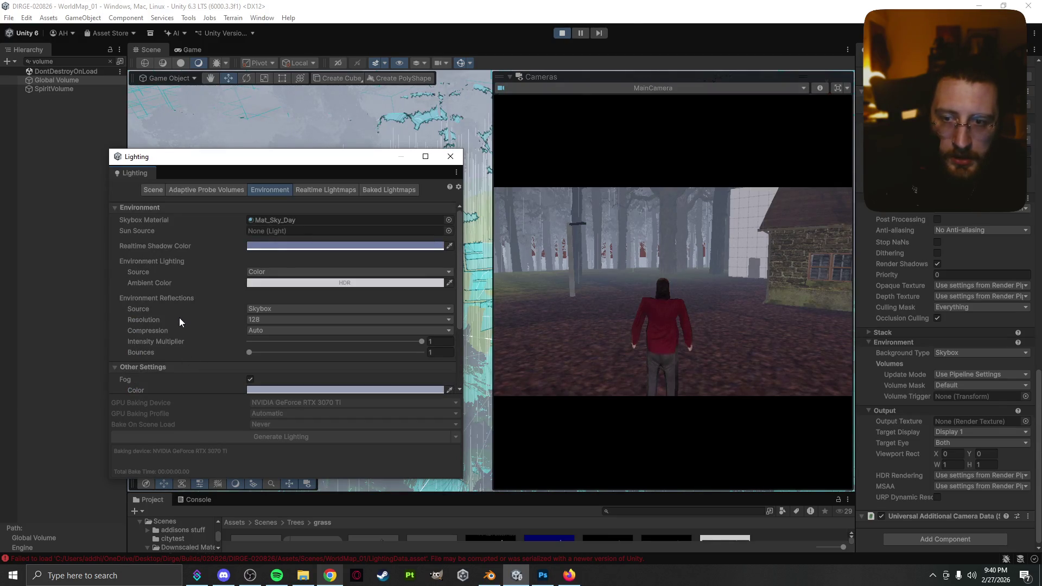
{"action": "scroll", "coordinate": [179, 320], "scroll_direction": "down", "scroll_amount": 3}
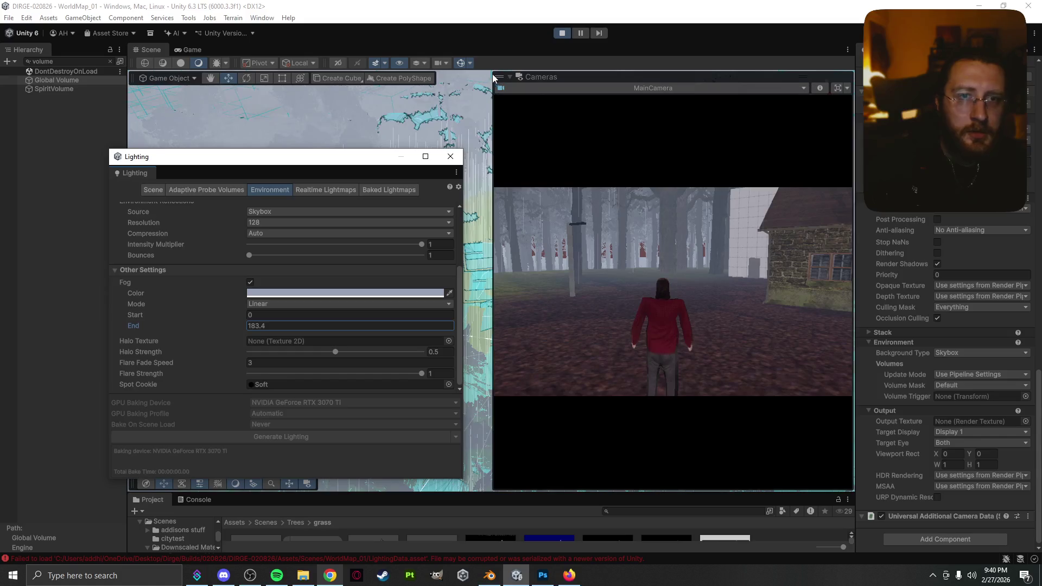
{"action": "left_click", "coordinate": [449, 156]}
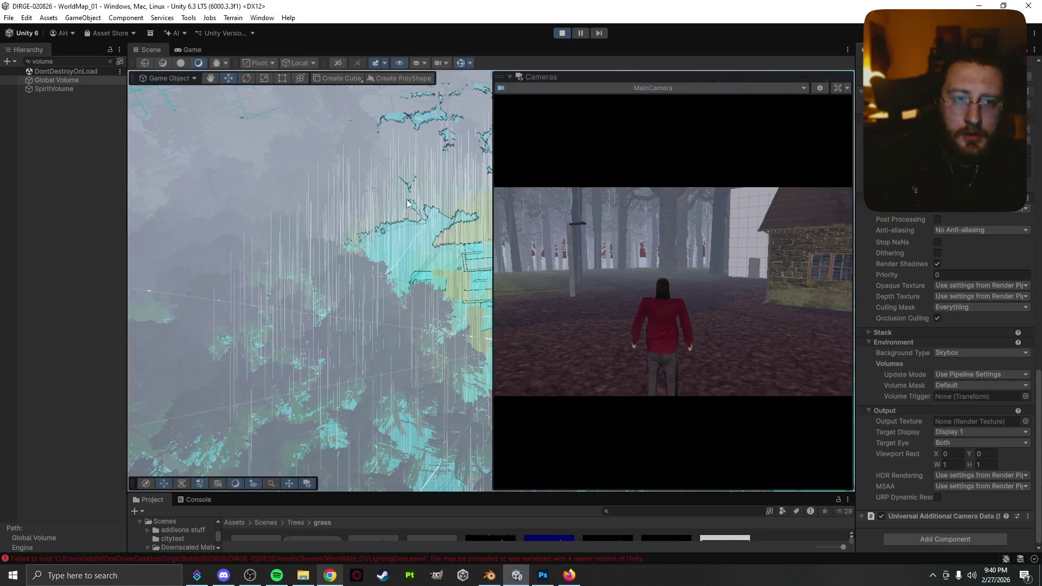
- Shrink the camera preview and tilt the view to reveal more terrain
{"action": "left_click_drag", "start_coordinate": [402, 212], "coordinate": [468, 308]}
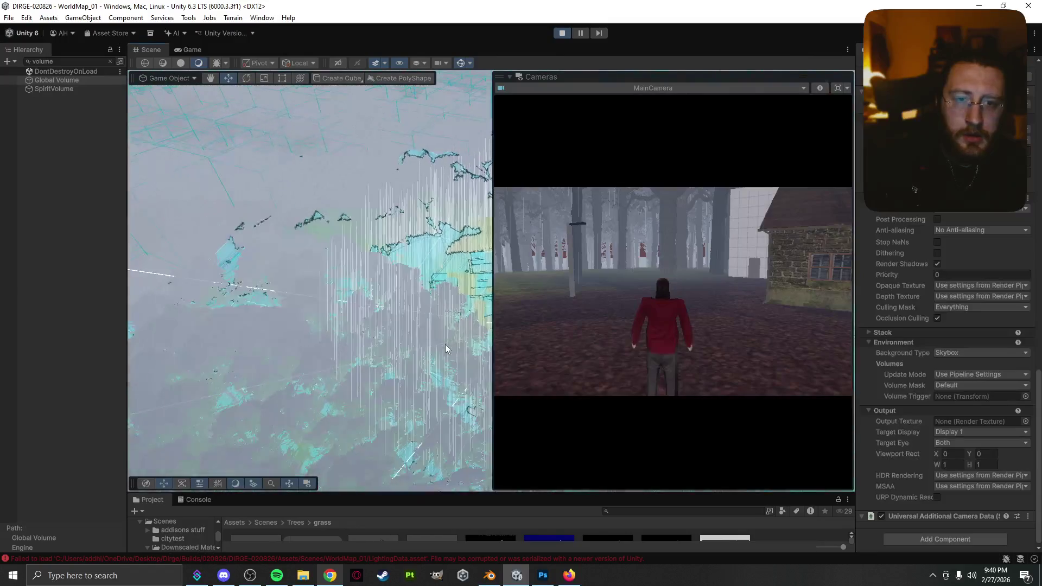
{"action": "scroll", "coordinate": [425, 361], "scroll_direction": "up", "scroll_amount": 5}
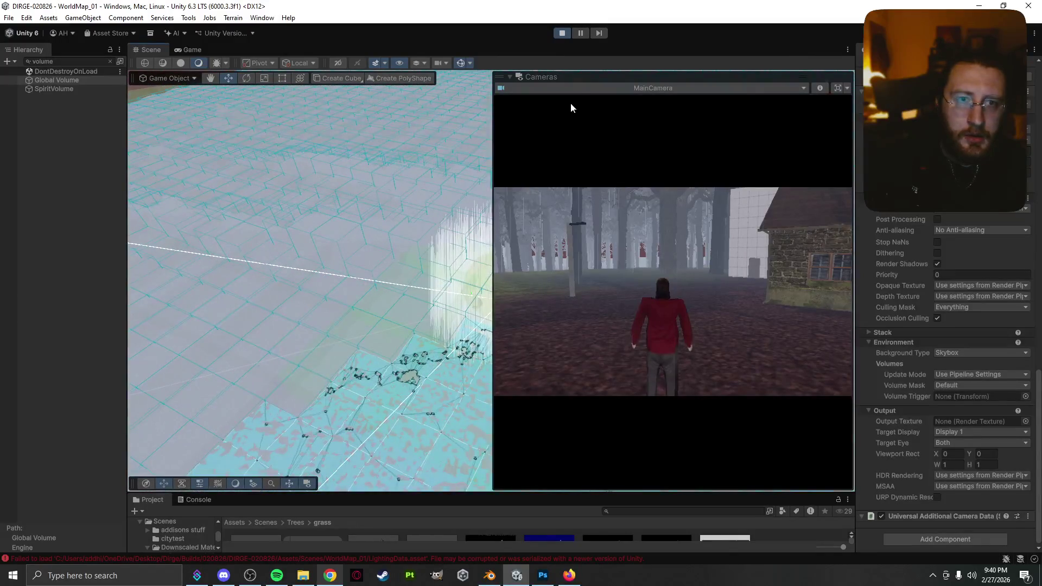
{"action": "mouse_move", "coordinate": [493, 72]}
{"action": "left_mouse_down"}
{"action": "mouse_move", "coordinate": [586, 174]}
{"action": "mouse_move", "coordinate": [681, 422]}
{"action": "left_mouse_up"}
{"action": "mouse_move", "coordinate": [597, 281]}
{"action": "left_mouse_down"}
{"action": "mouse_move", "coordinate": [586, 214]}
{"action": "mouse_move", "coordinate": [606, 244]}
{"action": "left_mouse_up"}
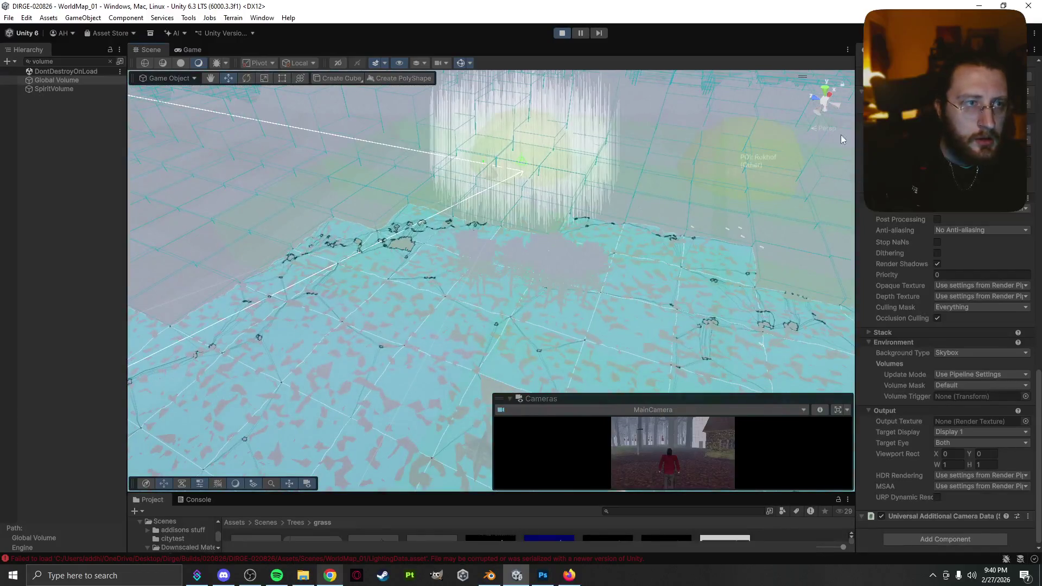
- Select the GameWorld terrain and paint a clump of trees onto it
{"action": "left_click", "coordinate": [678, 254]}
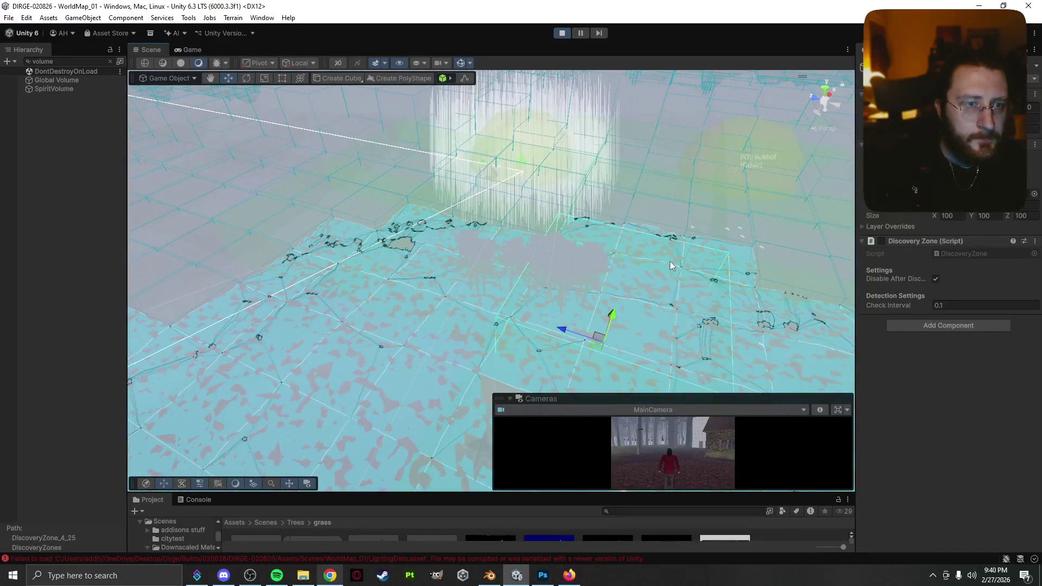
{"action": "left_click", "coordinate": [663, 272]}
{"action": "left_click", "coordinate": [663, 276]}
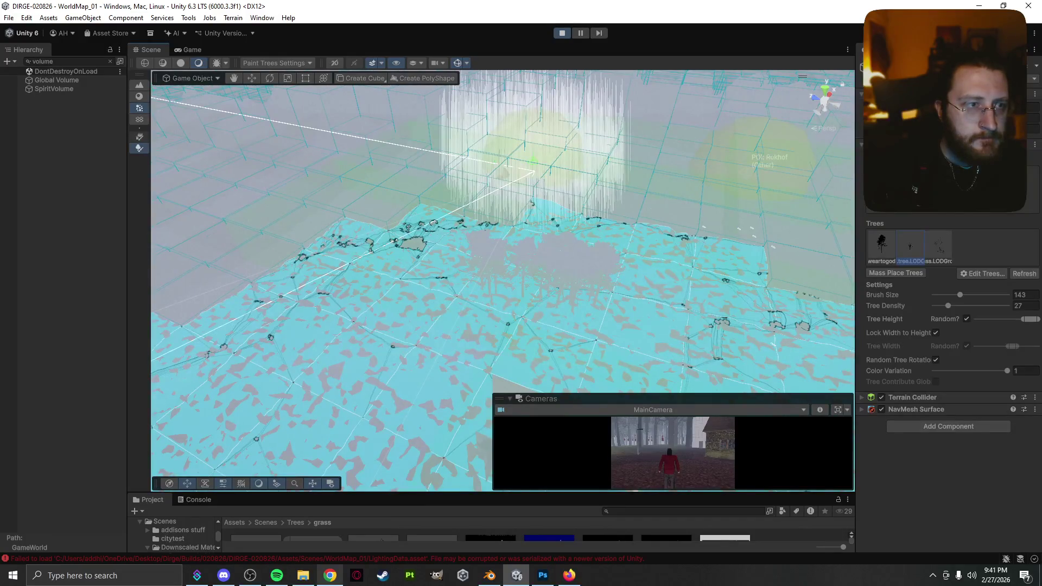
{"action": "left_click", "coordinate": [931, 157]}
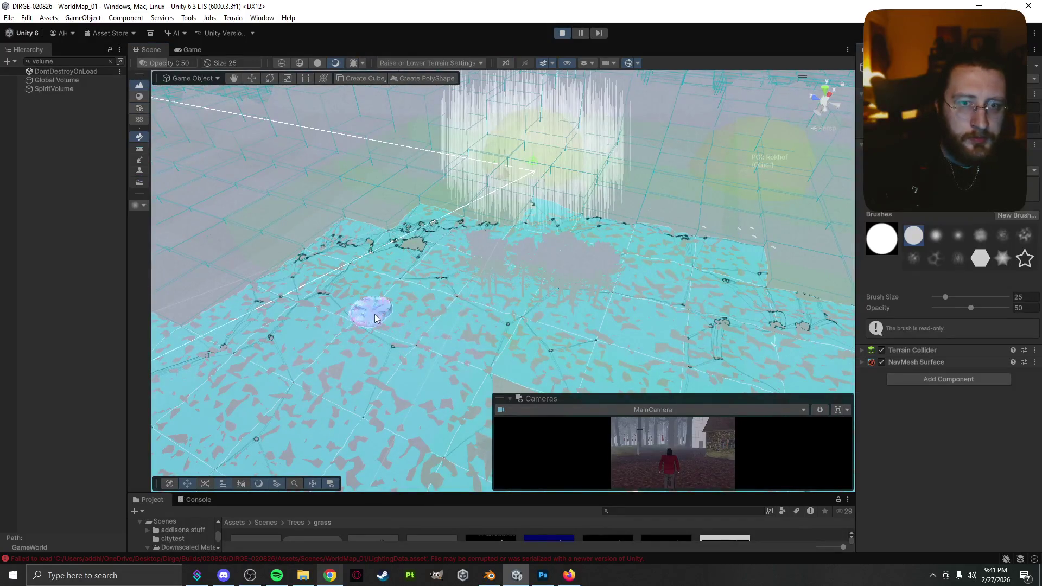
- Set the Raise or Lower Terrain brush size to 29
{"action": "left_click", "coordinate": [392, 311]}
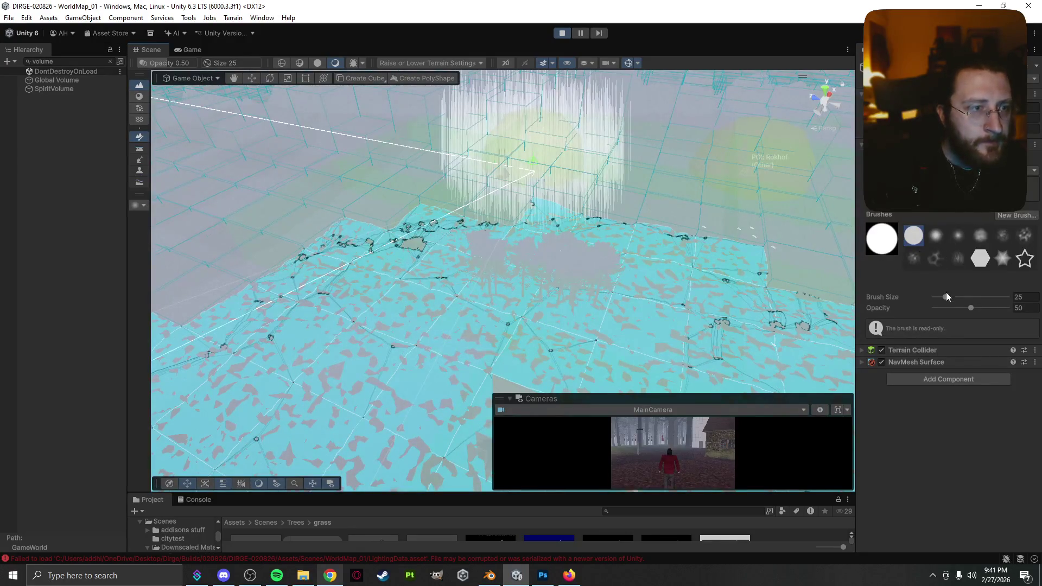
{"action": "left_click", "coordinate": [963, 298]}
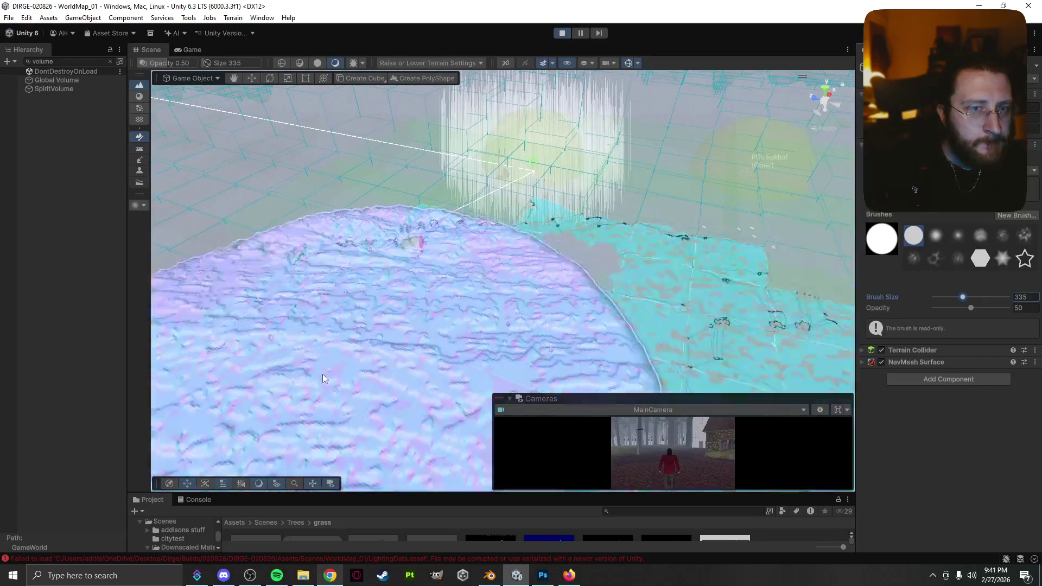
{"action": "left_click", "coordinate": [946, 297]}
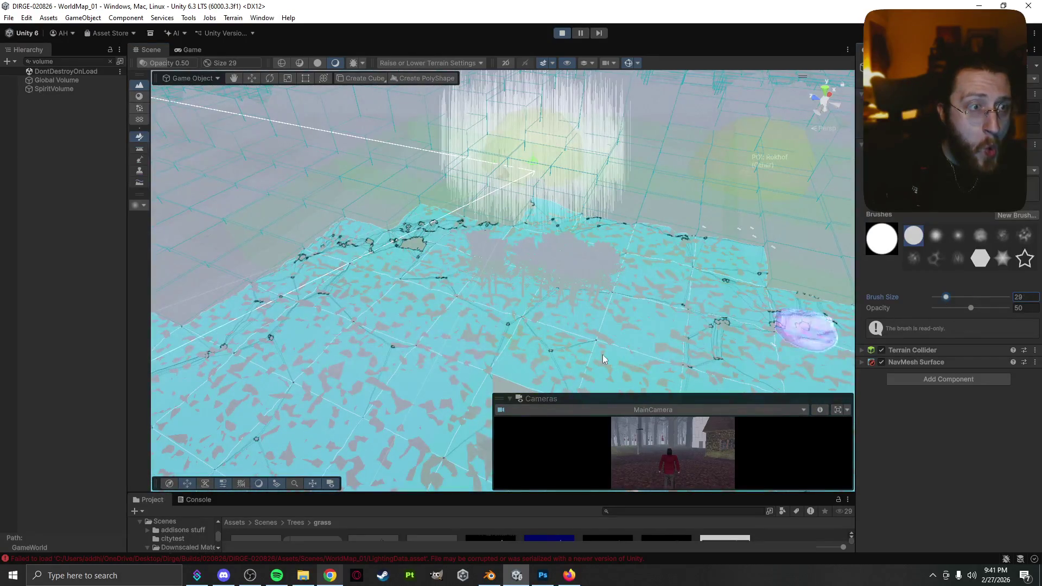
{"action": "left_click", "coordinate": [302, 326]}
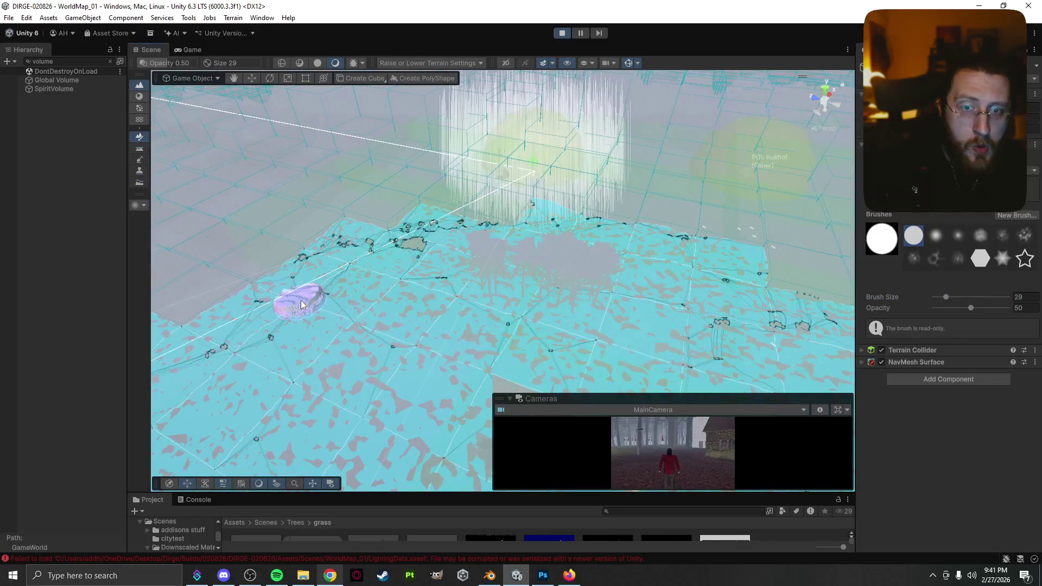
- Sculpt long mounds across the terrain and frame the new hill
{"action": "mouse_move", "coordinate": [328, 308]}
{"action": "left_mouse_down"}
{"action": "mouse_move", "coordinate": [422, 373]}
{"action": "mouse_move", "coordinate": [588, 404]}
{"action": "left_mouse_up"}
{"action": "left_click_drag", "start_coordinate": [688, 395], "coordinate": [456, 377]}
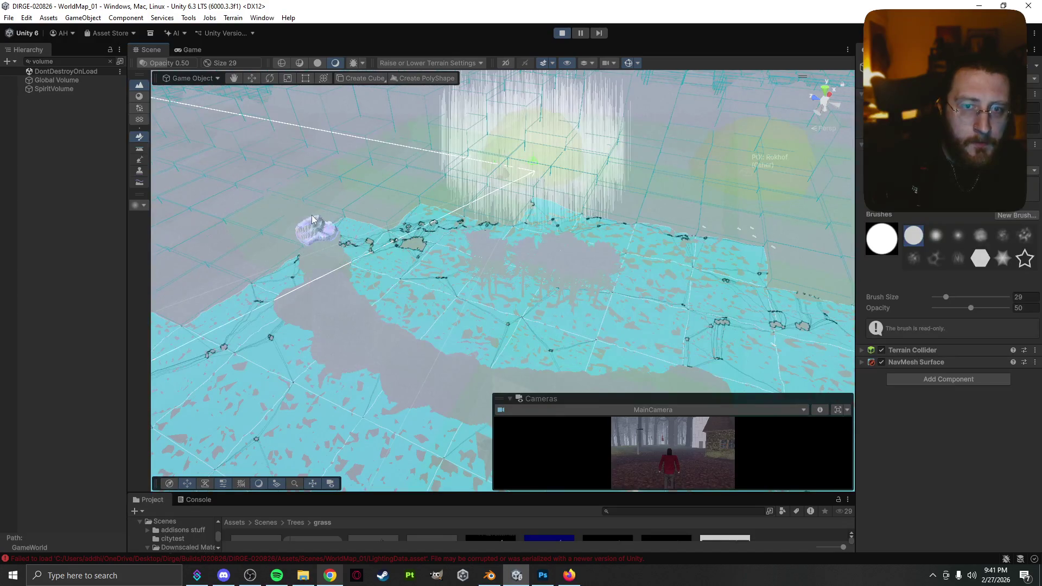
{"action": "mouse_move", "coordinate": [318, 243]}
{"action": "left_mouse_down"}
{"action": "mouse_move", "coordinate": [329, 296]}
{"action": "mouse_move", "coordinate": [302, 190]}
{"action": "left_mouse_up"}
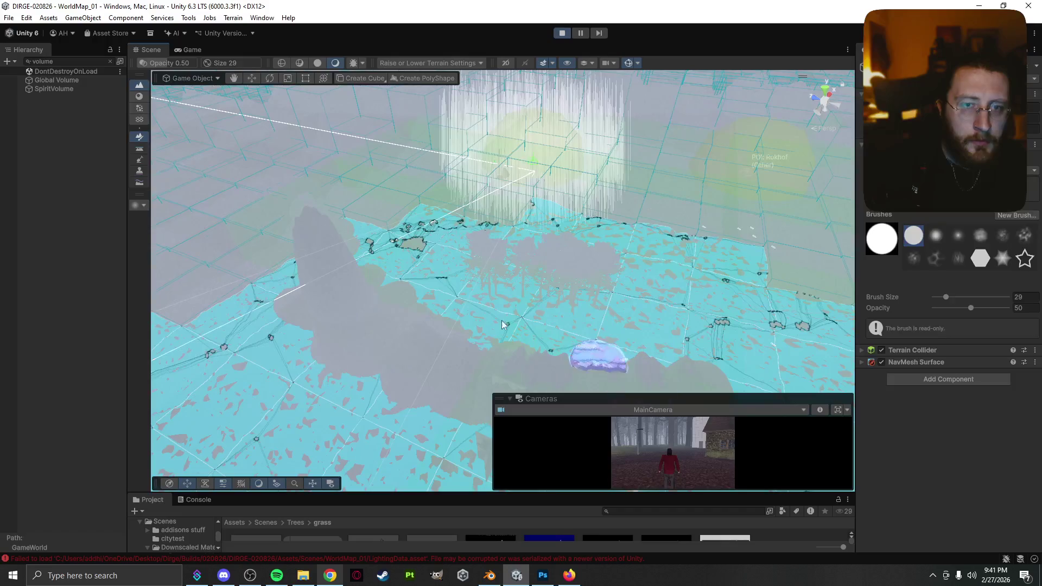
{"action": "scroll", "coordinate": [440, 296], "scroll_direction": "up", "scroll_amount": 3}
{"action": "scroll", "coordinate": [440, 295], "scroll_direction": "up", "scroll_amount": 2}
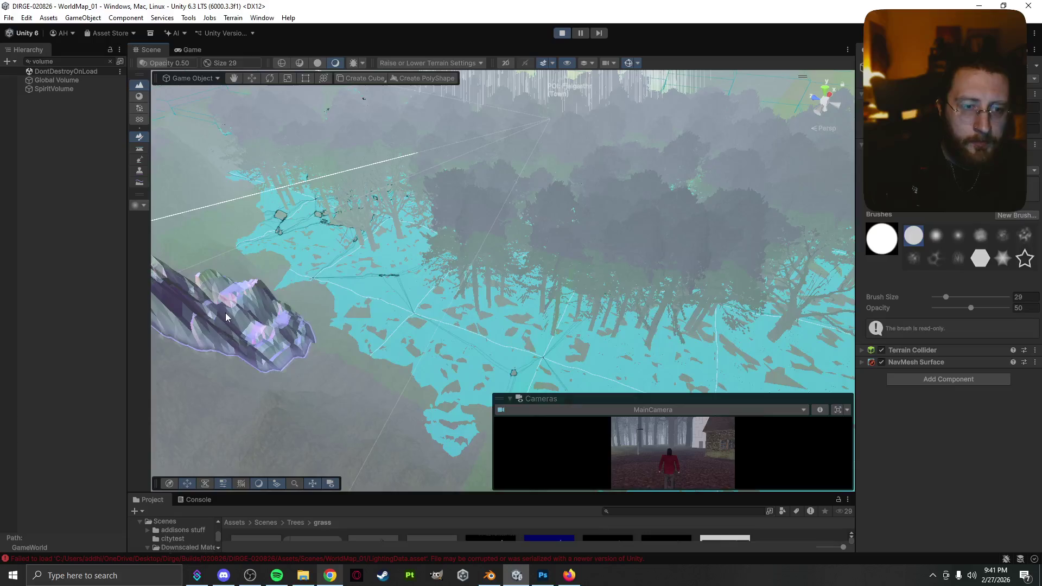
{"action": "key", "text": "f"}
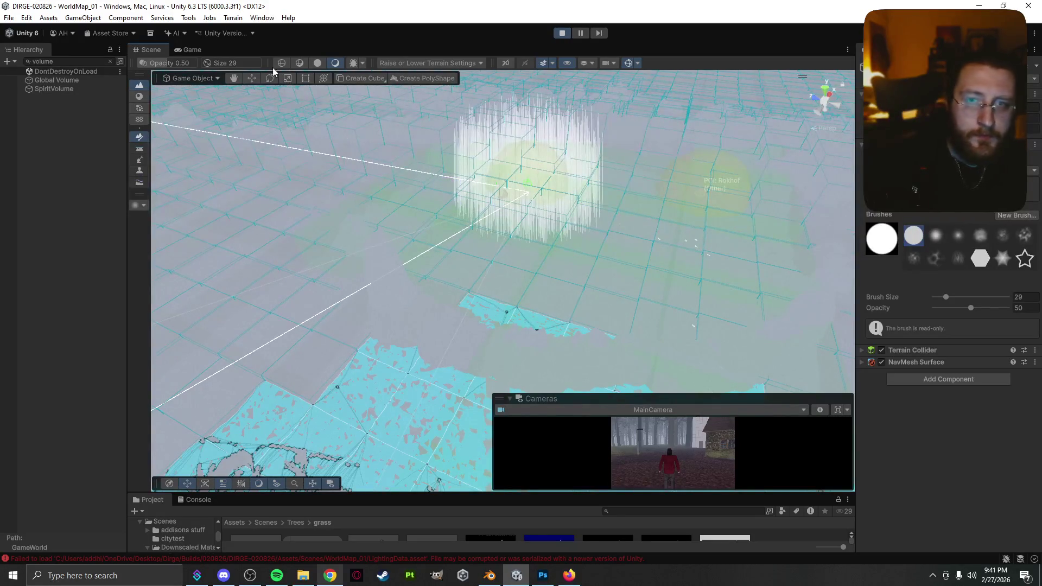
{"action": "left_click", "coordinate": [189, 50]}
- Restart the game and load the autosave from the Load Game menu
{"action": "key", "text": "Escape"}
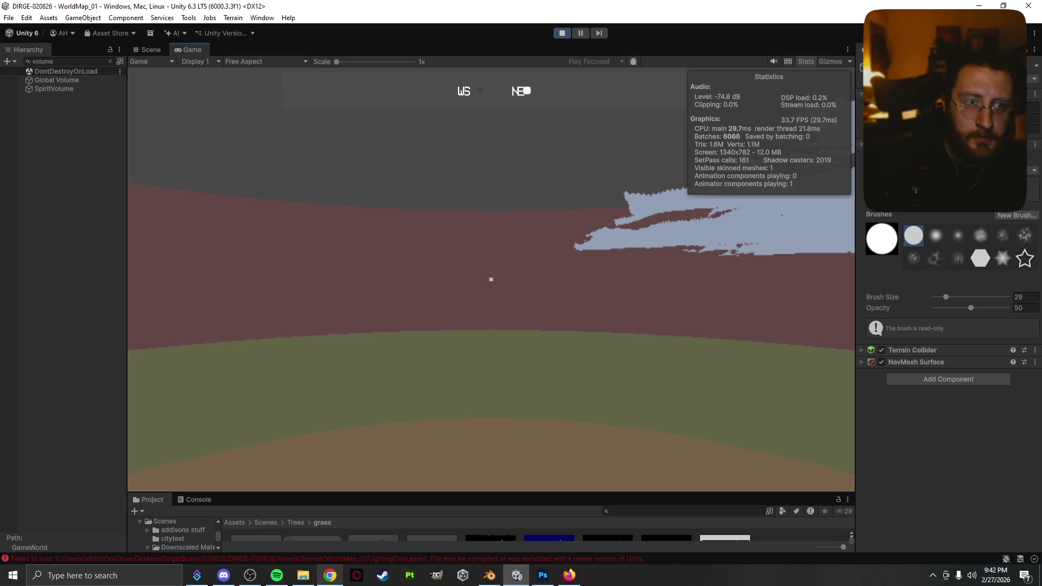
{"action": "key", "text": "Escape"}
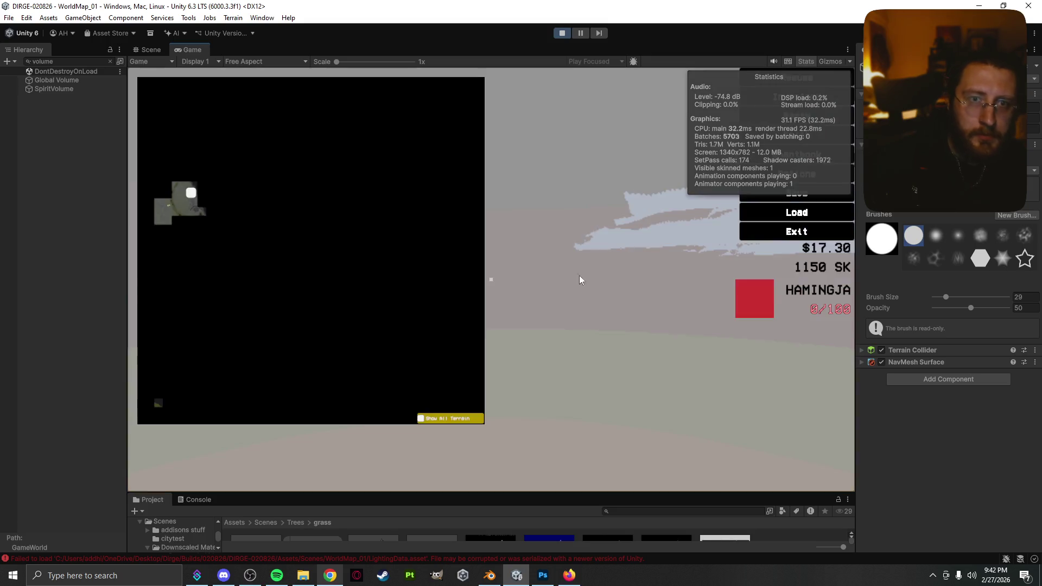
{"action": "key", "text": "Escape"}
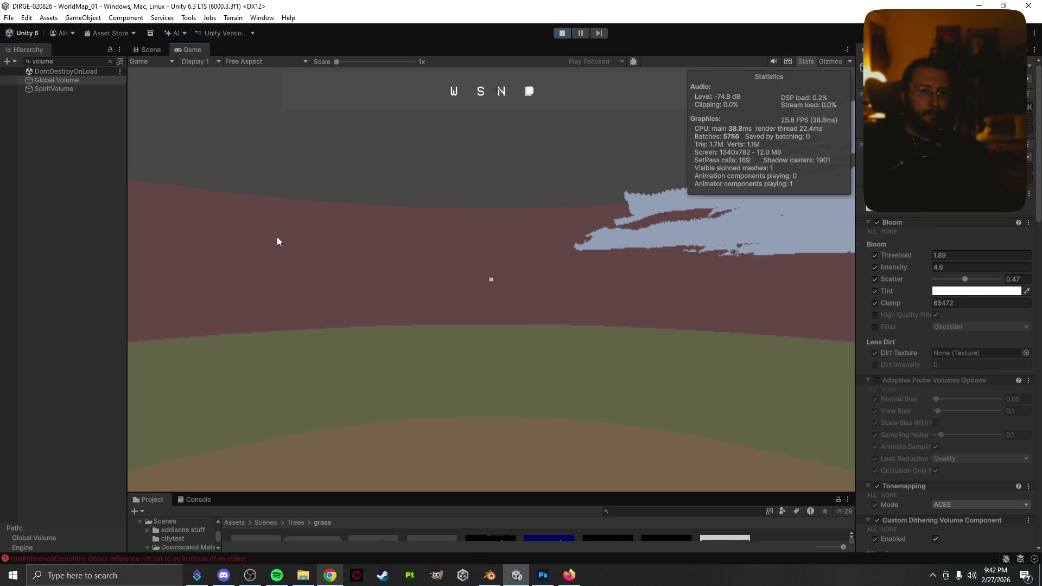
{"action": "left_click", "coordinate": [563, 33]}
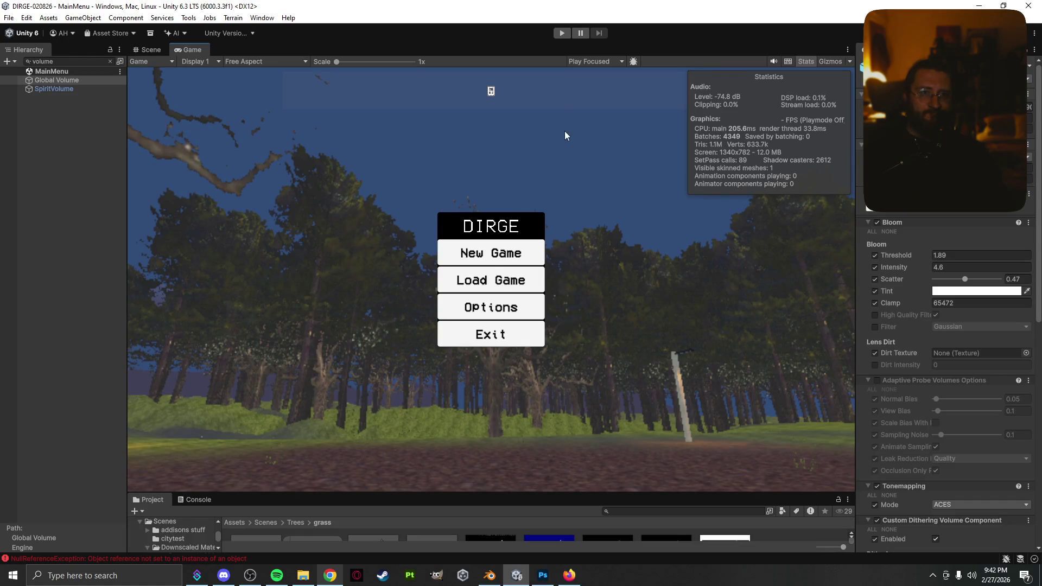
{"action": "left_click", "coordinate": [562, 34]}
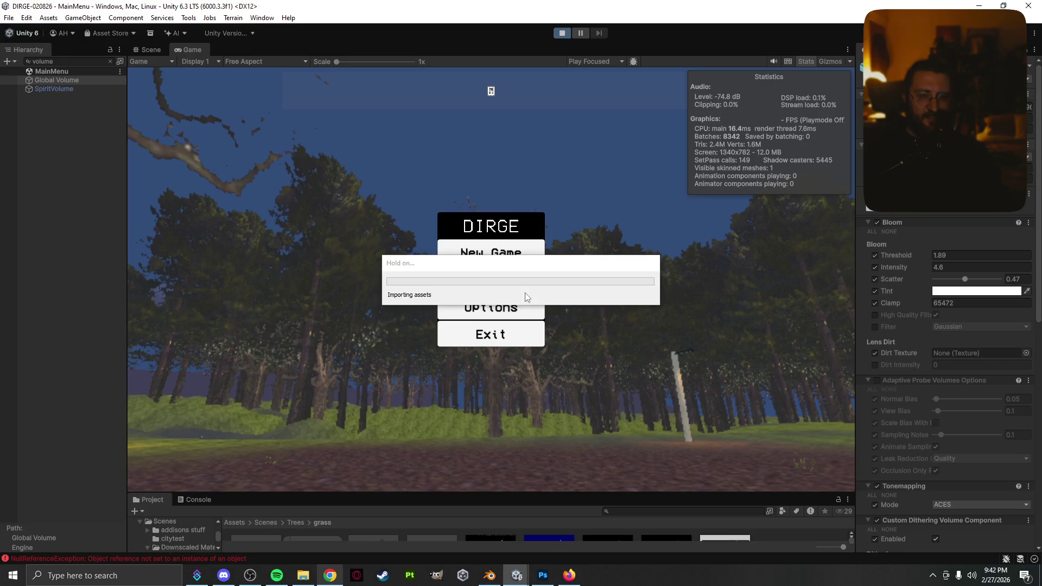
{"action": "left_click", "coordinate": [495, 288]}
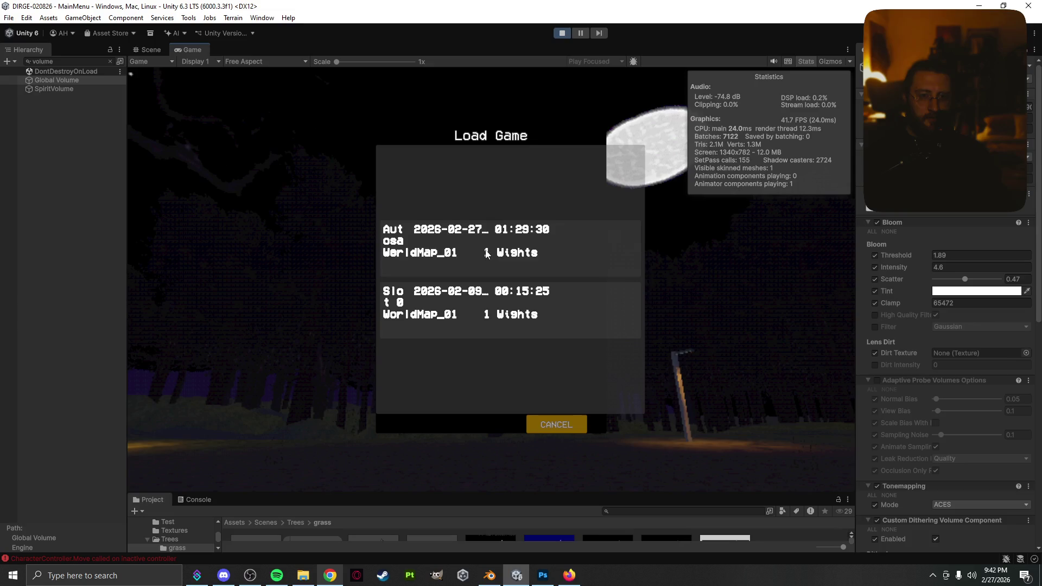
{"action": "left_click", "coordinate": [486, 254]}
{"action": "left_click", "coordinate": [472, 297]}
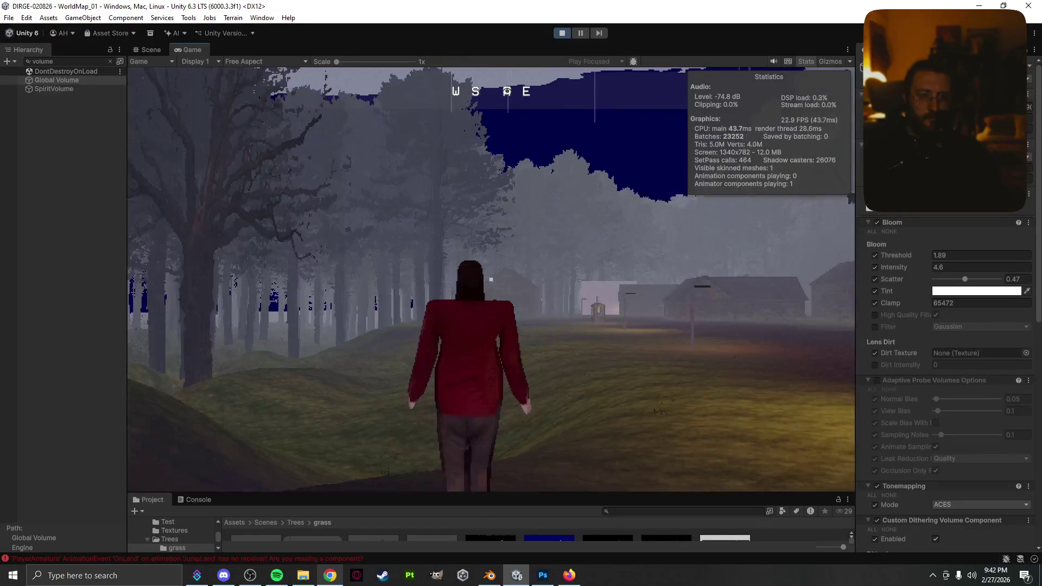
- Walk the character toward the village houses, then return to Scene view over the trees
{"action": "key", "text": "w"}
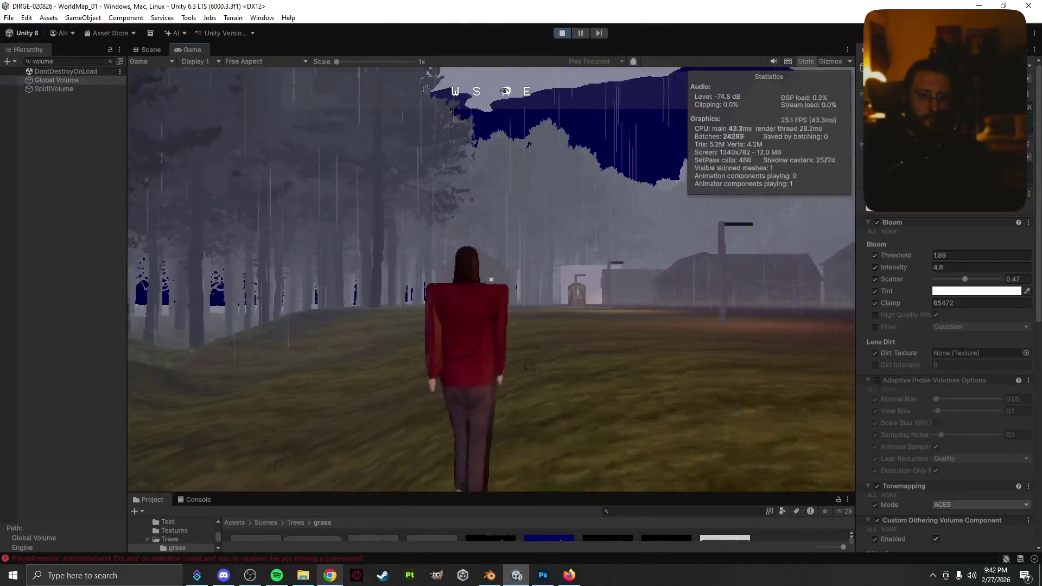
{"action": "key", "text": "w"}
{"action": "key", "text": "Escape"}
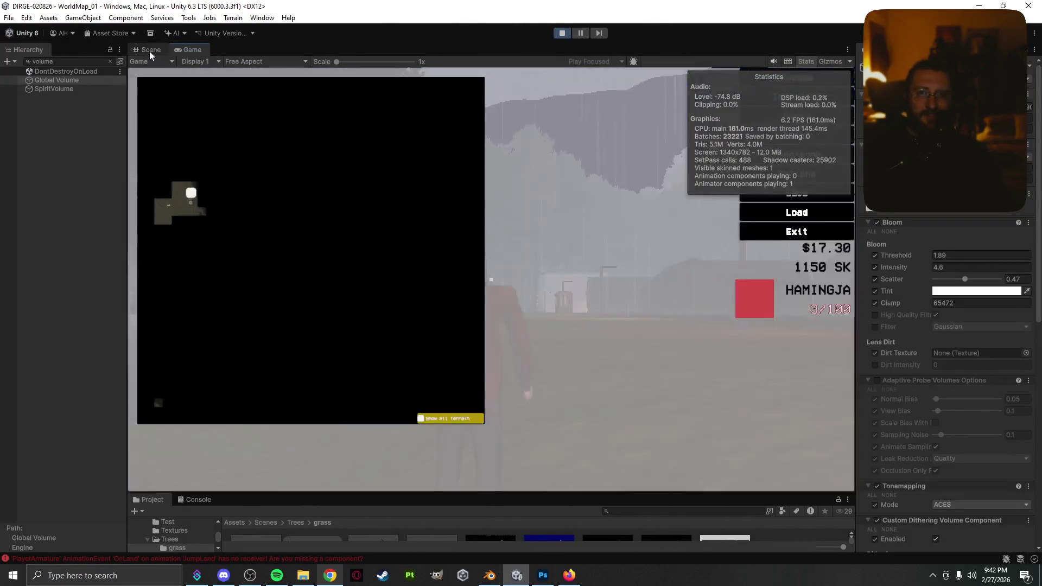
{"action": "left_click", "coordinate": [149, 51]}
{"action": "mouse_move", "coordinate": [403, 280]}
{"action": "left_mouse_down"}
{"action": "mouse_move", "coordinate": [488, 279]}
{"action": "mouse_move", "coordinate": [488, 269]}
{"action": "left_mouse_up"}
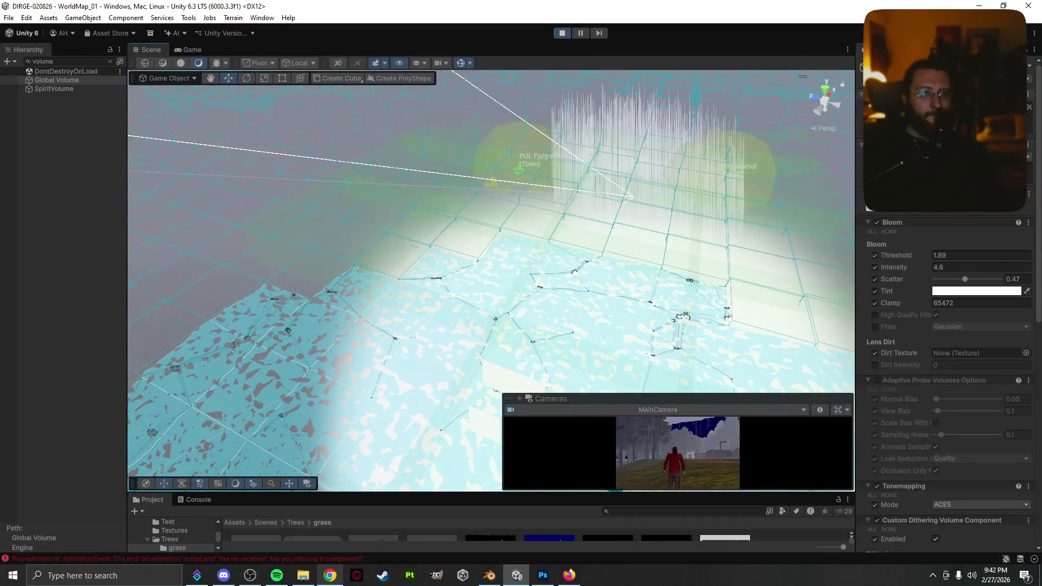
- Select the GameWorld terrain and raise a new elongated mound with the size 29 brush
{"action": "left_click", "coordinate": [296, 340]}
{"action": "left_click_drag", "start_coordinate": [390, 341], "coordinate": [320, 315]}
{"action": "left_click", "coordinate": [320, 315]}
{"action": "left_click", "coordinate": [344, 367]}
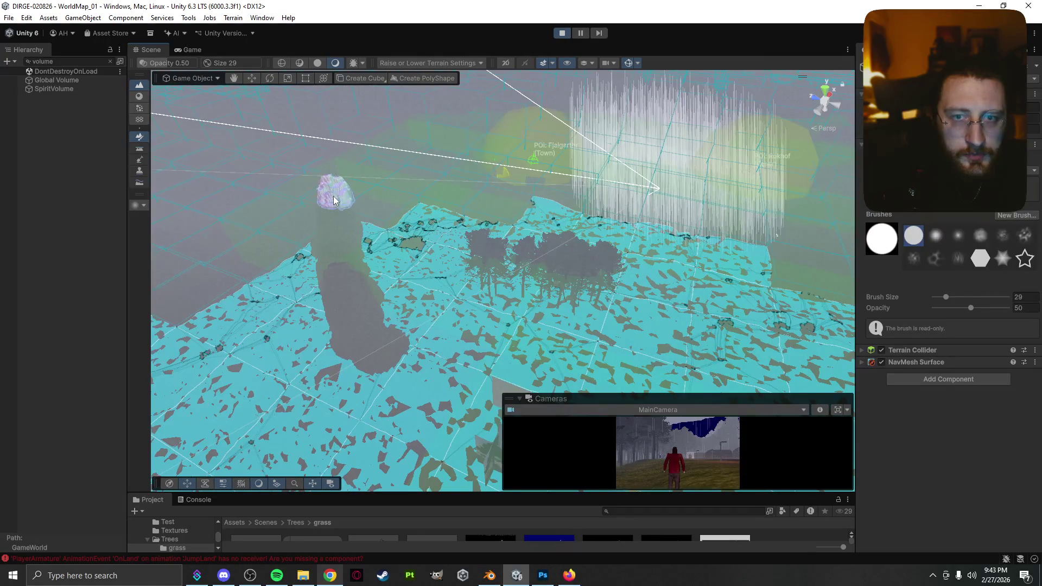
- In Game view, walk forward past the well and cabin toward the grassy mounds and lamp posts
{"action": "key", "text": "ctrl+2"}
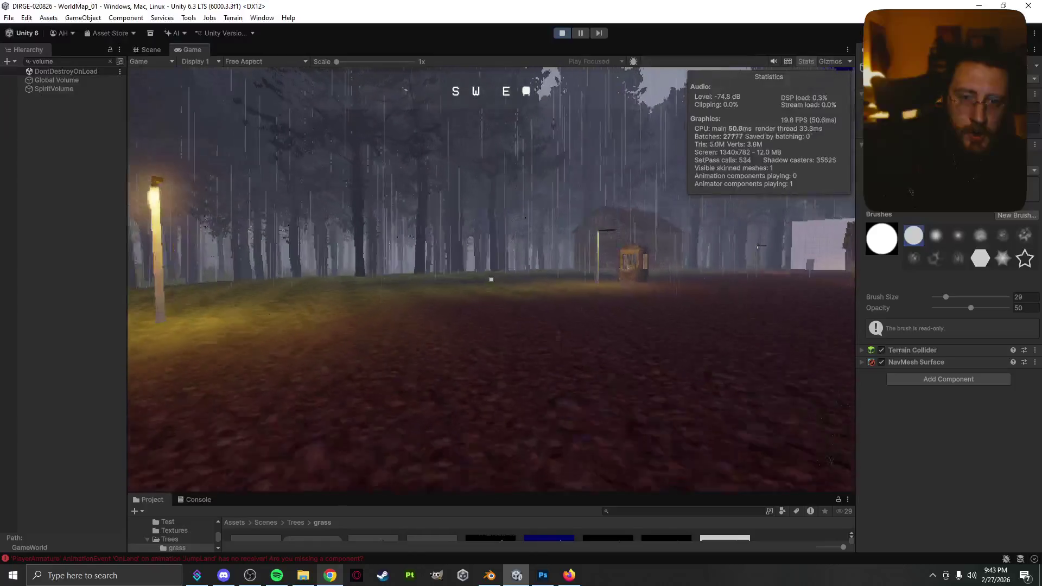
{"action": "key", "text": "w"}
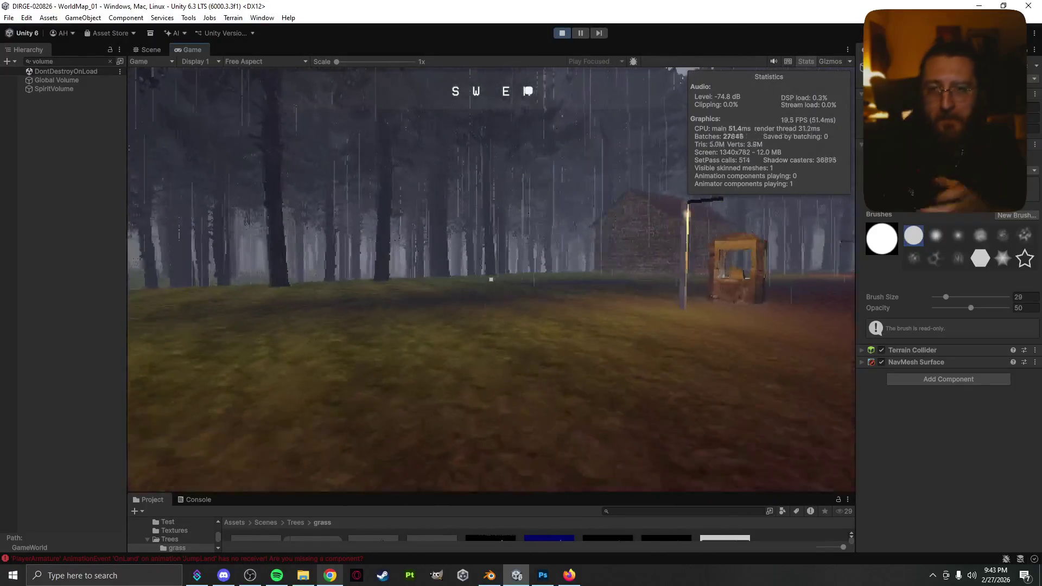
{"action": "mouse_move", "coordinate": [490, 279]}
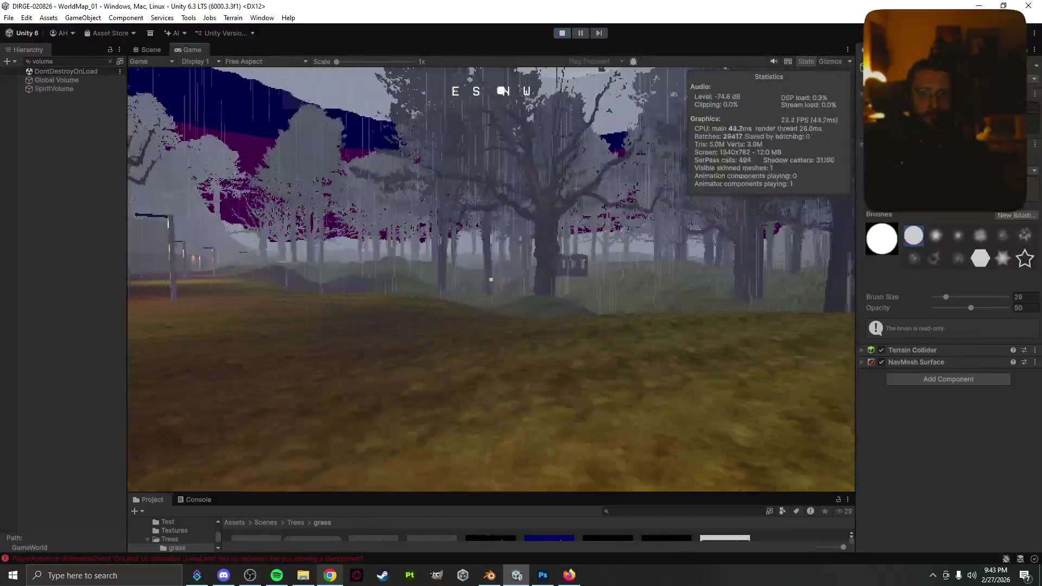
{"action": "key", "text": "w"}
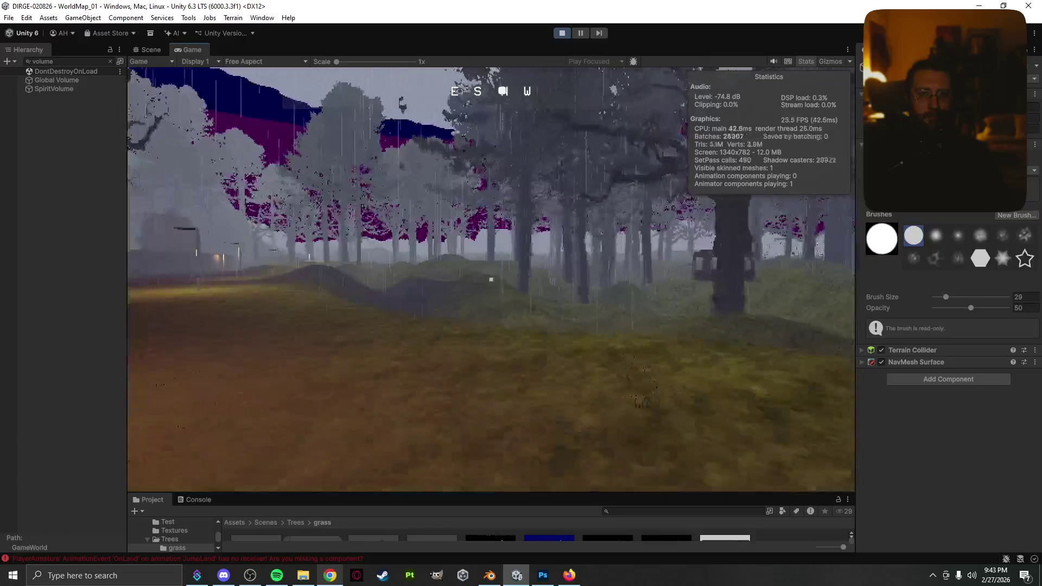
{"action": "key", "text": "w"}
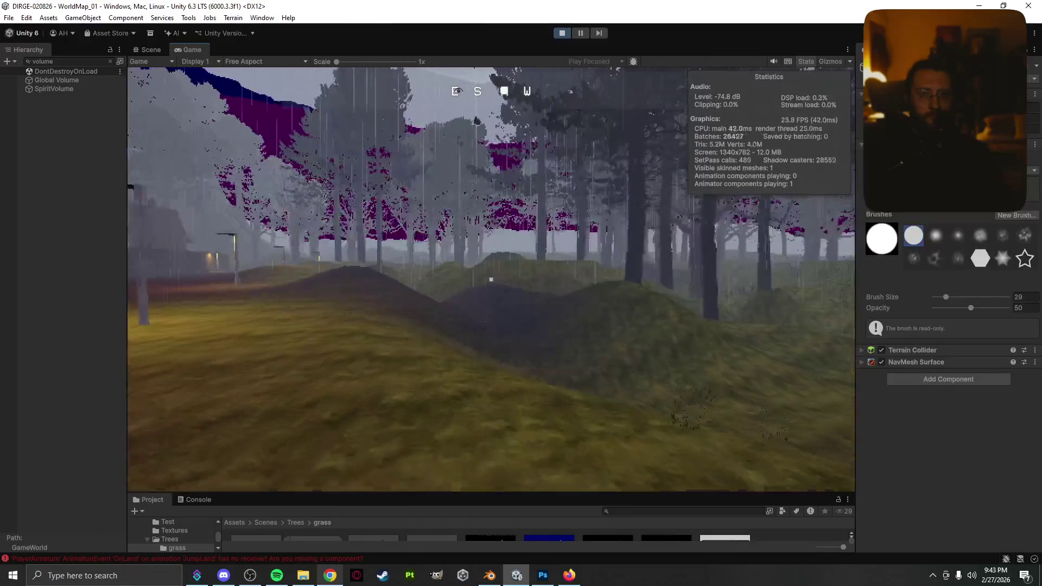
{"action": "key", "text": "w"}
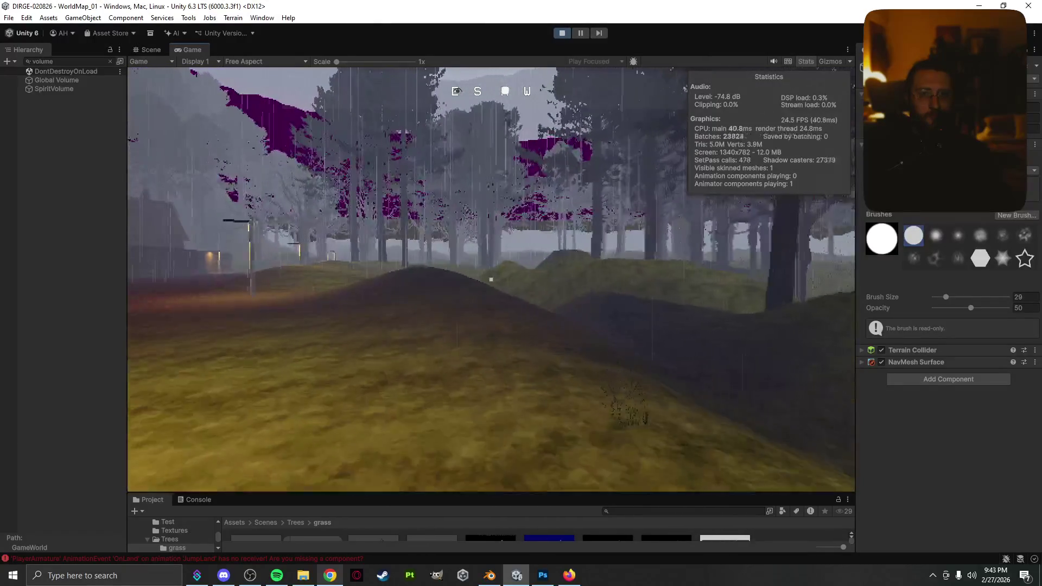
{"action": "key", "text": "w"}
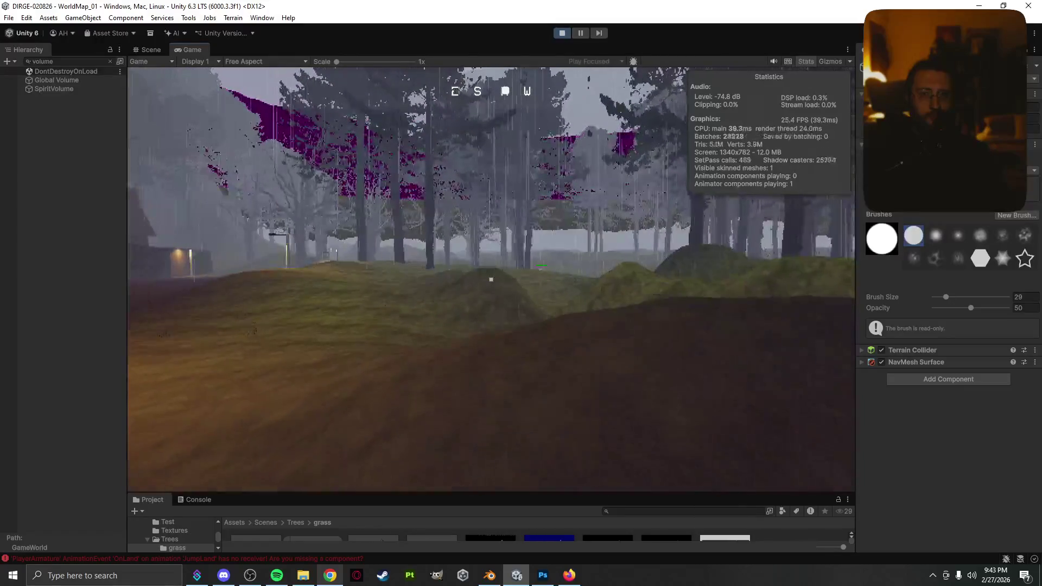
{"action": "key", "text": "Escape"}
{"action": "key", "text": "Escape"}
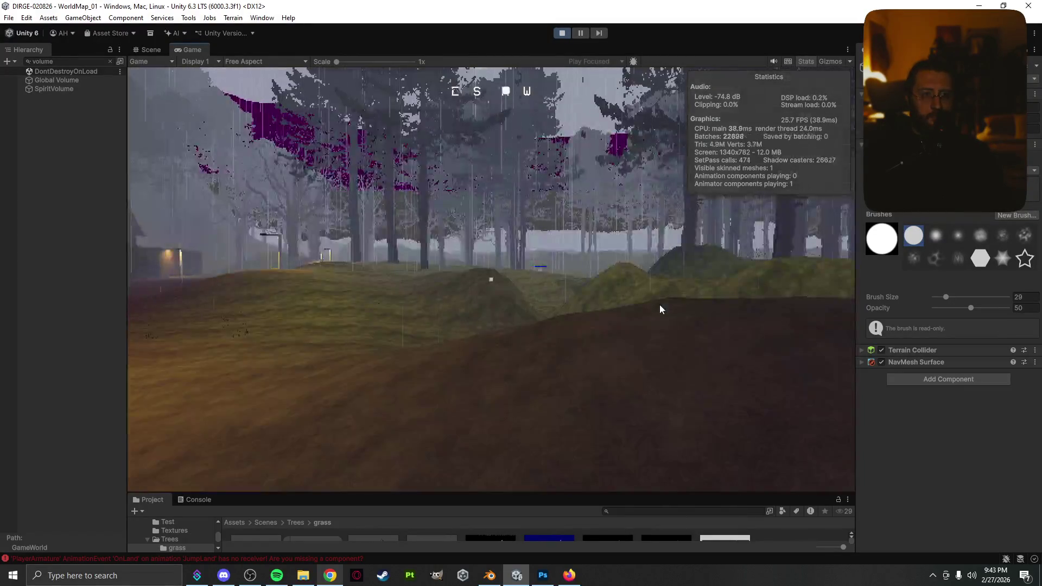
- Recapture the mouse, walk on through the rain, then pause and return to the Scene view
{"action": "left_click", "coordinate": [737, 305]}
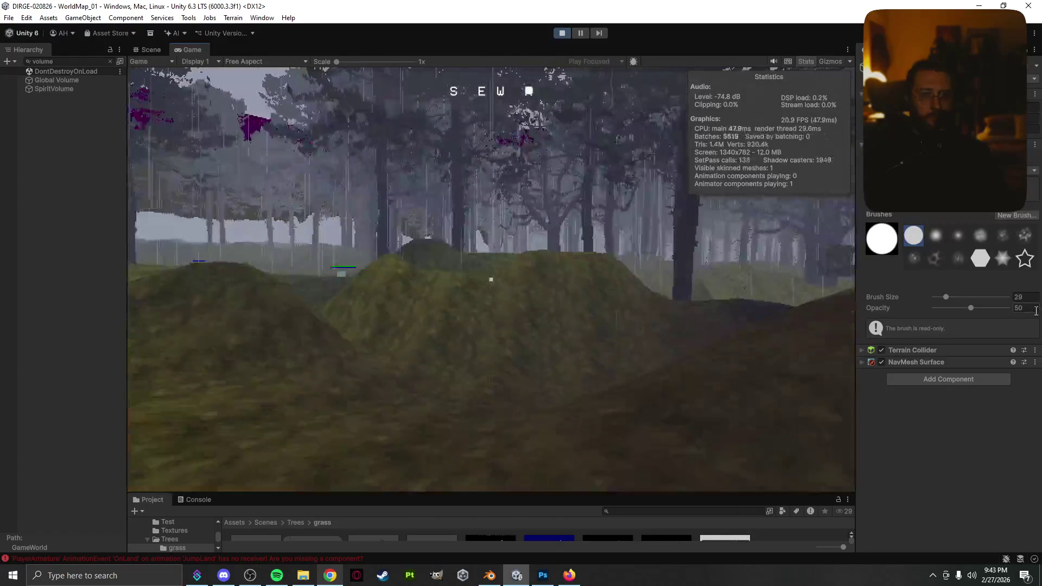
{"action": "key", "text": "w"}
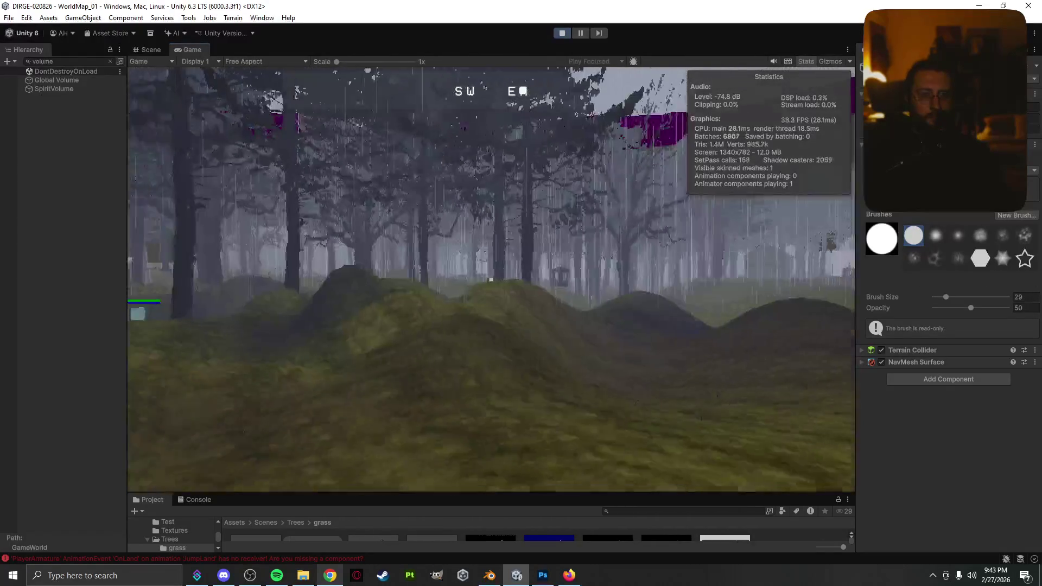
{"action": "key", "text": "w"}
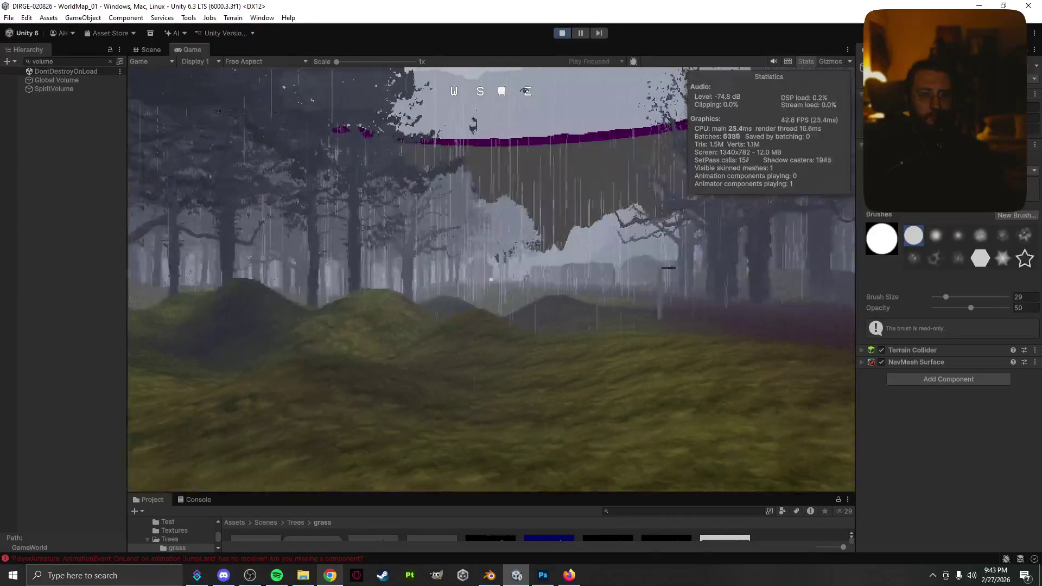
{"action": "key", "text": "w"}
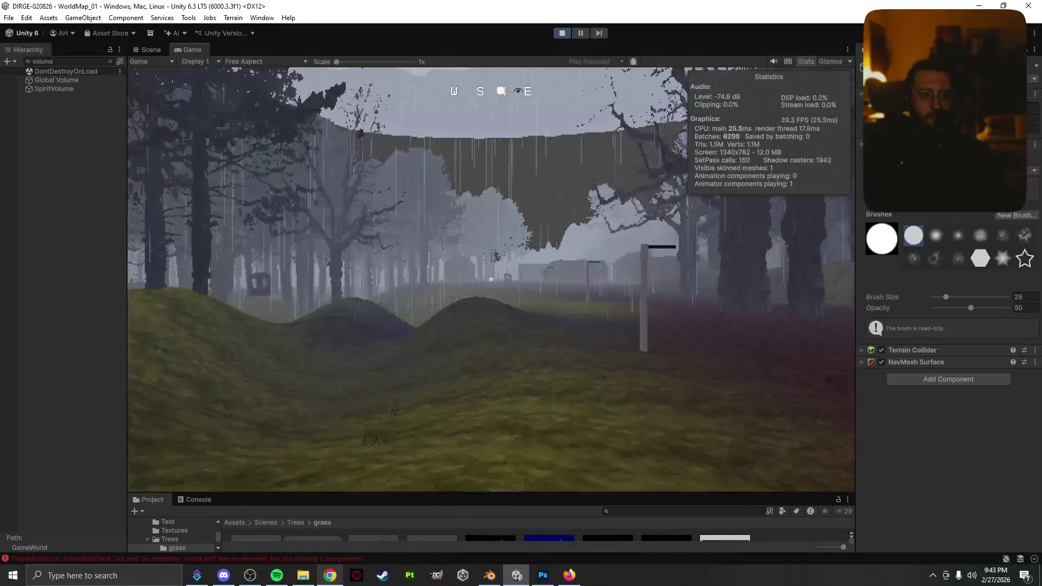
{"action": "key", "text": "Escape"}
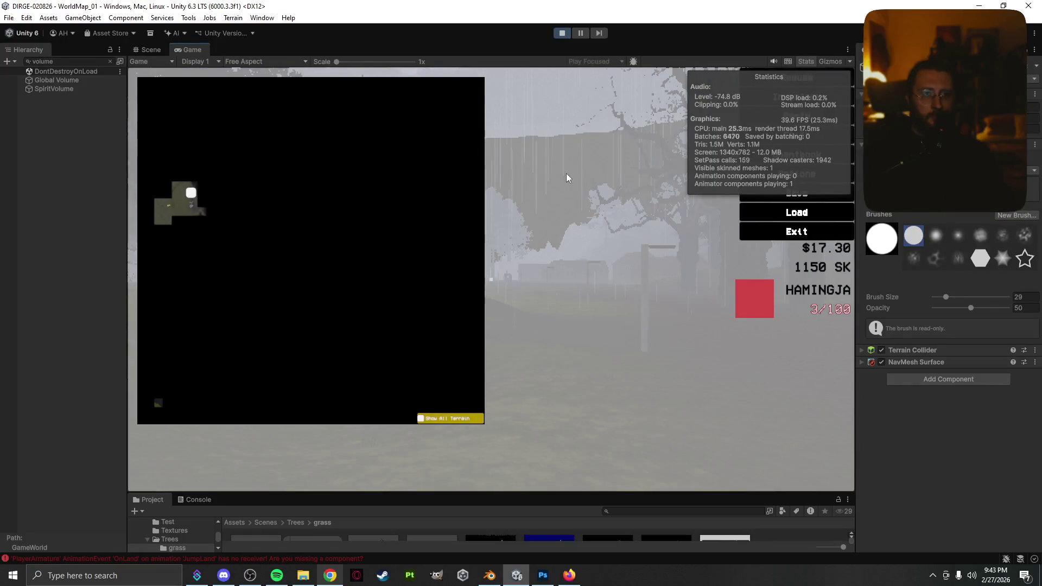
{"action": "left_click", "coordinate": [148, 49]}
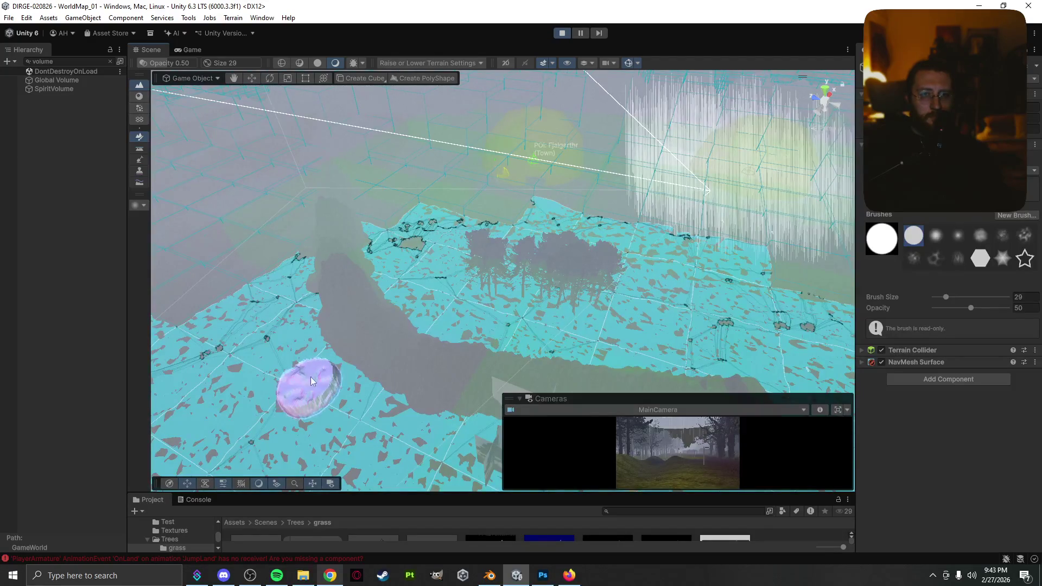
- Select Paint Trees in the Terrain tools and enlarge the Project panel showing the grass folder
{"action": "scroll", "coordinate": [320, 225], "scroll_direction": "up", "scroll_amount": 3}
{"action": "scroll", "coordinate": [320, 225], "scroll_direction": "down", "scroll_amount": 3}
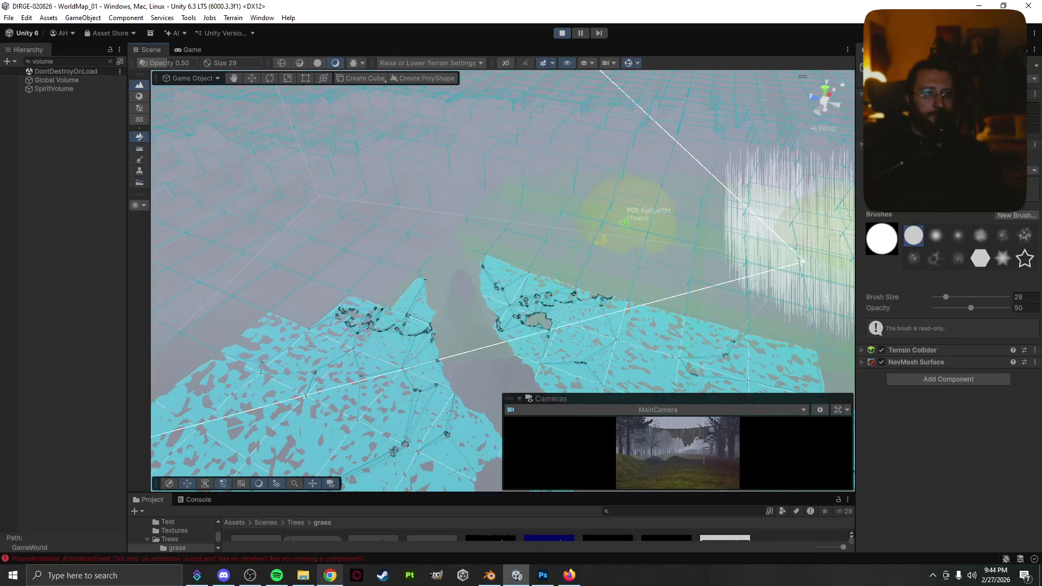
{"action": "left_click", "coordinate": [139, 108]}
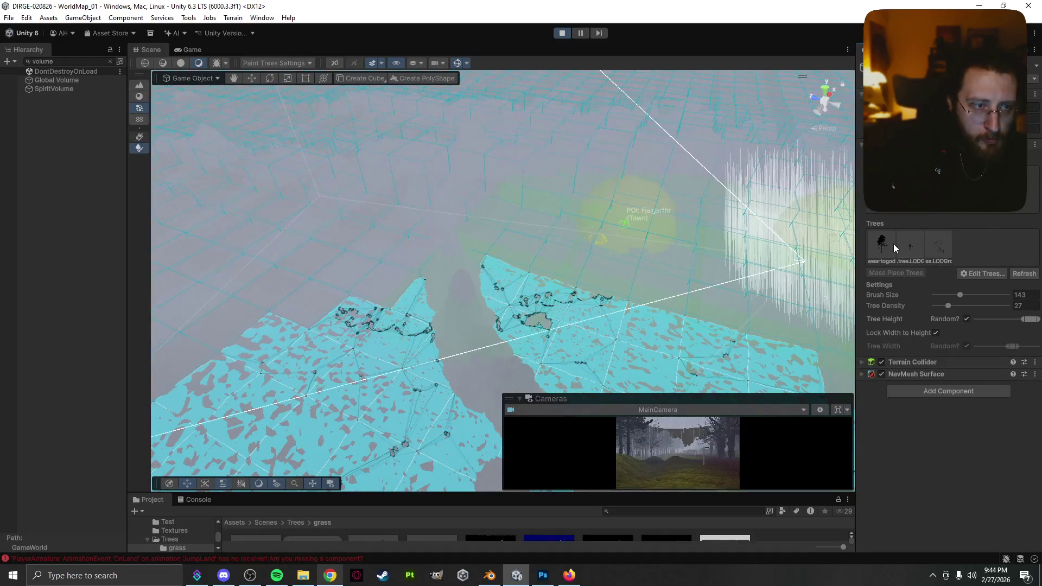
{"action": "left_click_drag", "start_coordinate": [439, 490], "coordinate": [421, 331]}
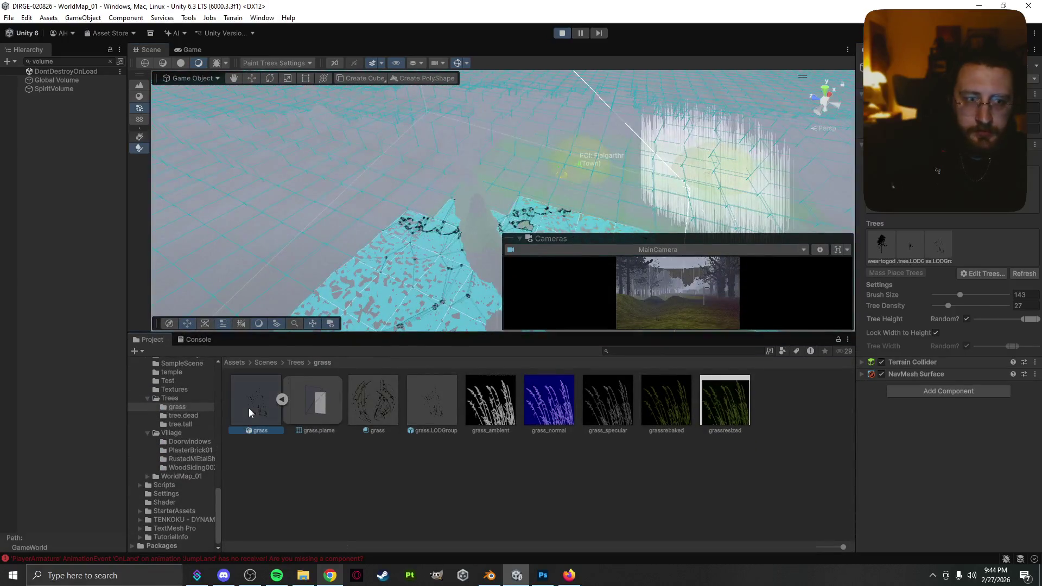
- Set grass.LODGroup's Fade Mode to Cross Fade with Animate Cross-fading enabled
{"action": "left_click", "coordinate": [250, 413]}
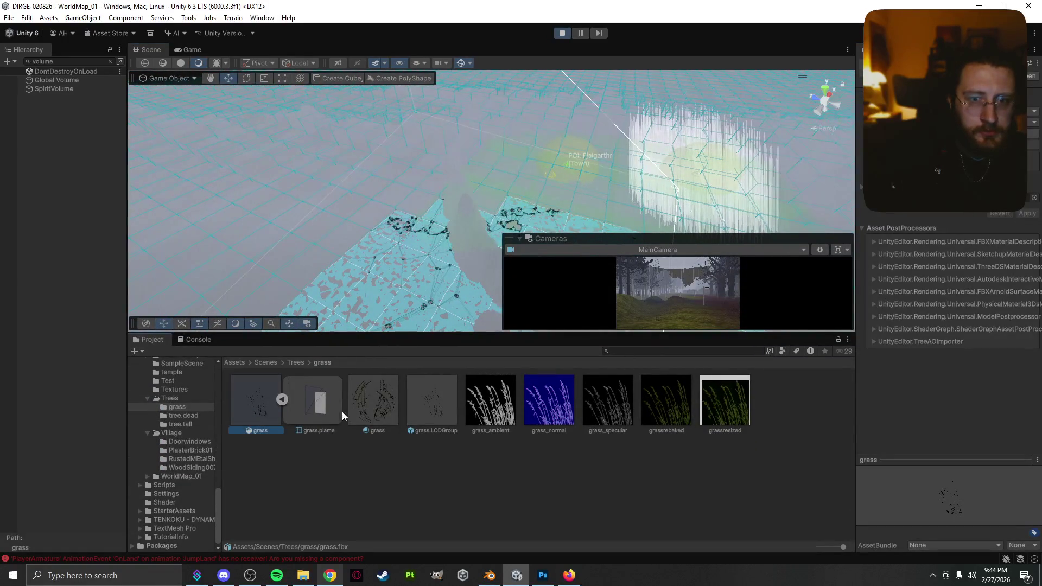
{"action": "left_click", "coordinate": [420, 395]}
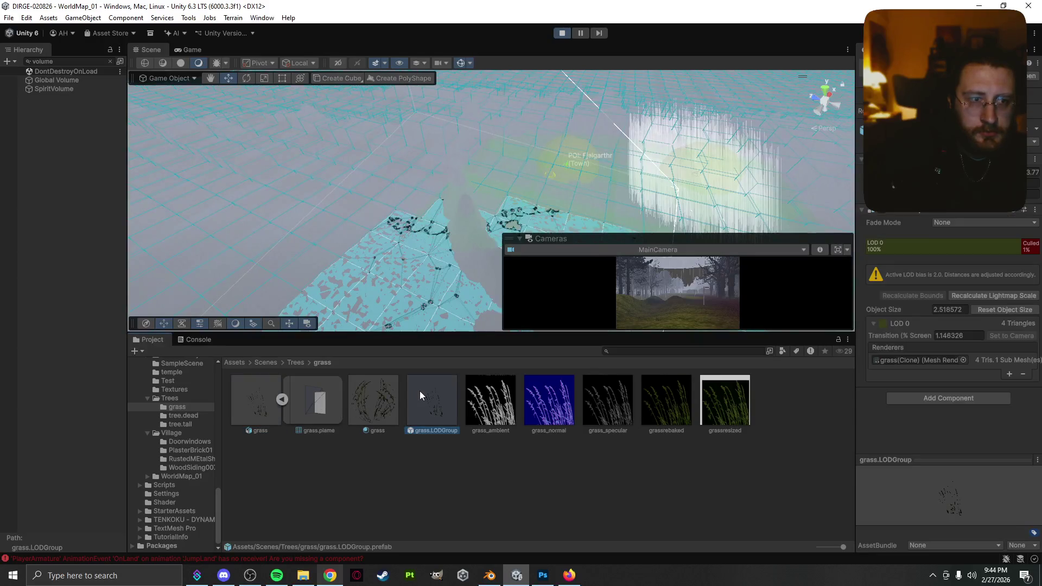
{"action": "left_click", "coordinate": [953, 221]}
{"action": "left_click", "coordinate": [961, 242]}
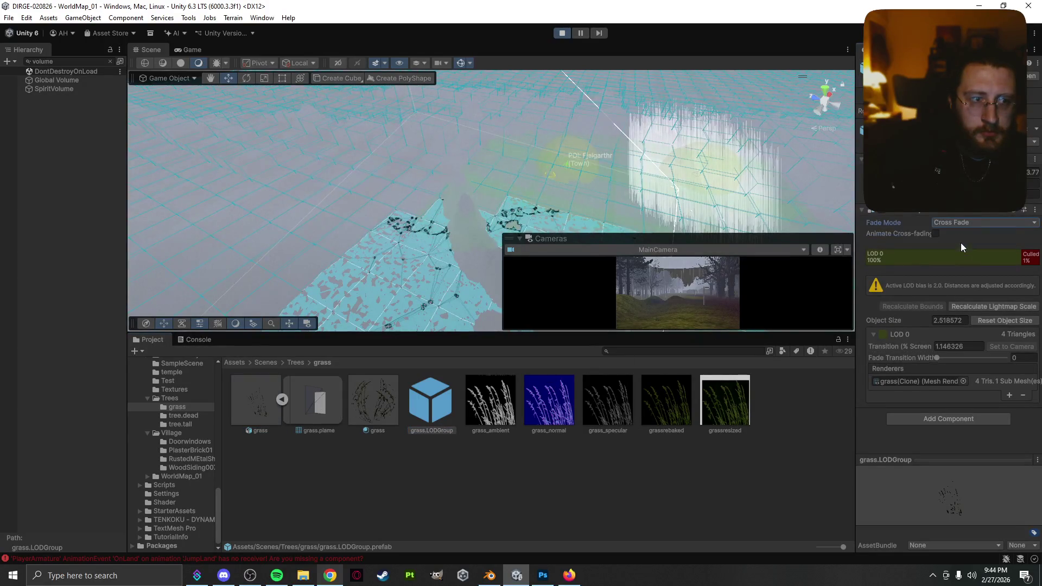
{"action": "left_click", "coordinate": [936, 233]}
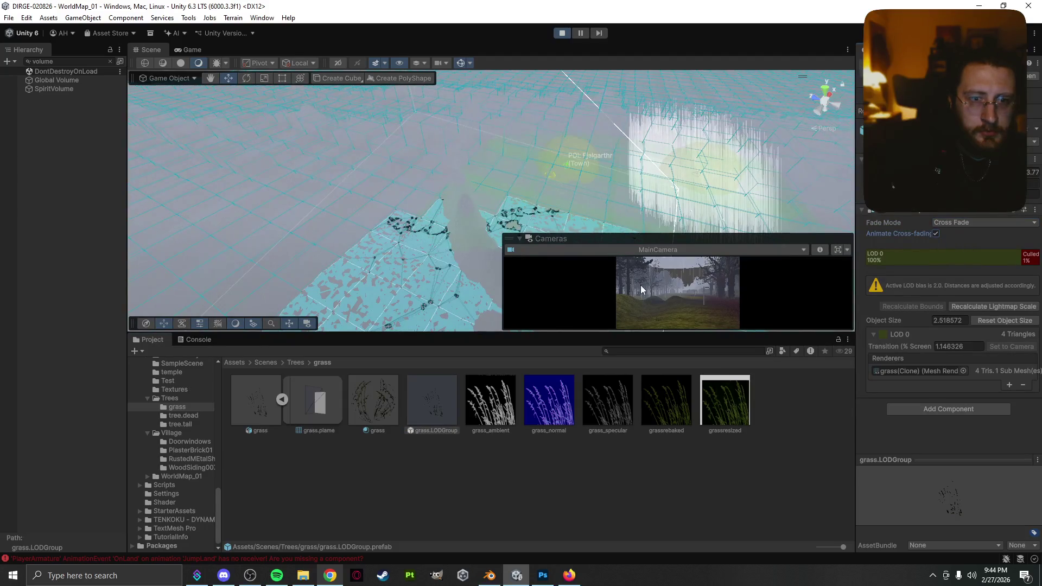
- Set the tree.tall LOD group prefab's Fade Mode to Cross Fade
{"action": "scroll", "coordinate": [428, 254], "scroll_direction": "up", "scroll_amount": 2}
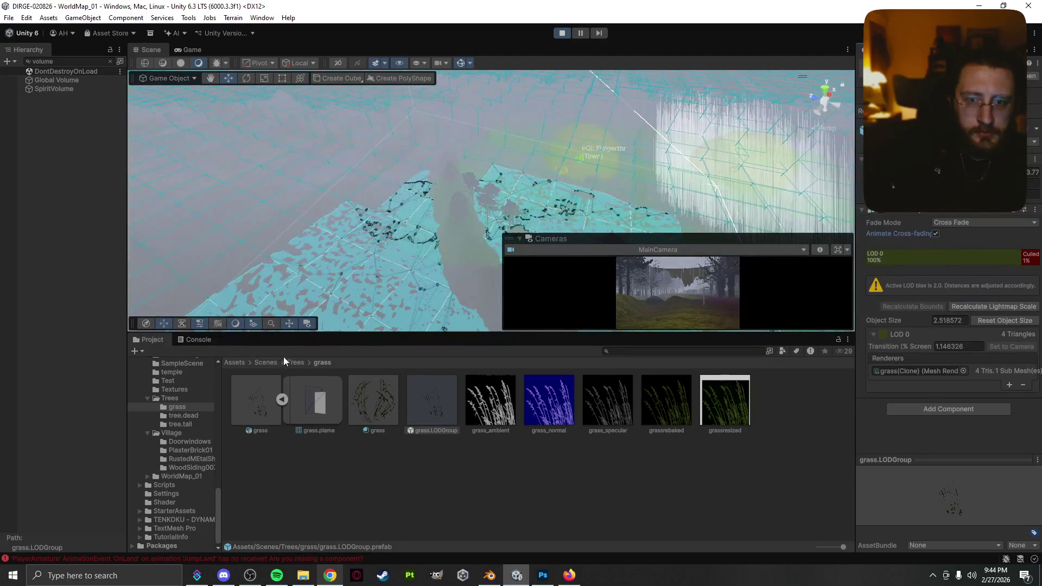
{"action": "left_click", "coordinate": [303, 363]}
{"action": "double_click", "coordinate": [360, 402]}
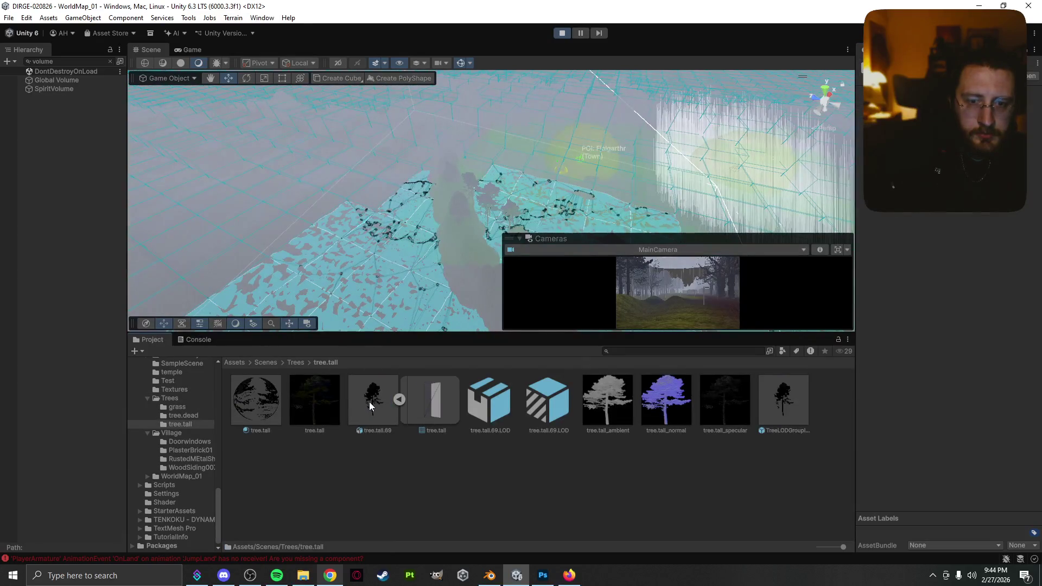
{"action": "left_click", "coordinate": [369, 404]}
{"action": "left_click", "coordinate": [785, 398]}
{"action": "left_click", "coordinate": [977, 226]}
{"action": "left_click", "coordinate": [976, 245]}
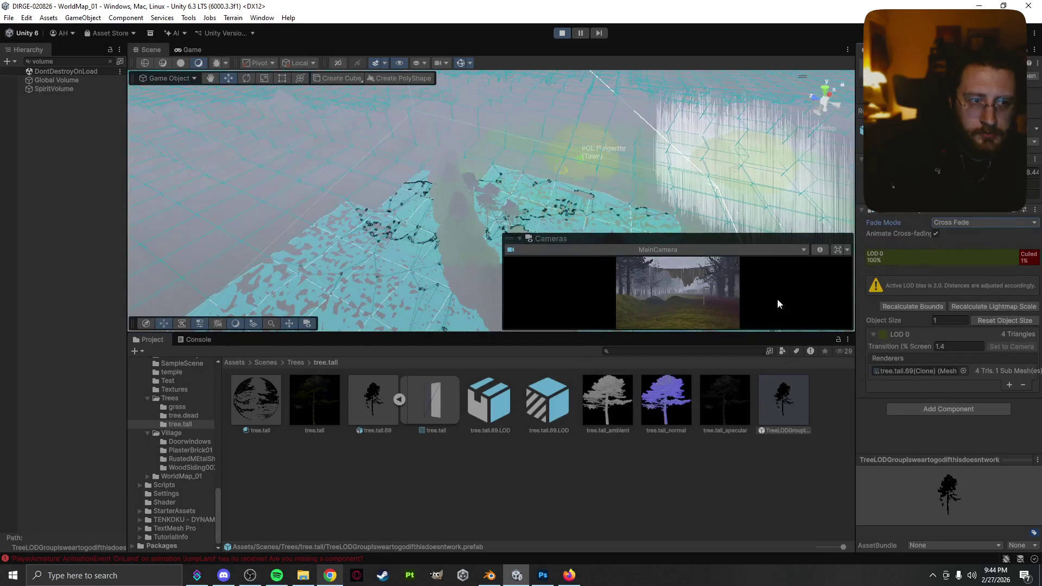
- Set the dead.tree.LODGroup prefab's Fade Mode to Cross Fade
{"action": "left_click", "coordinate": [295, 362]}
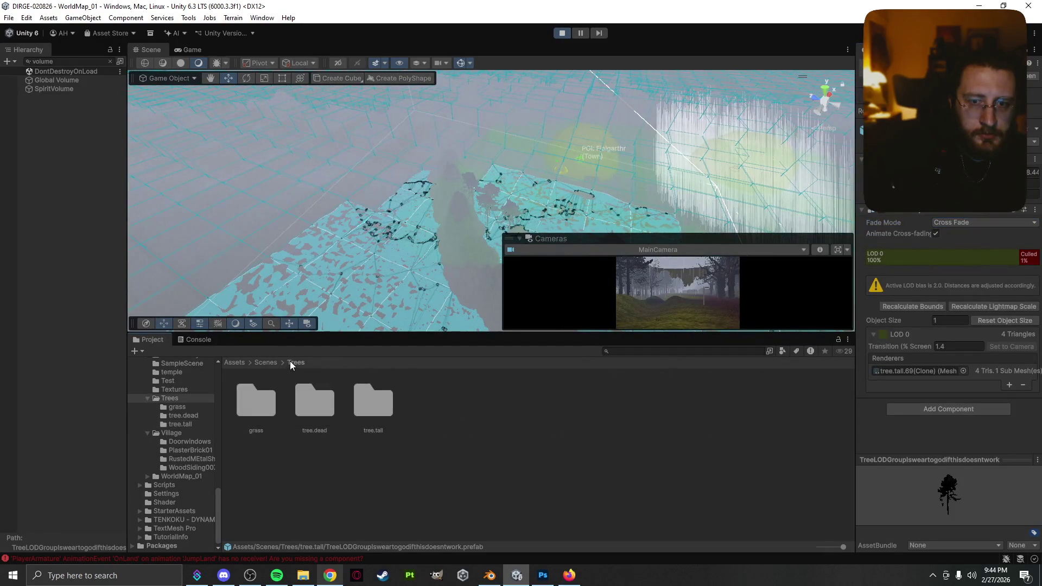
{"action": "double_click", "coordinate": [298, 404]}
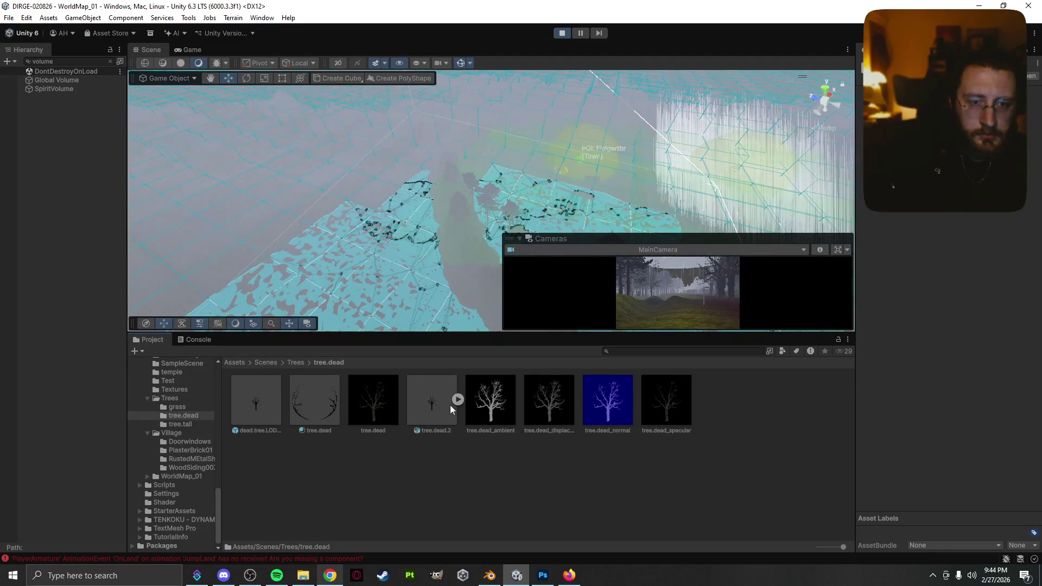
{"action": "left_click", "coordinate": [257, 411]}
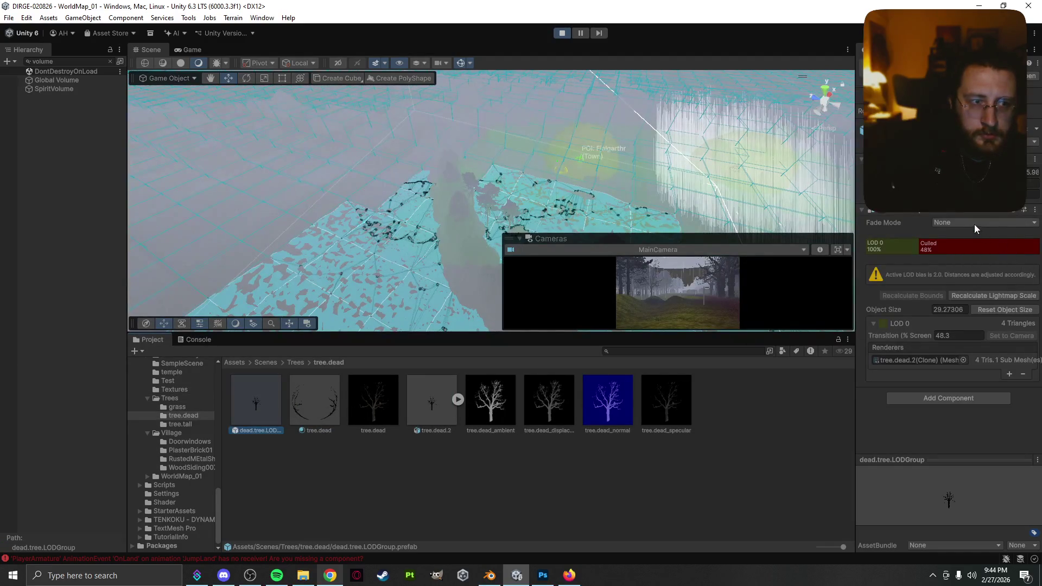
{"action": "left_click", "coordinate": [975, 253]}
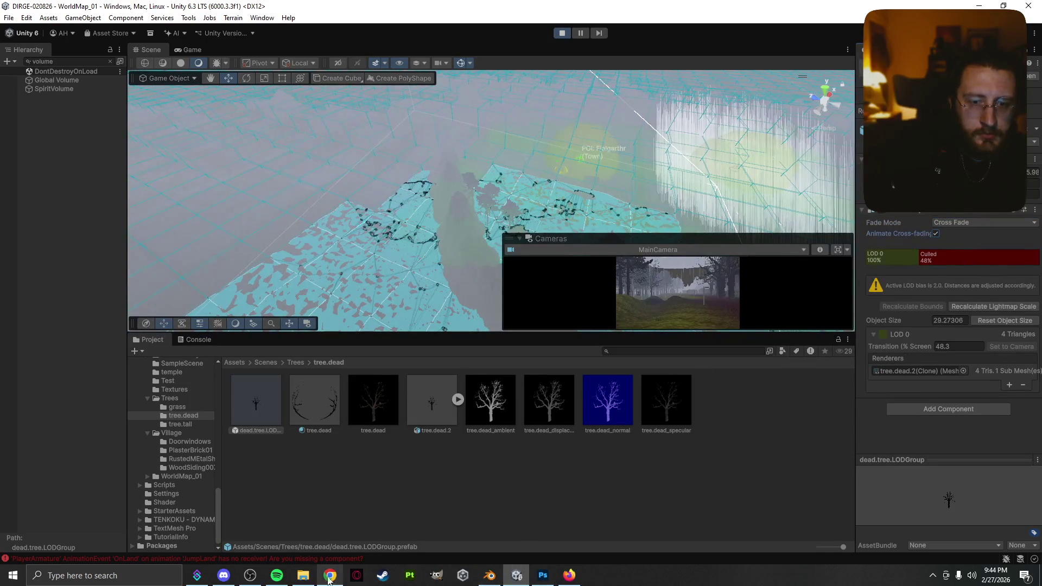
- Play the song Dawn in the music player, then minimize it
{"action": "left_click", "coordinate": [276, 575]}
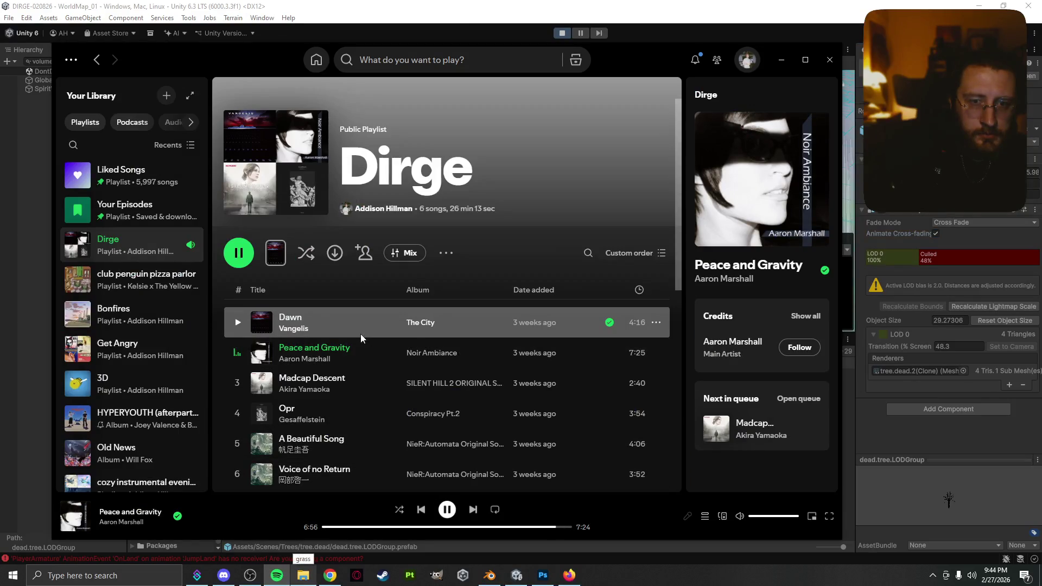
{"action": "double_click", "coordinate": [326, 322]}
{"action": "left_click", "coordinate": [781, 60]}
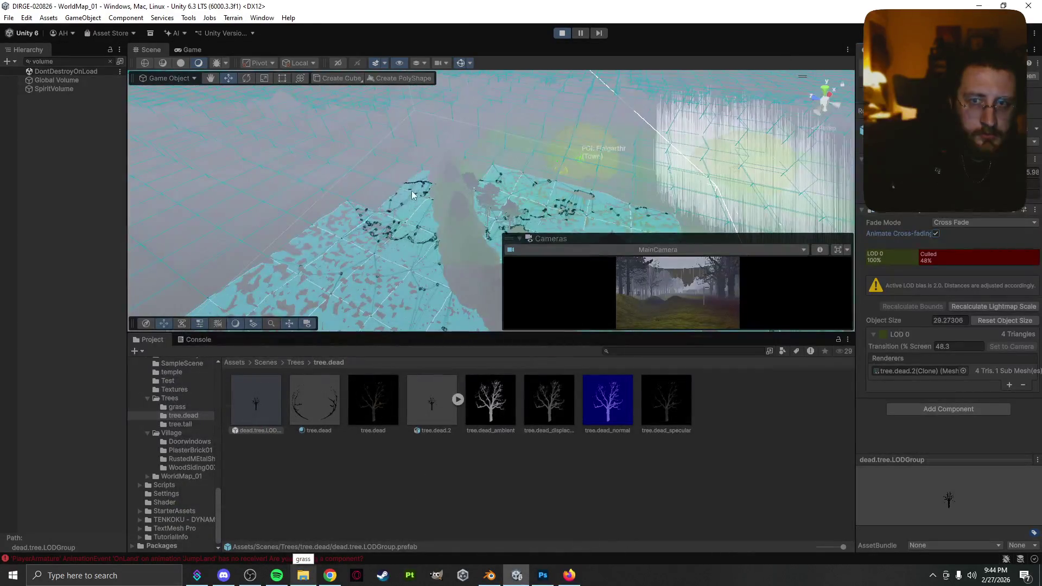
- In the Game view, hide the performance statistics and enlarge the game view
{"action": "left_click", "coordinate": [188, 50]}
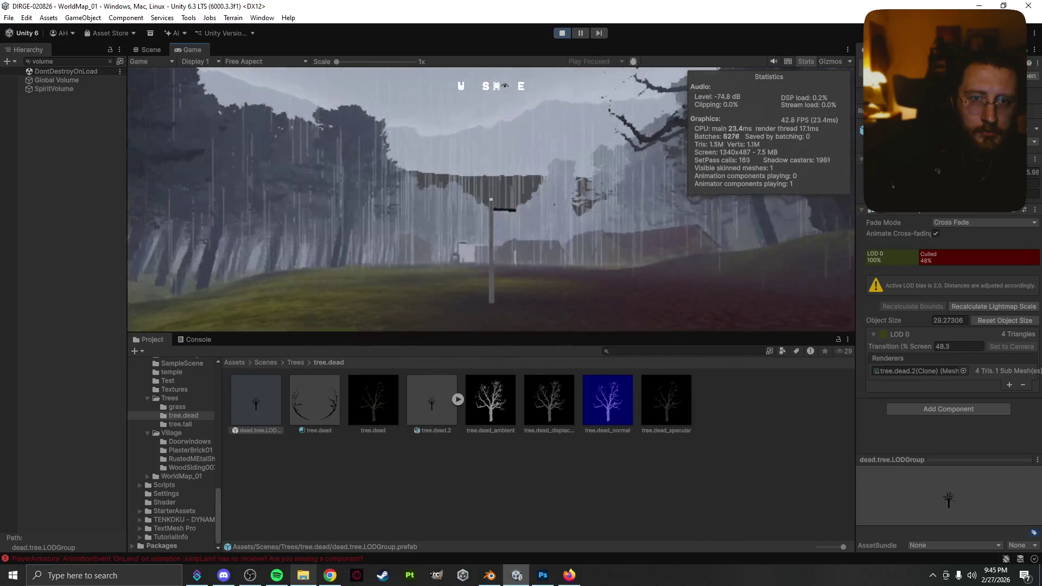
{"action": "key", "text": "Escape"}
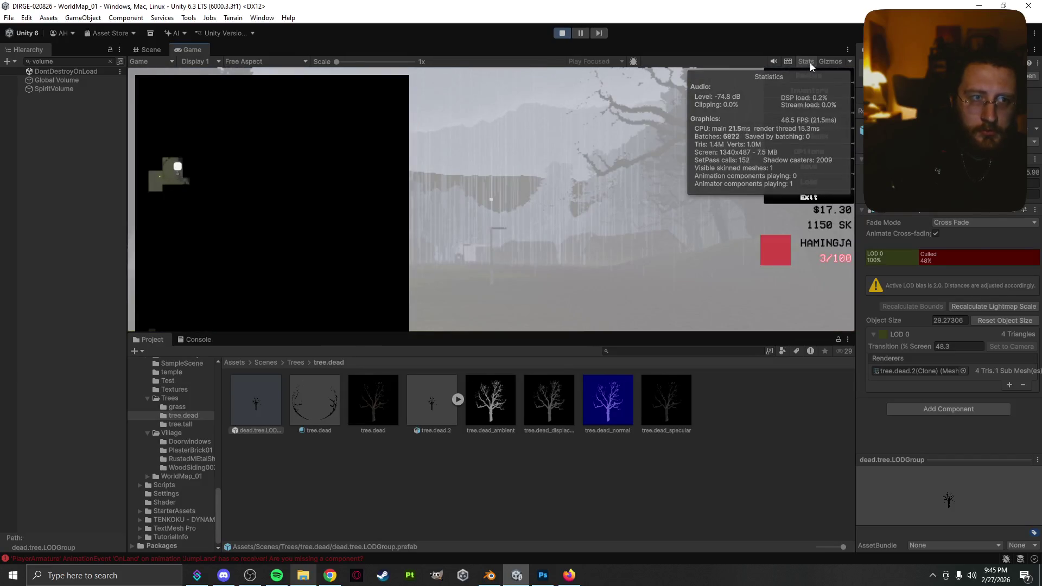
{"action": "left_click", "coordinate": [809, 63]}
{"action": "key", "text": "Escape"}
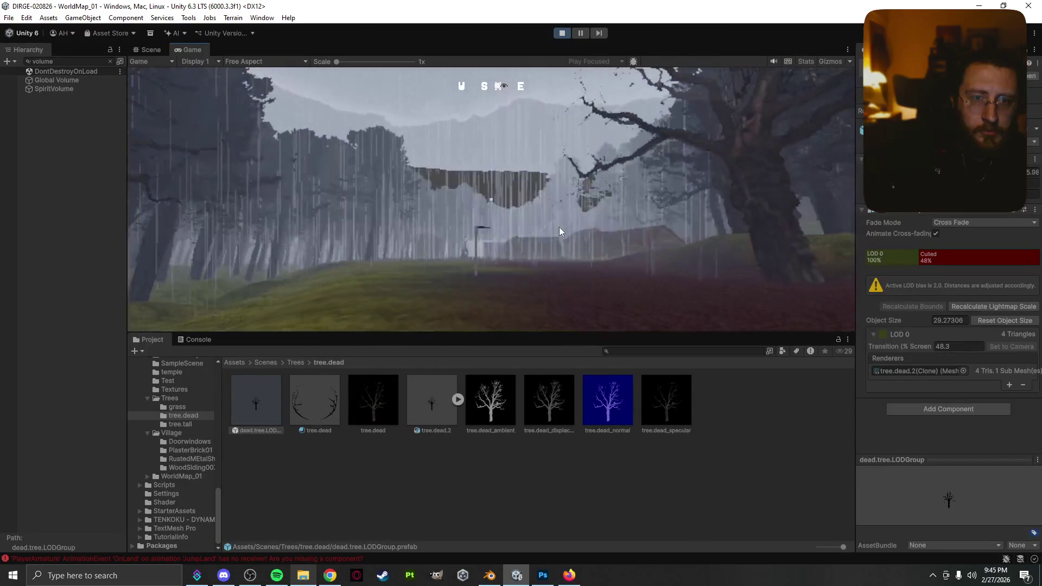
{"action": "left_click", "coordinate": [489, 256]}
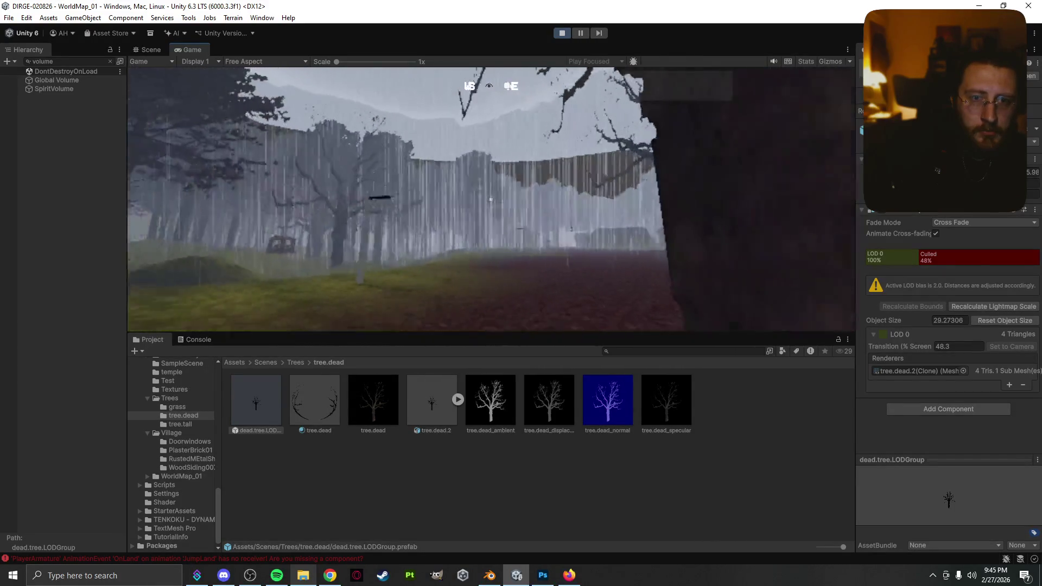
{"action": "key", "text": "Escape"}
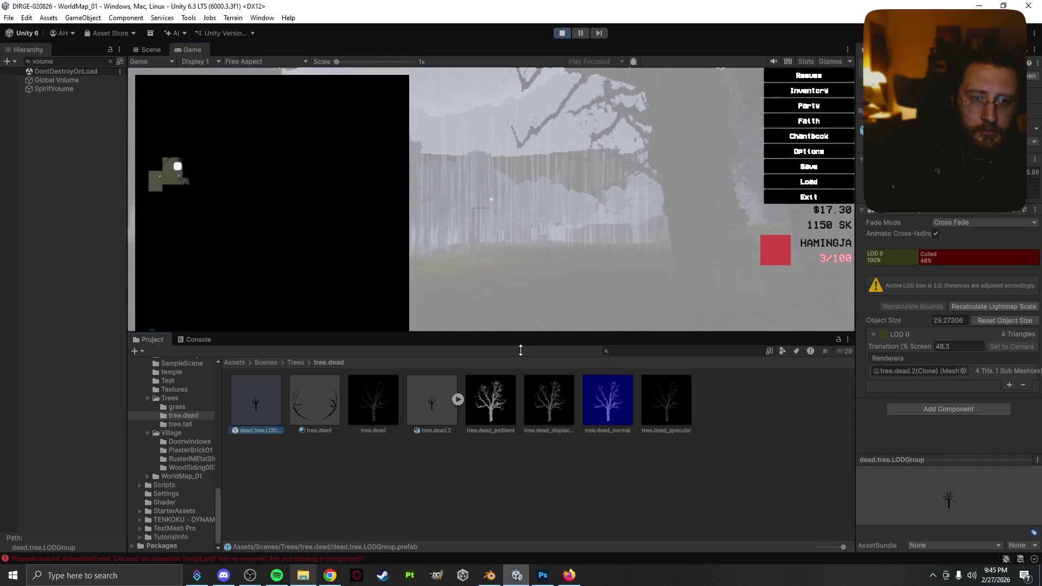
{"action": "left_click_drag", "start_coordinate": [521, 350], "coordinate": [523, 506]}
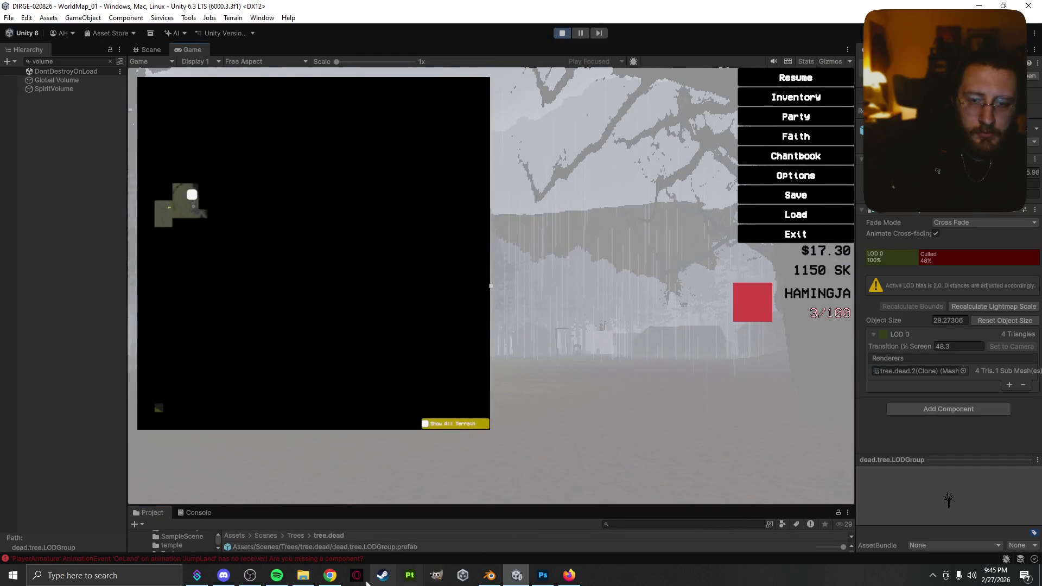
- Check OBS and the Blender grass scene, then return to the running Unity game
{"action": "left_click", "coordinate": [250, 575]}
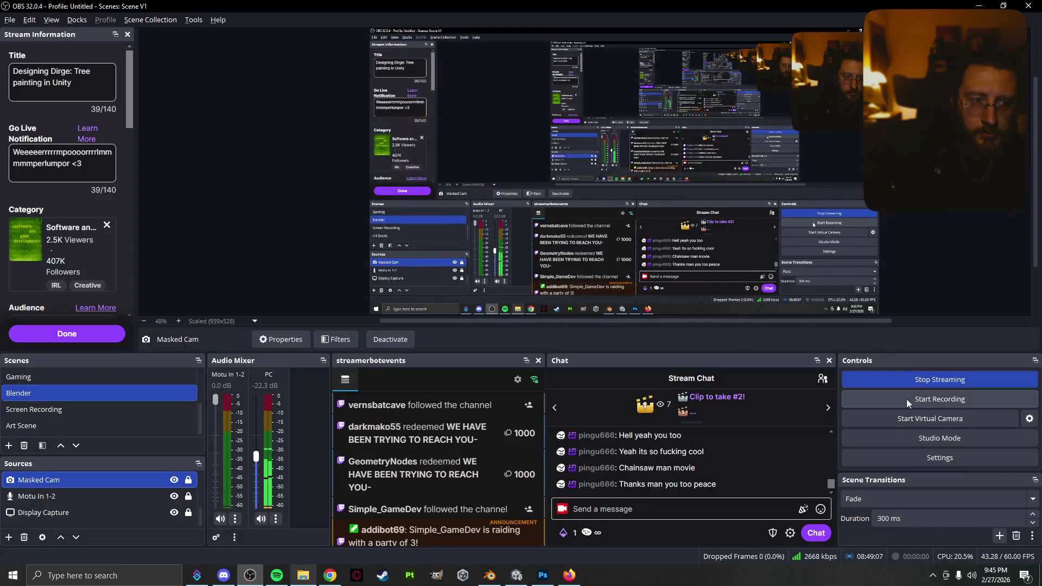
{"action": "left_click", "coordinate": [489, 575]}
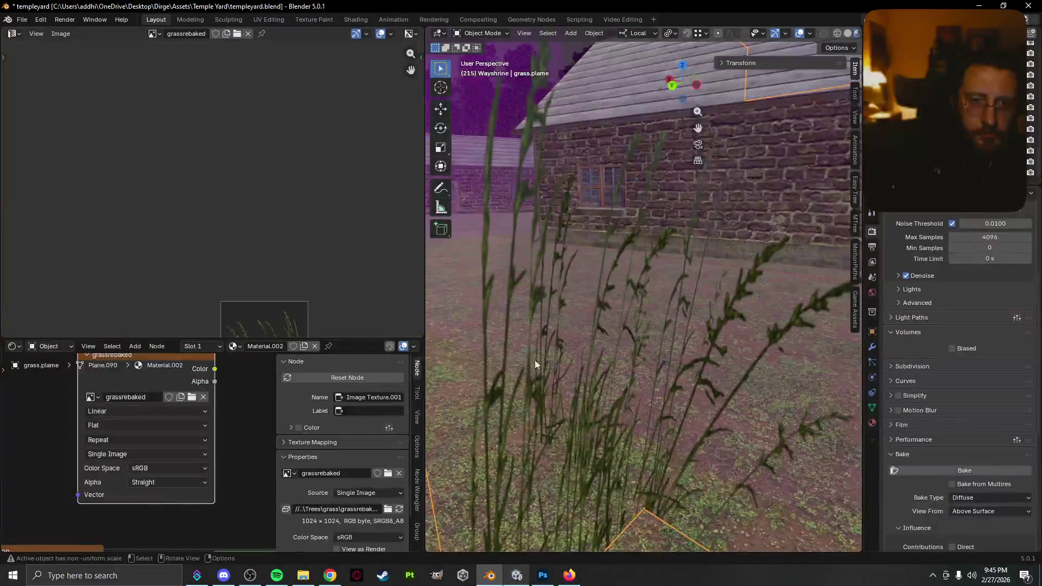
{"action": "left_click", "coordinate": [516, 575]}
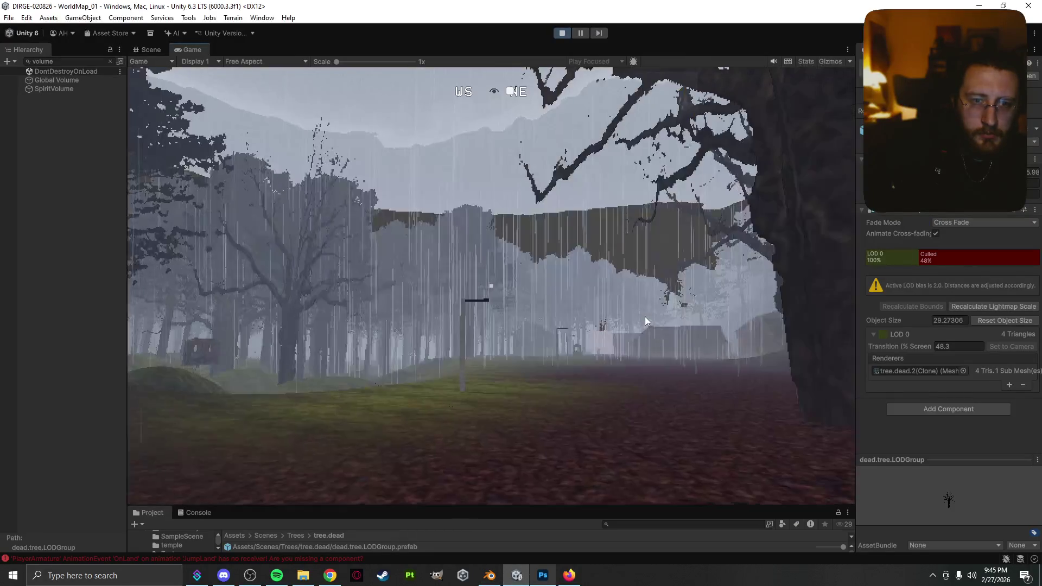
- Walk over the hill, along the stone wall into Rokhof, and toward the church
{"action": "left_click", "coordinate": [627, 335]}
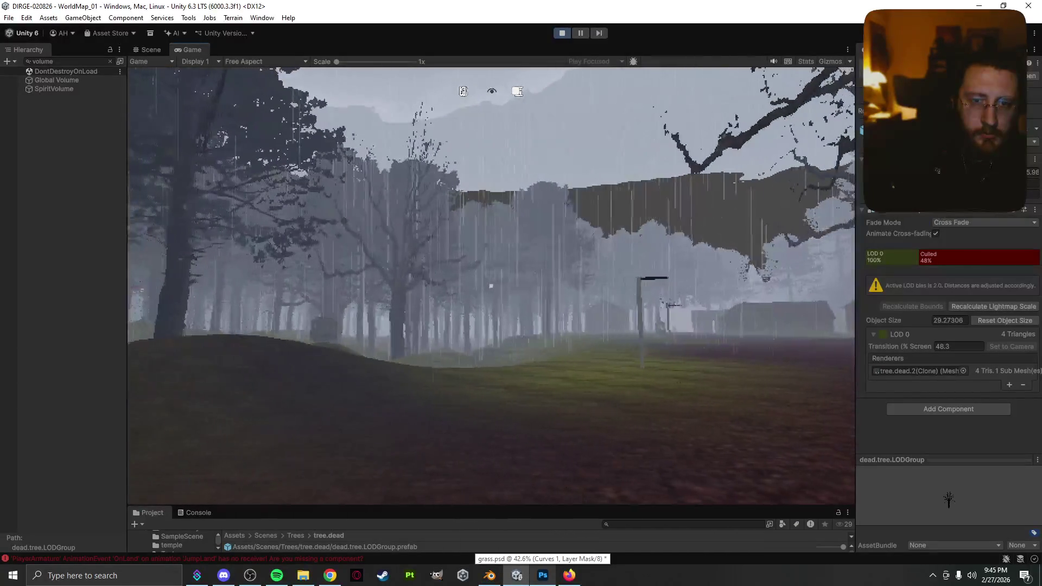
{"action": "key", "text": "w"}
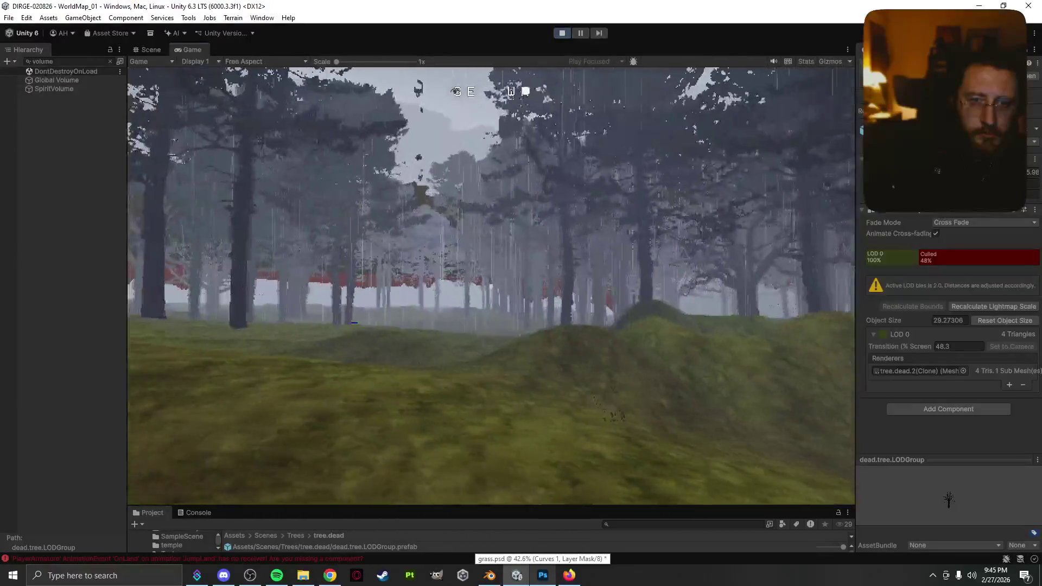
{"action": "key", "text": "w"}
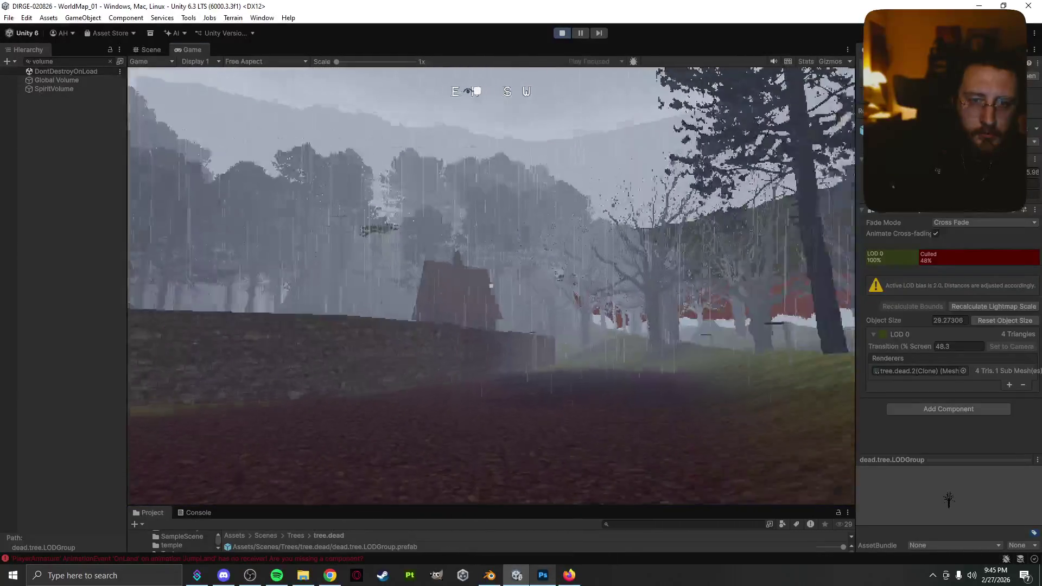
{"action": "key", "text": "w"}
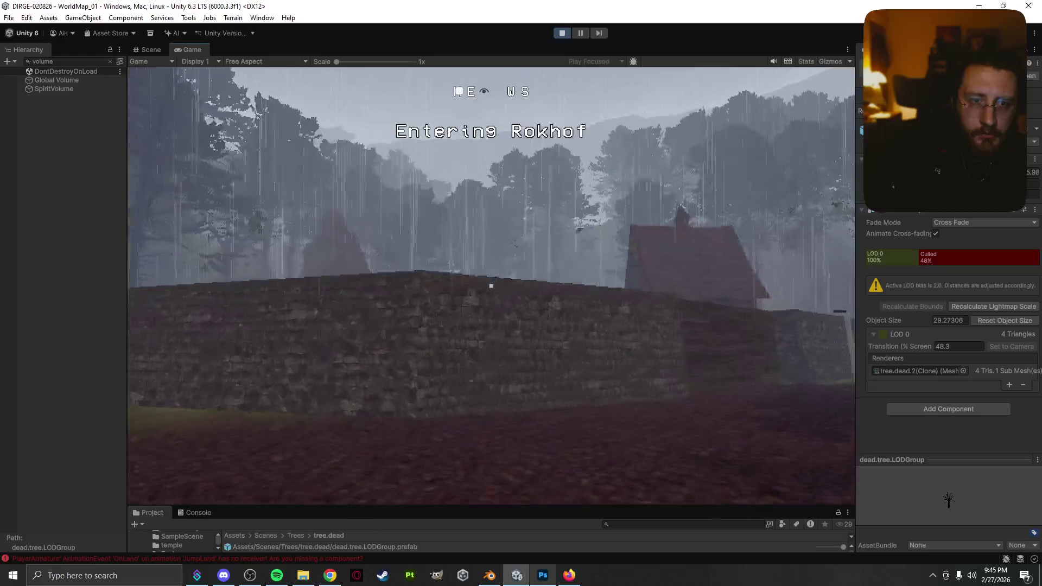
{"action": "key", "text": "w"}
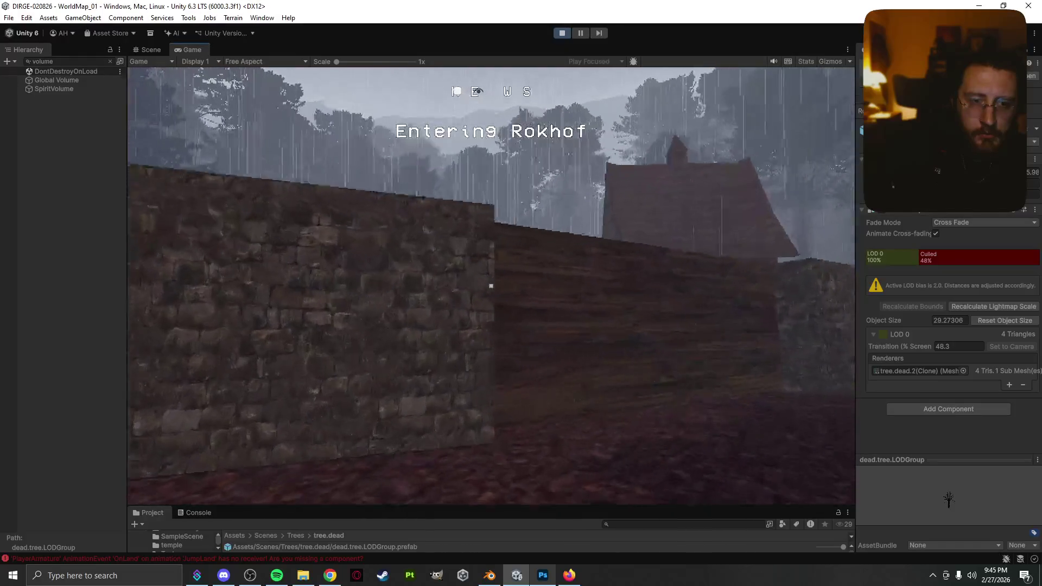
{"action": "key", "text": "w"}
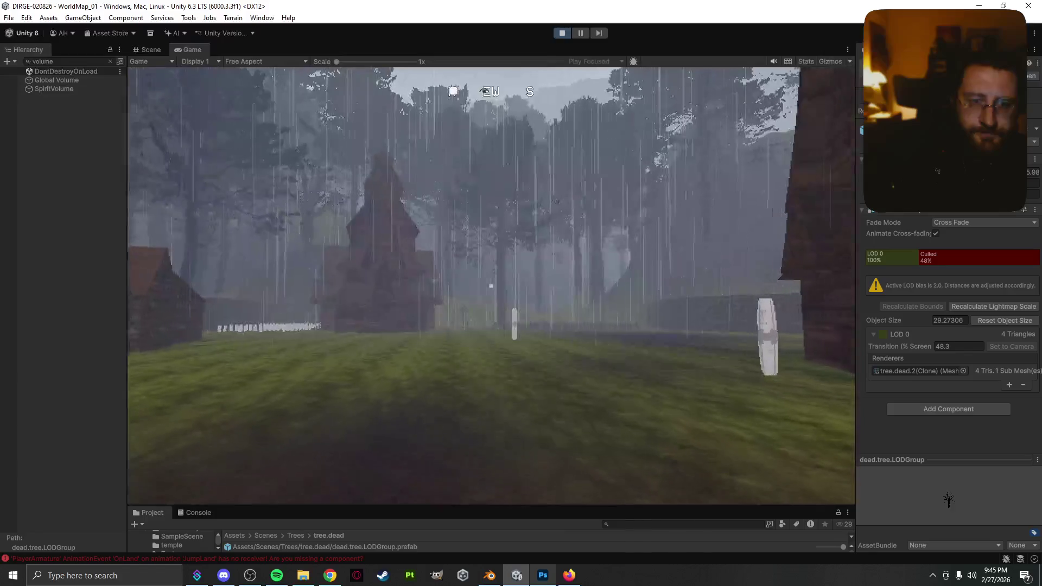
{"action": "key", "text": "w"}
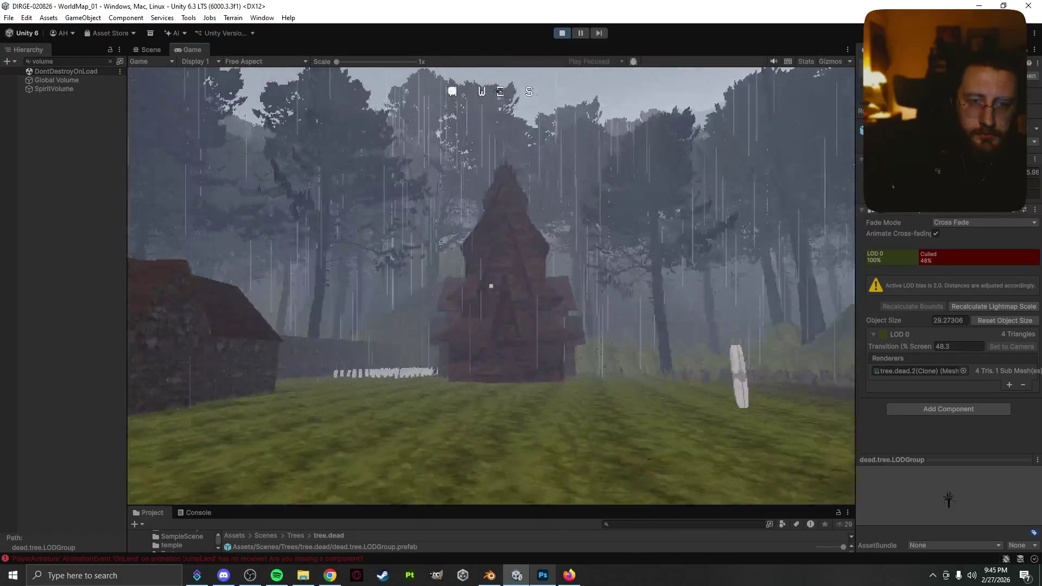
{"action": "key", "text": "w"}
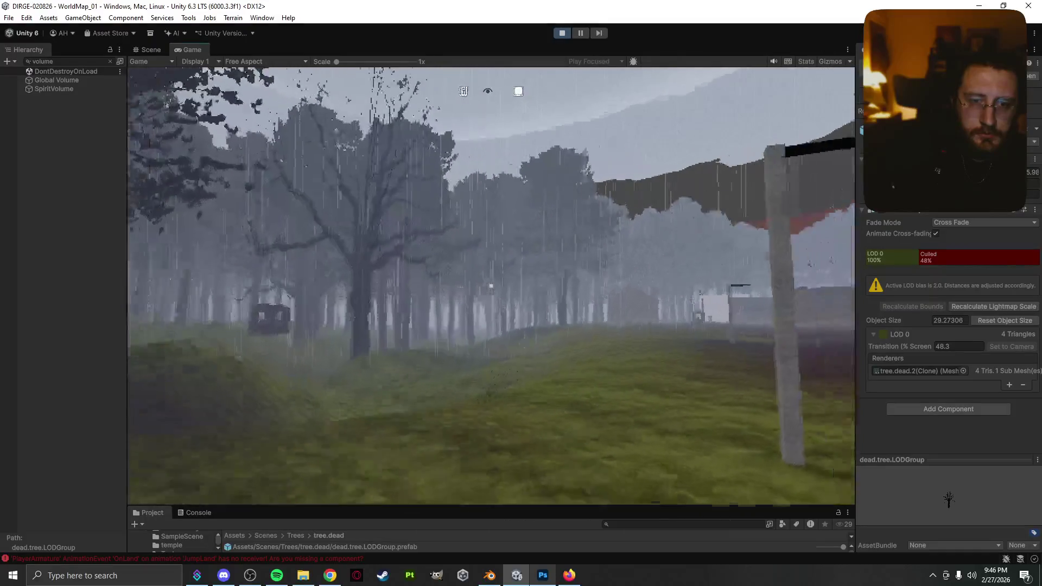
- Walk past the signpost and between the houses toward the cart and trees
{"action": "key", "text": "w"}
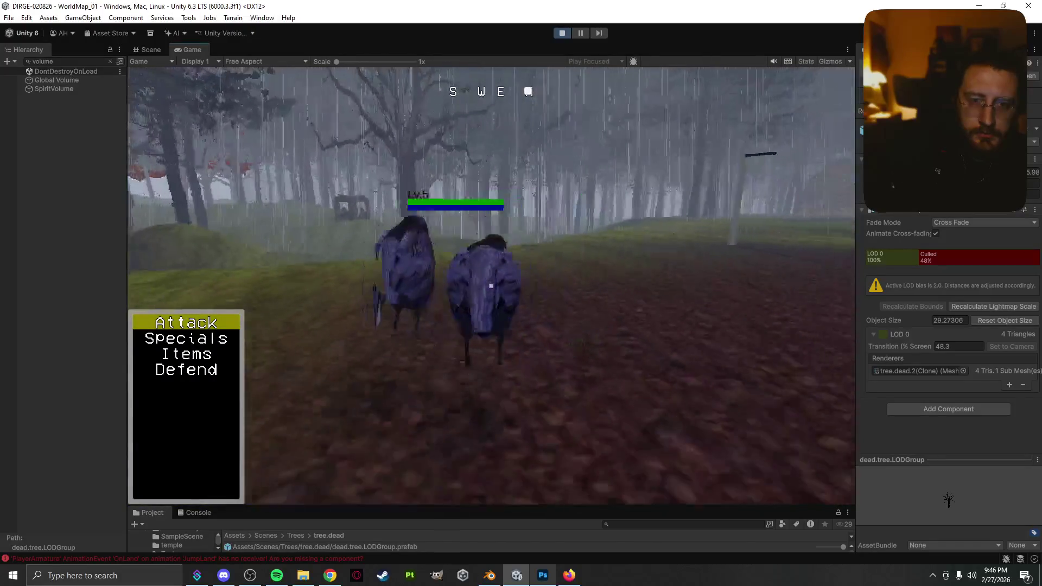
{"action": "key", "text": "w"}
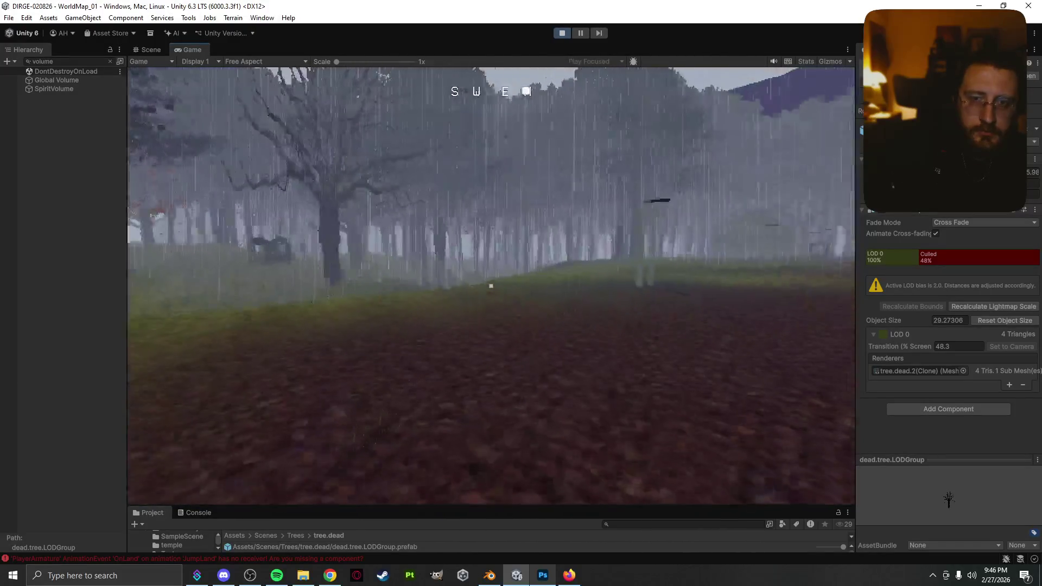
{"action": "key", "text": "w"}
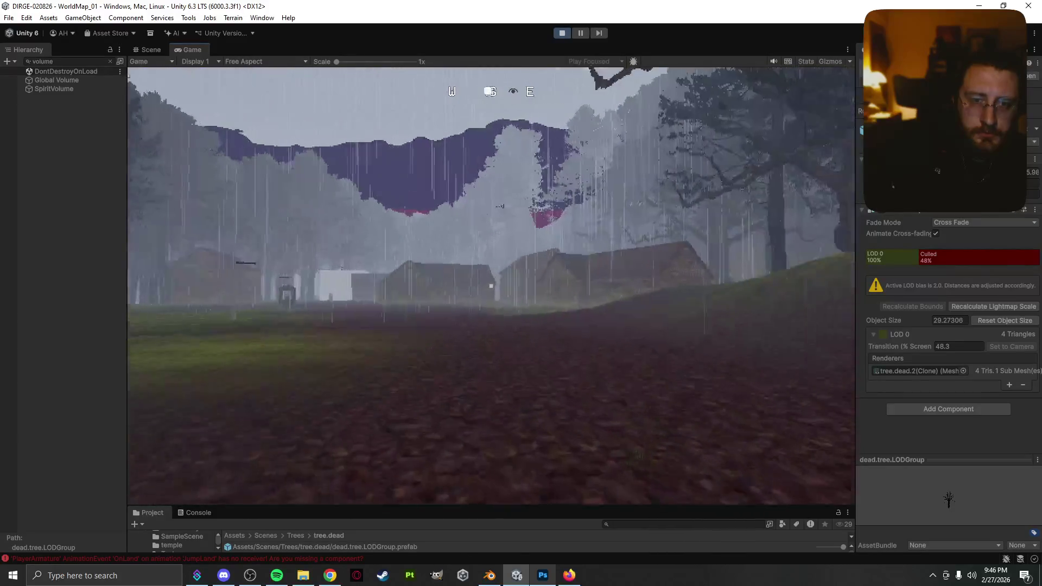
{"action": "key", "text": "w"}
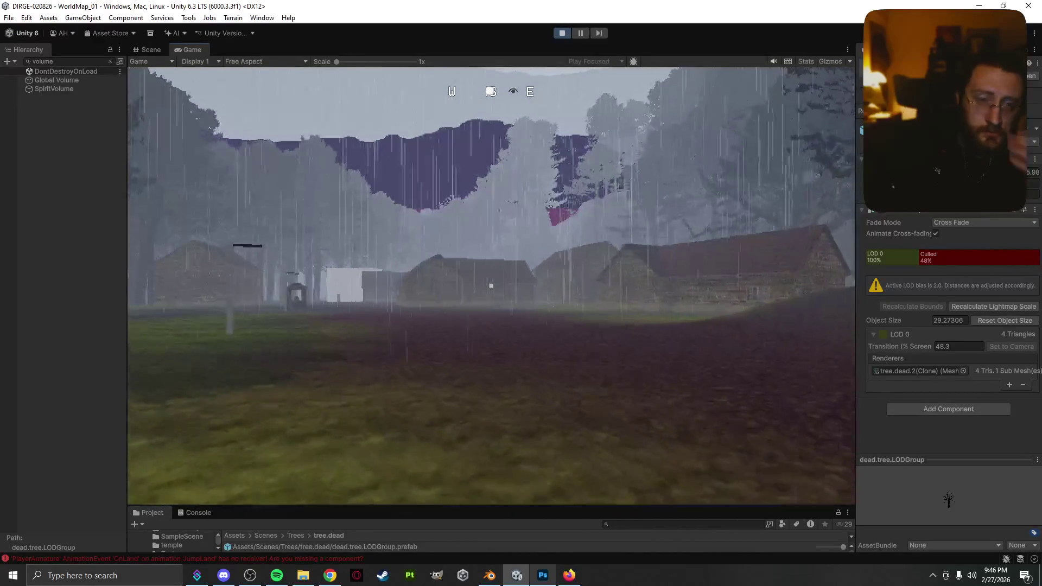
{"action": "key", "text": "w"}
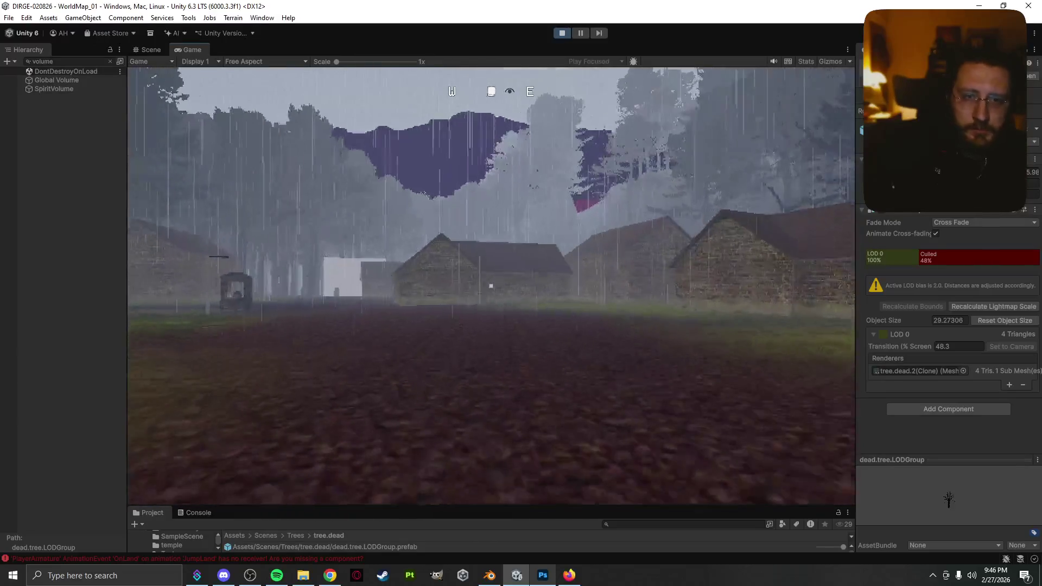
{"action": "key", "text": "w"}
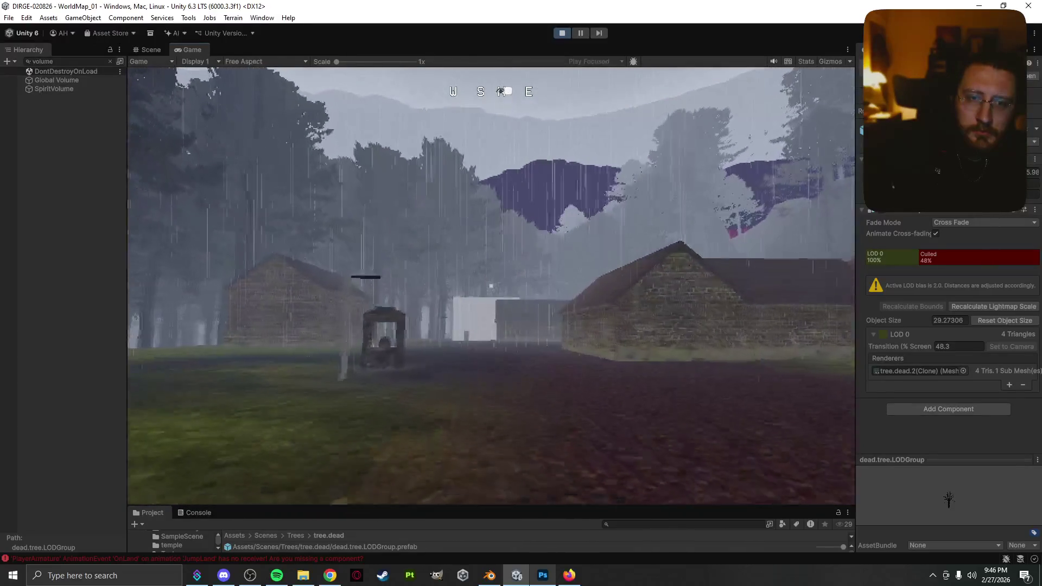
{"action": "key", "text": "w"}
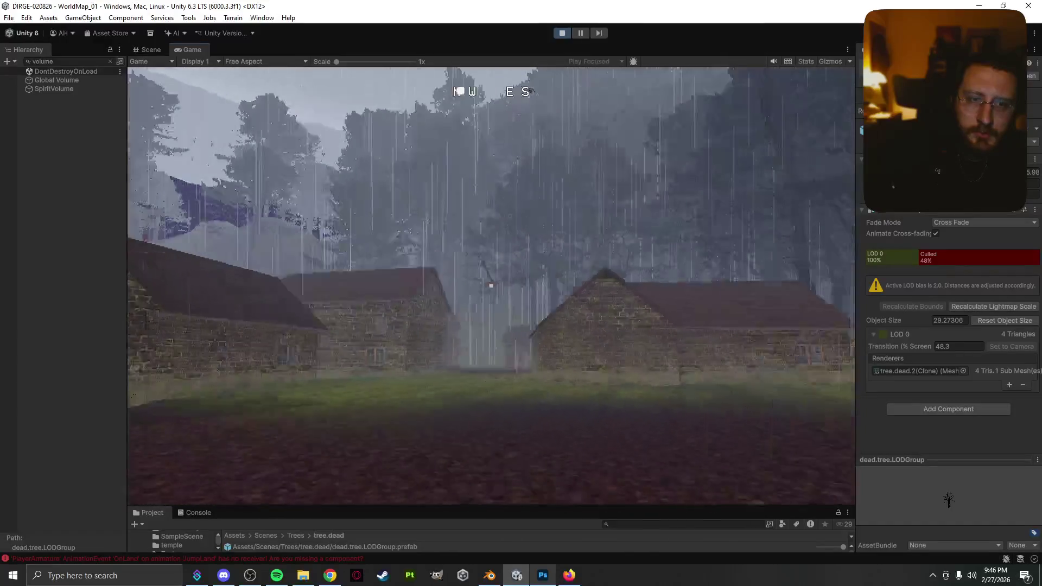
- Pause the game, switch to OBS, then bring Blender to the front
{"action": "key", "text": "Escape"}
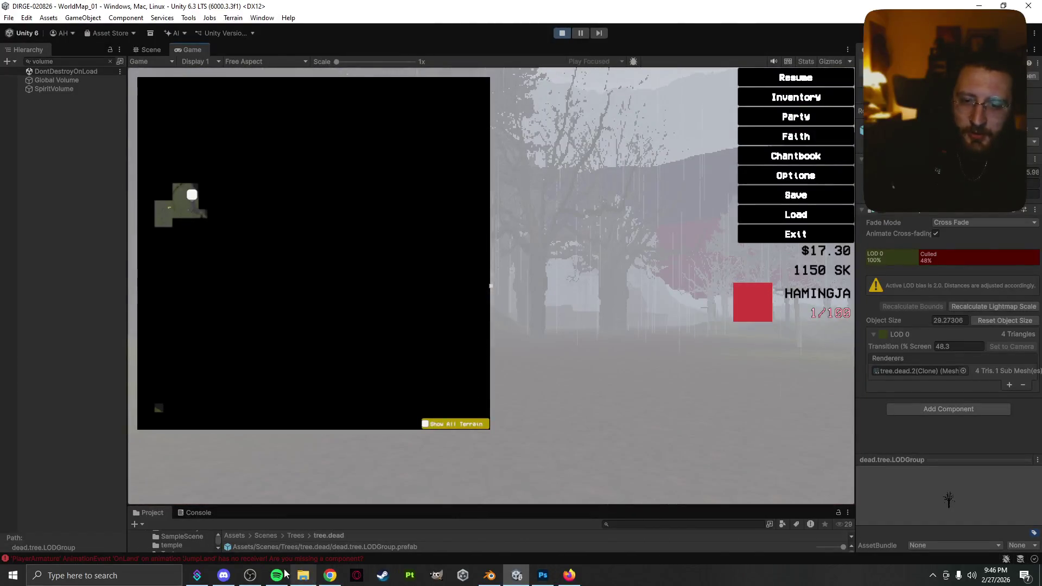
{"action": "left_click", "coordinate": [250, 575]}
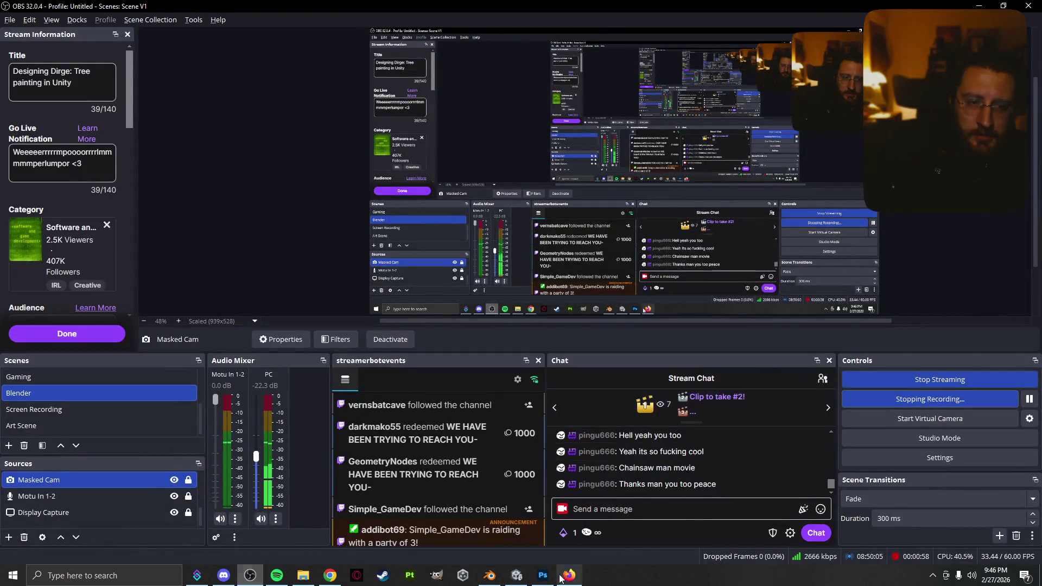
{"action": "left_click", "coordinate": [489, 575]}
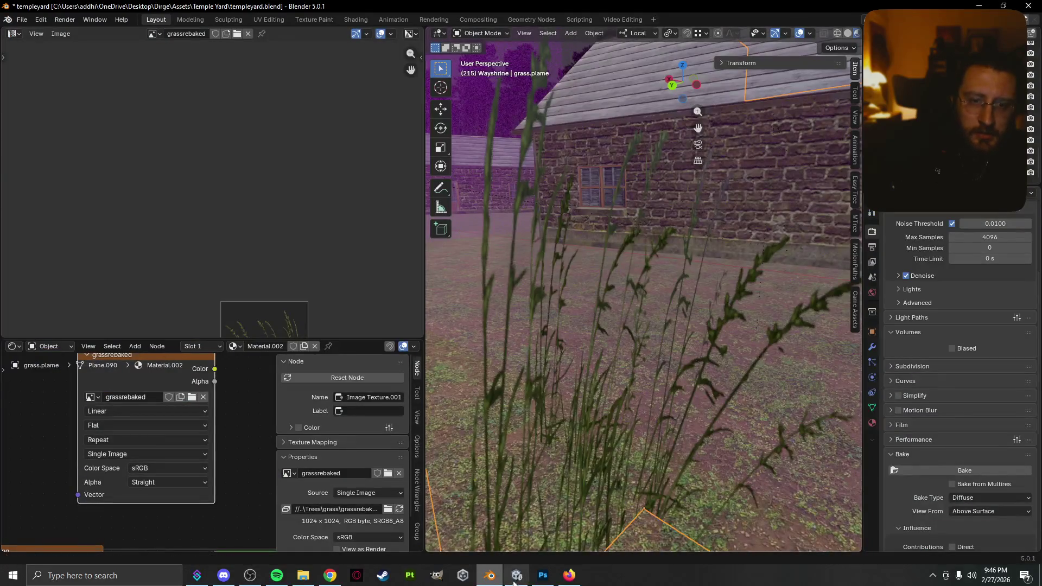
- Resume the paused game and walk past the stone house and wall into Rokhof
{"action": "left_click", "coordinate": [516, 575]}
{"action": "key", "text": "Escape"}
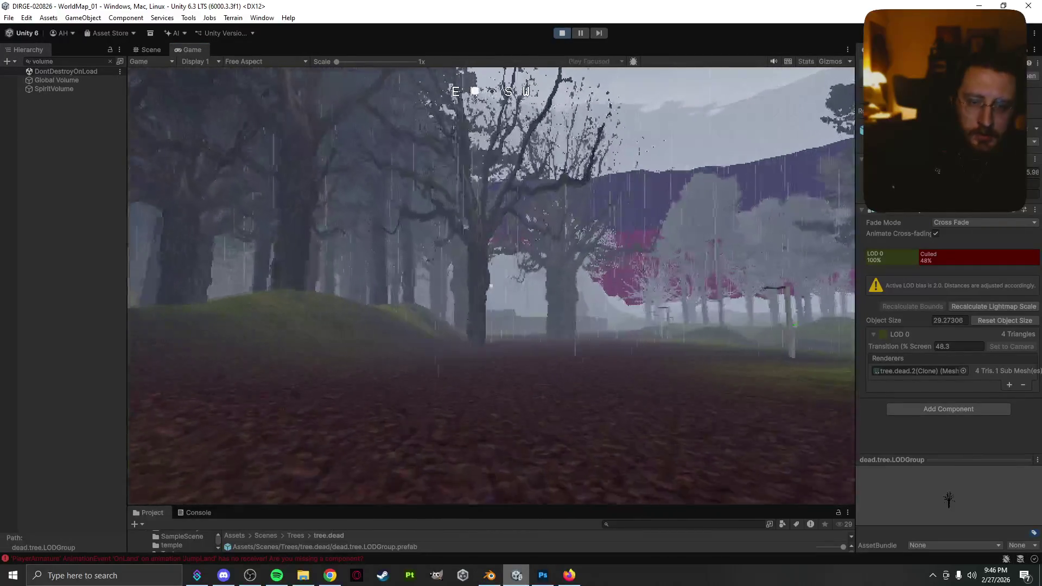
{"action": "key", "text": "w"}
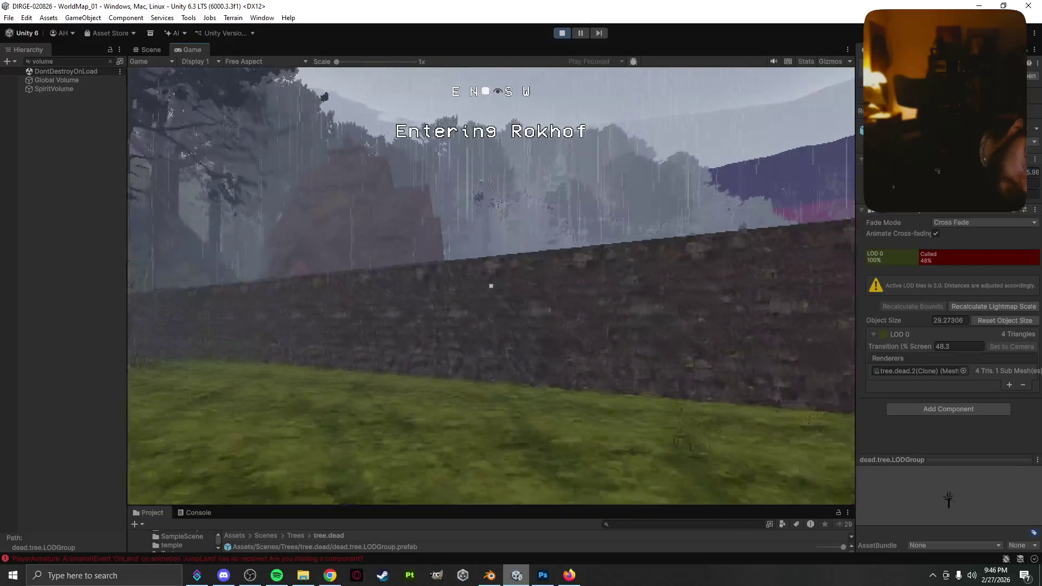
{"action": "key", "text": "w"}
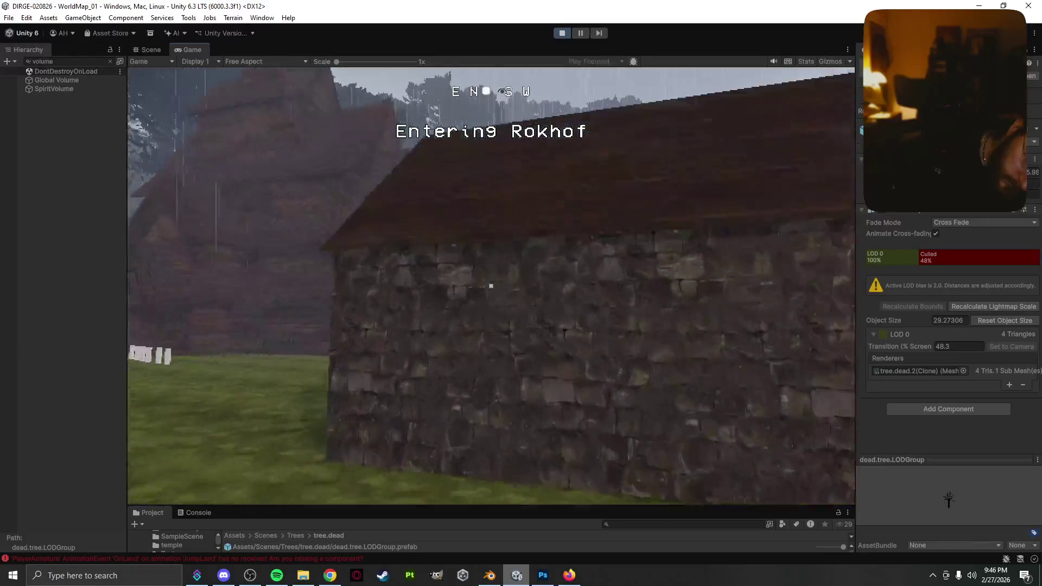
{"action": "key", "text": "w"}
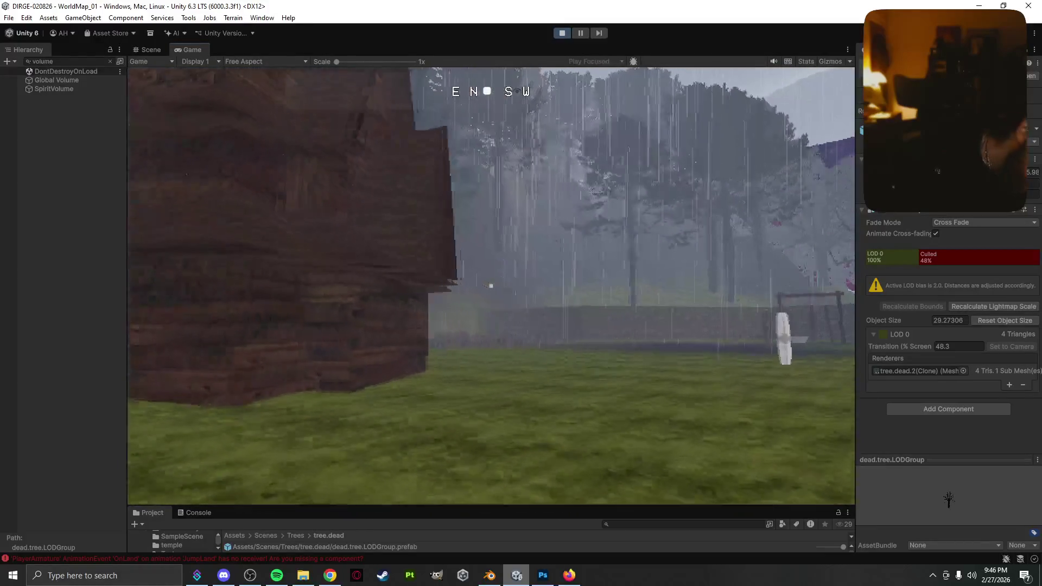
{"action": "mouse_move", "coordinate": [491, 285]}
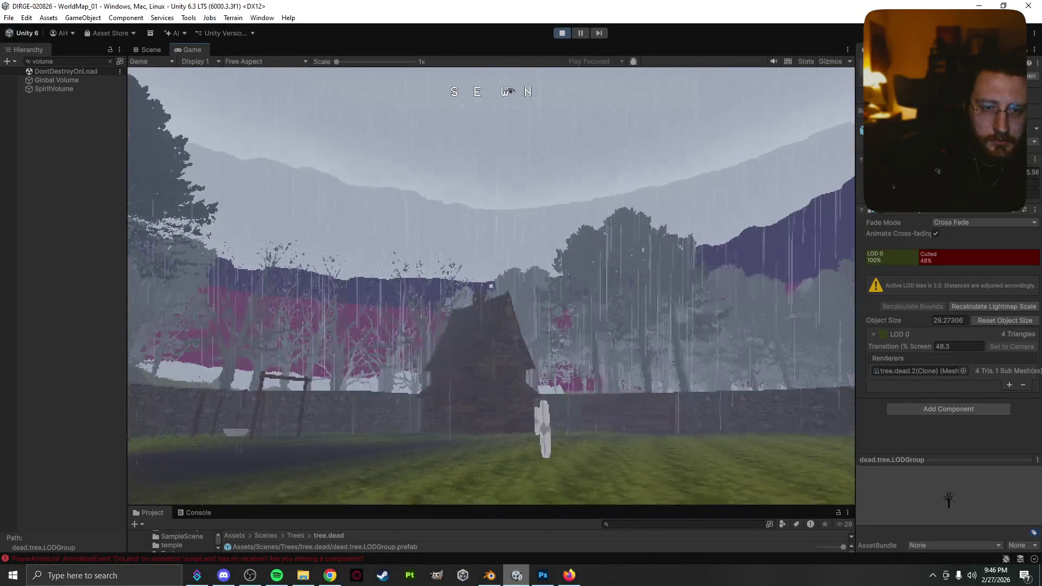
- Walk out of the tall grass into the graveyard, back away from the house, then approach the posts
{"action": "key", "text": "w"}
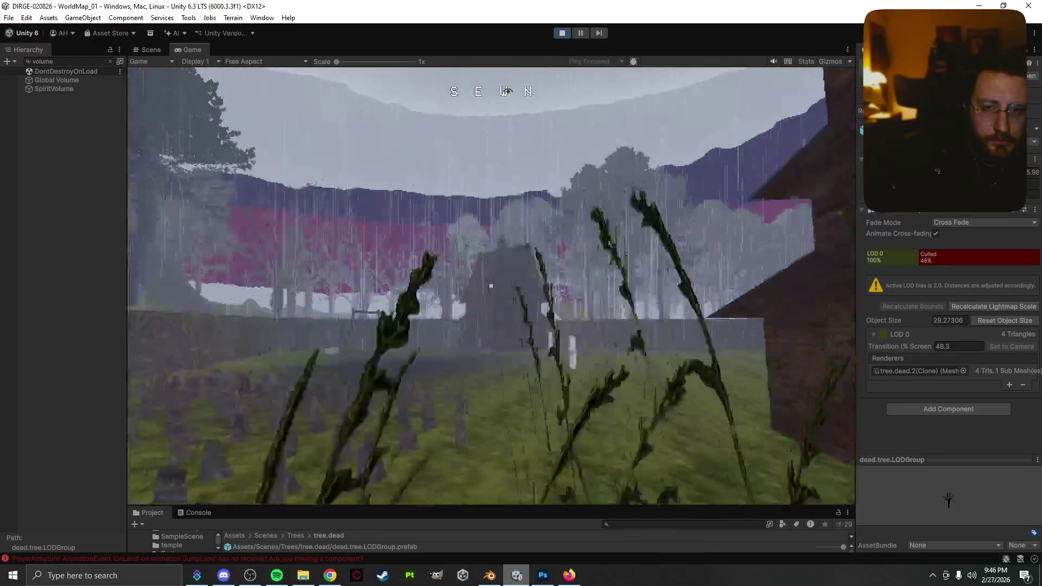
{"action": "key", "text": "w"}
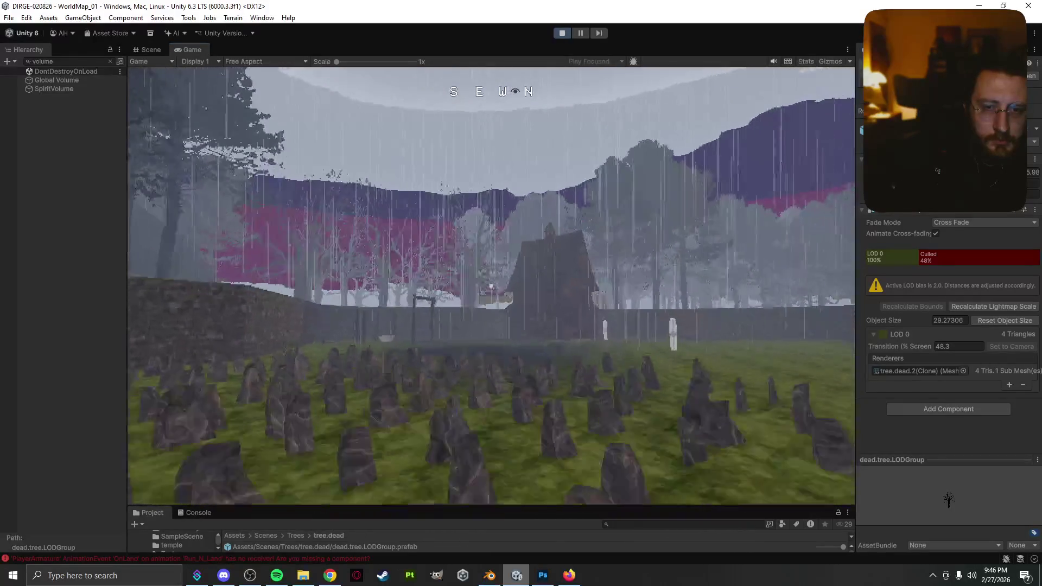
{"action": "key", "text": "w"}
{"action": "key", "text": "w"}
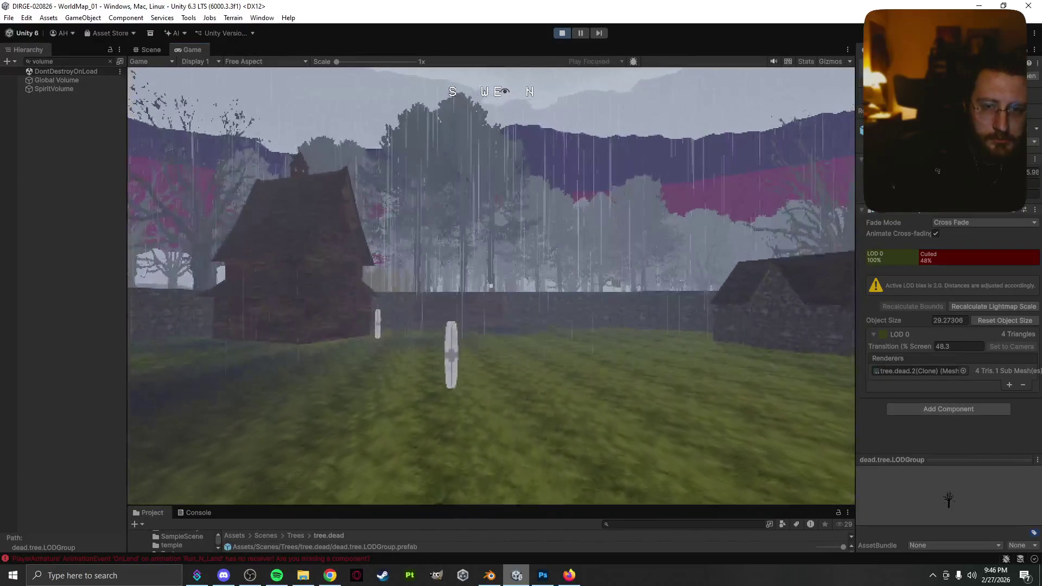
{"action": "key", "text": "s"}
{"action": "key", "text": "s"}
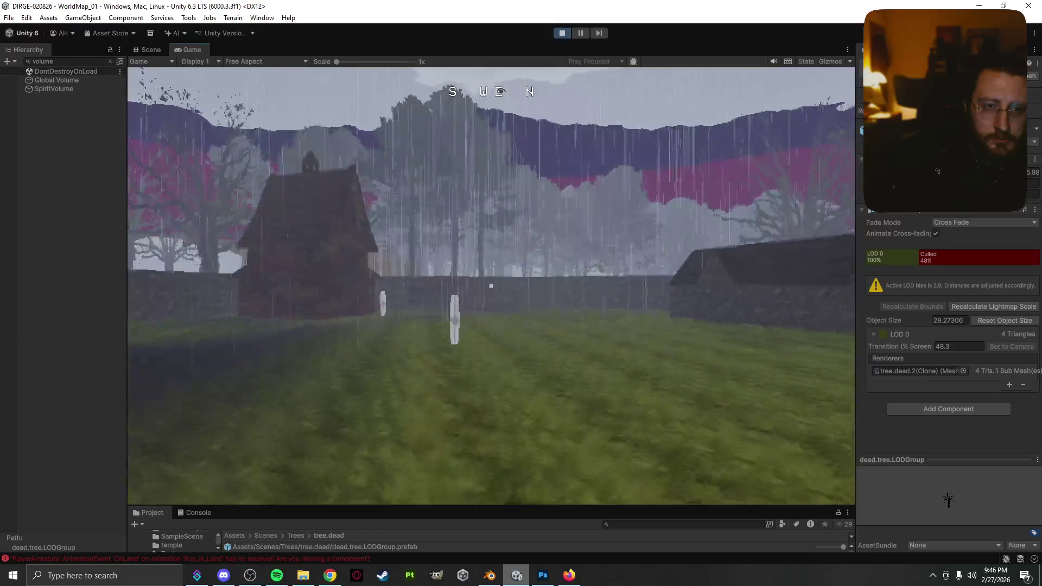
{"action": "key", "text": "s"}
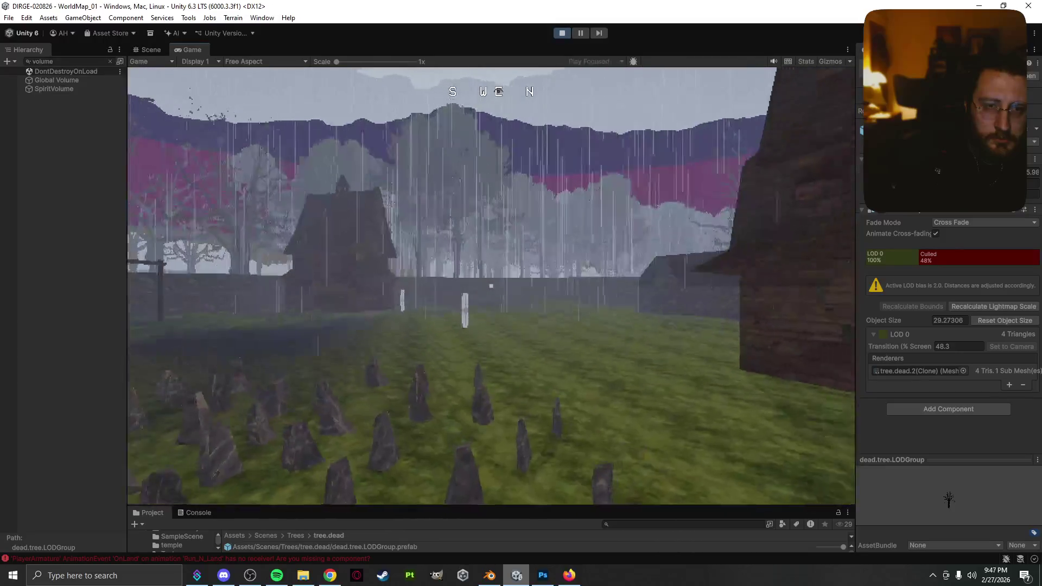
{"action": "key", "text": "s"}
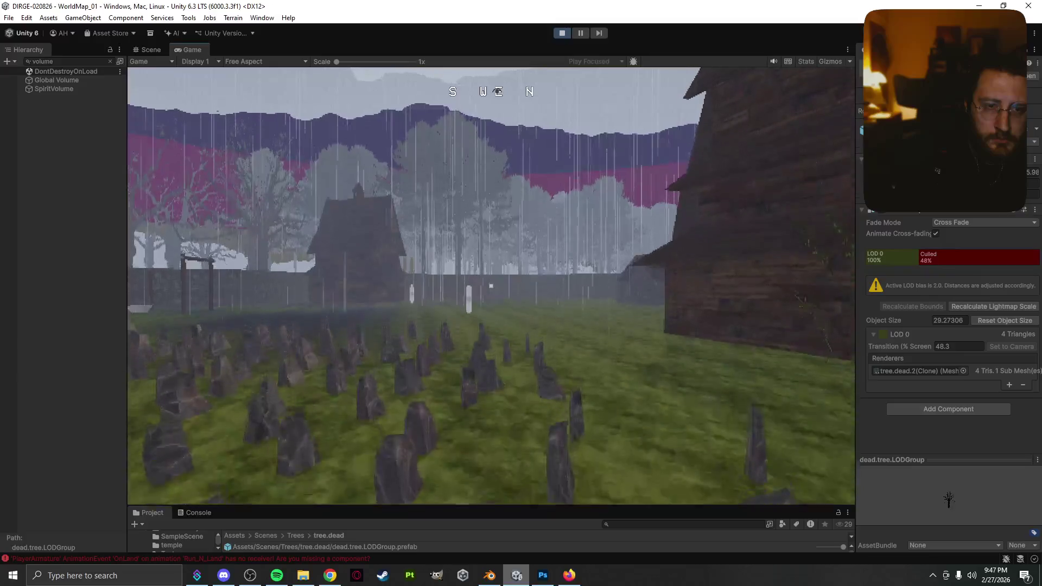
{"action": "key", "text": "w"}
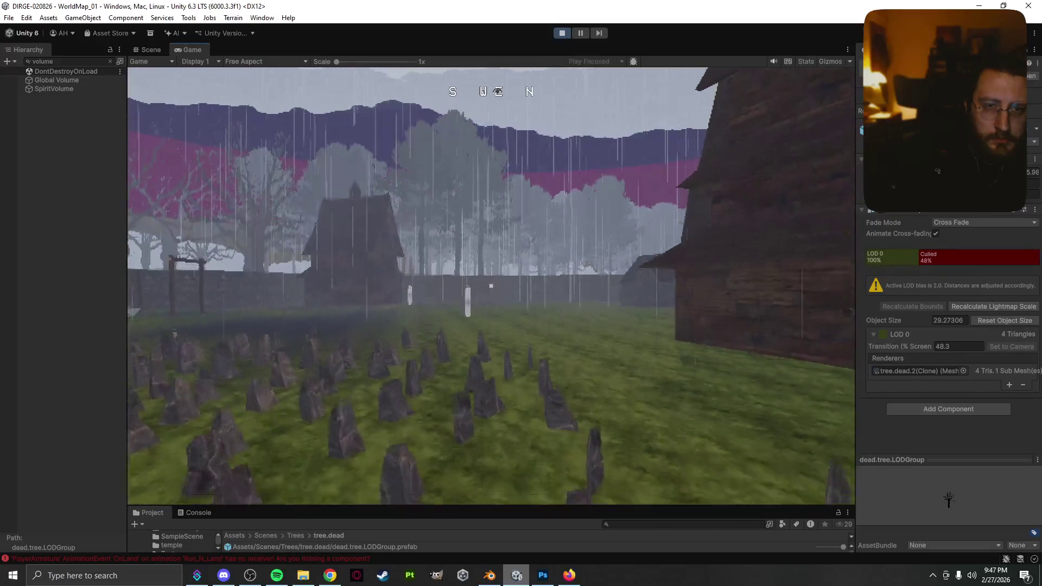
{"action": "key", "text": "w"}
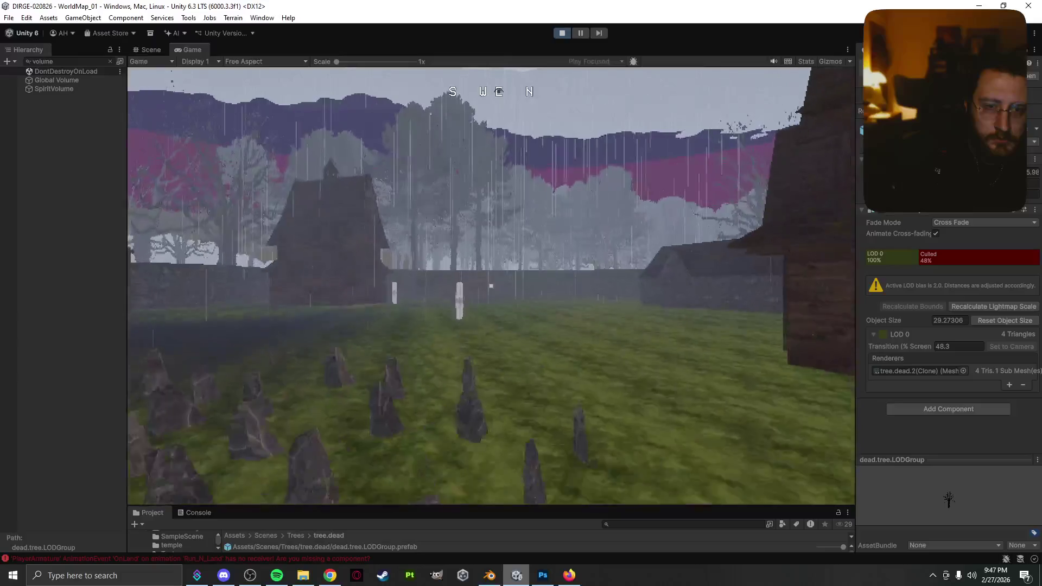
{"action": "key", "text": "w"}
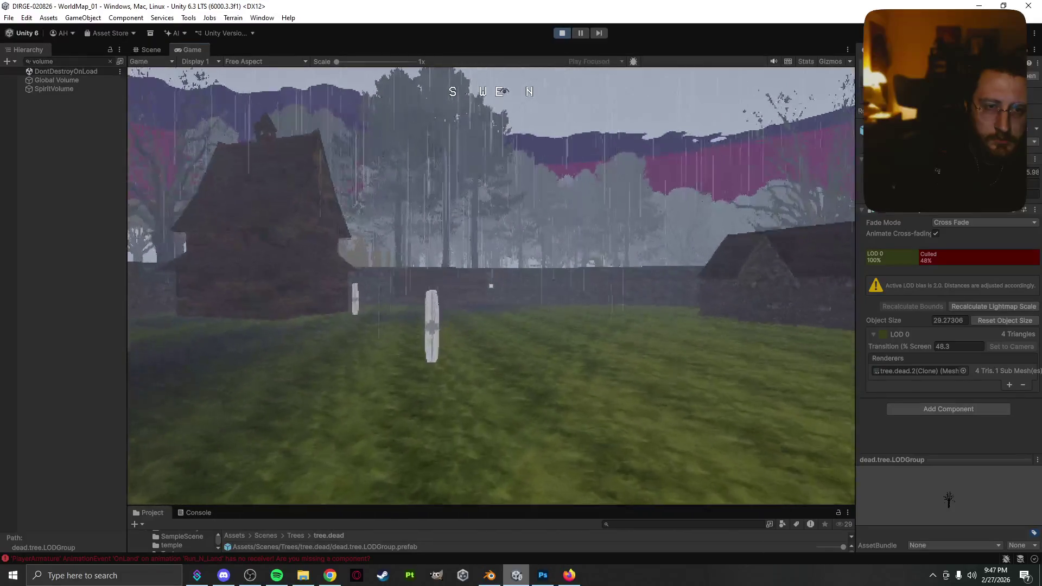
{"action": "key", "text": "w"}
{"action": "key", "text": "w"}
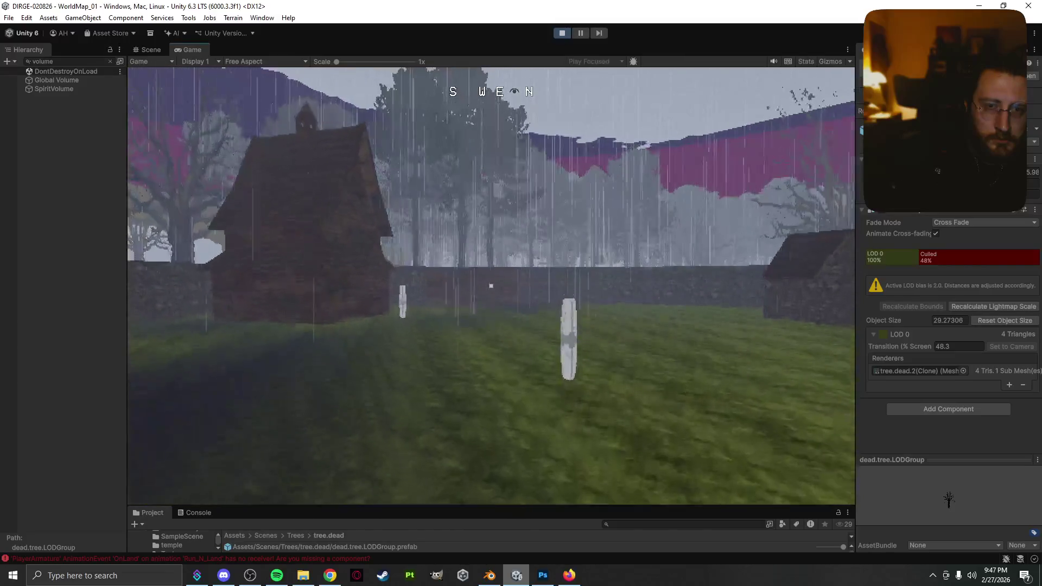
- Step back among the gravestones, sidestep right, and walk forward past the headstones
{"action": "key", "text": "s"}
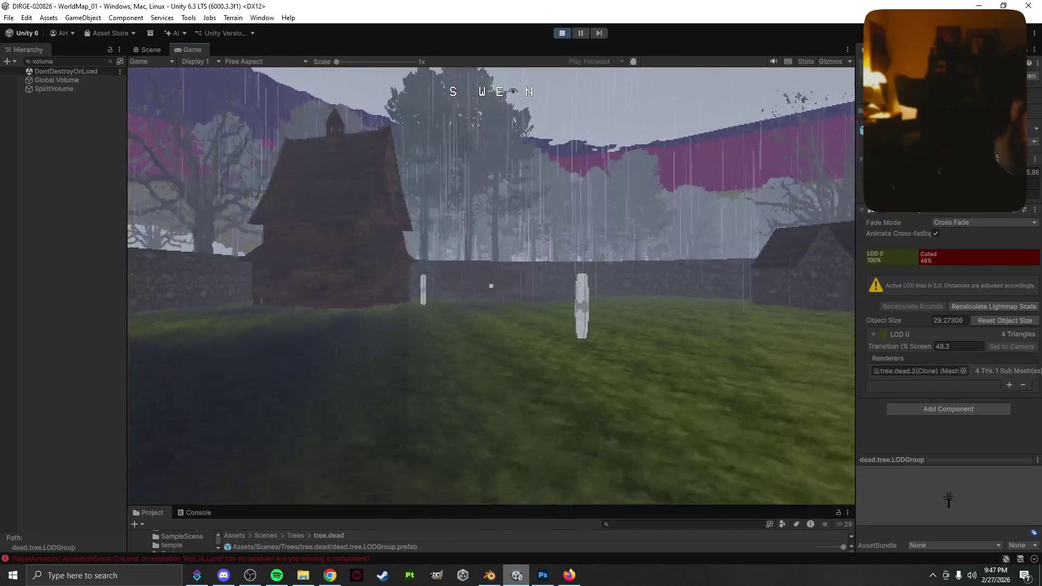
{"action": "key", "text": "w"}
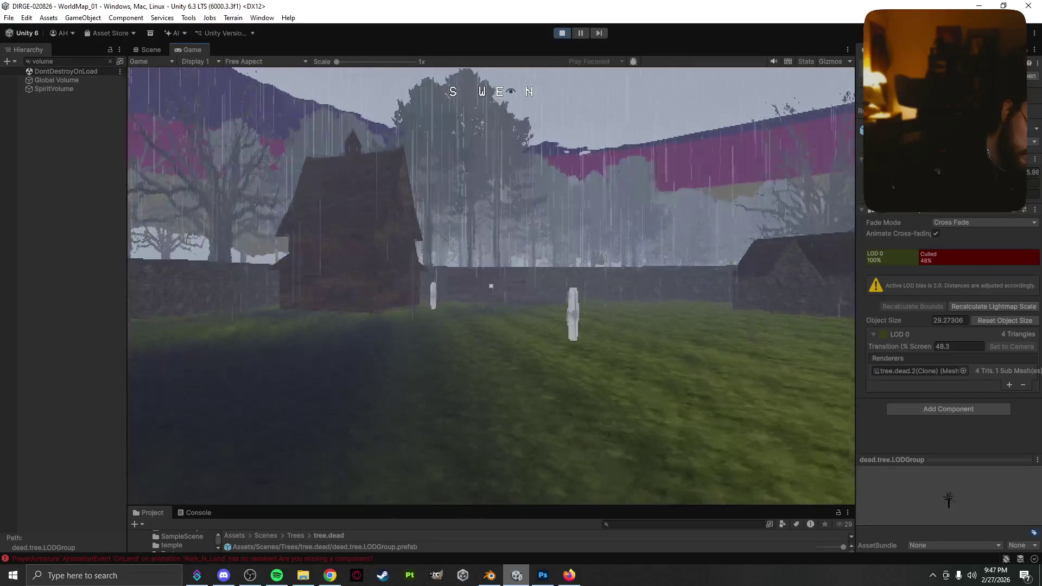
{"action": "key", "text": "s"}
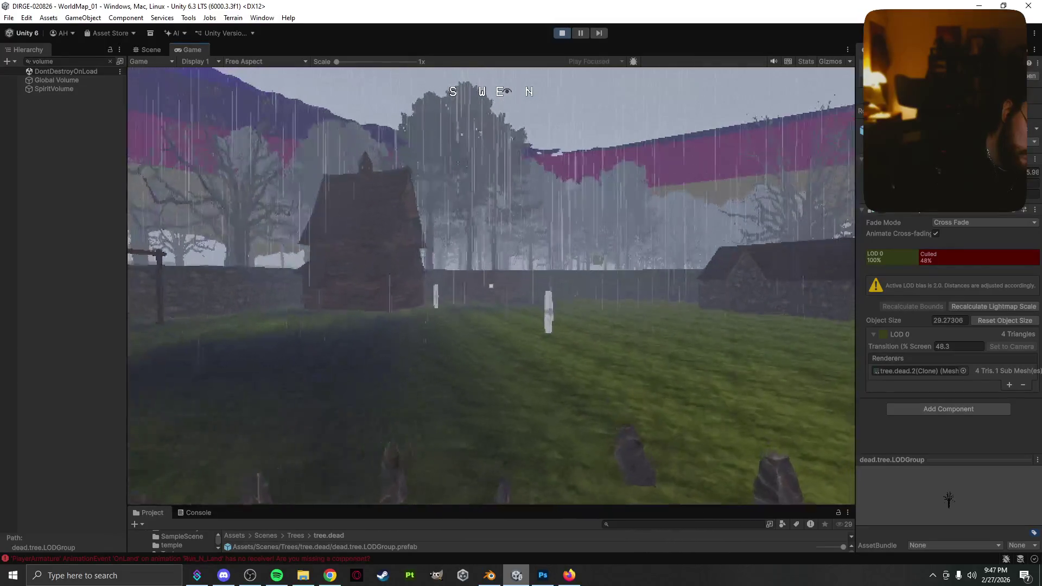
{"action": "key", "text": "s"}
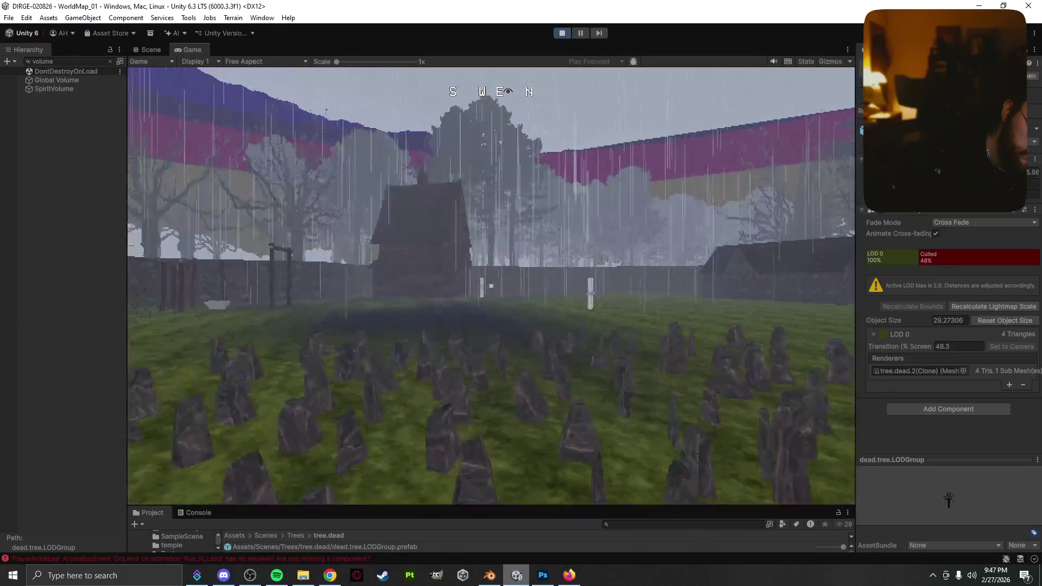
{"action": "key", "text": "d"}
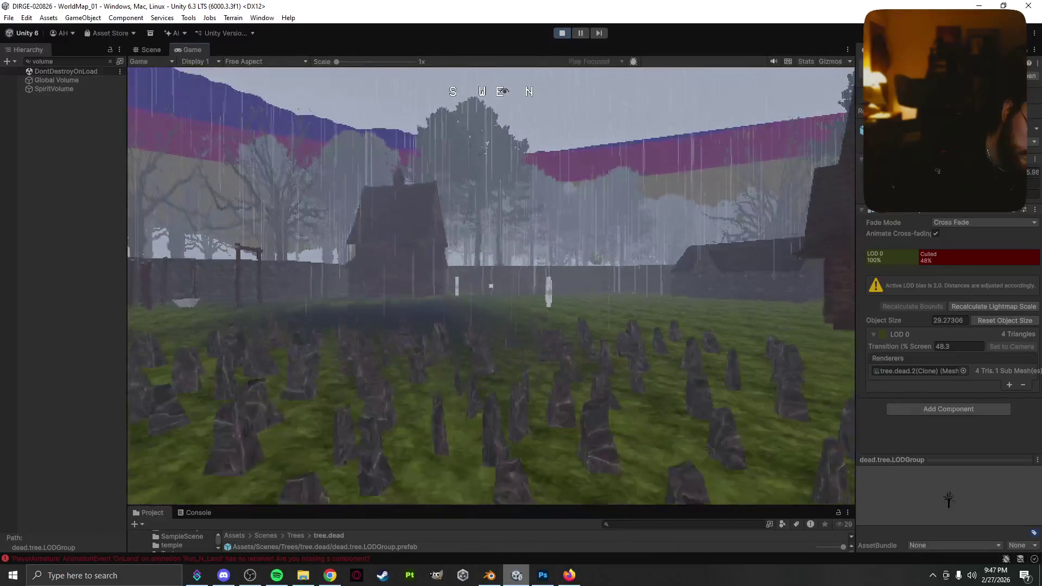
{"action": "key", "text": "w"}
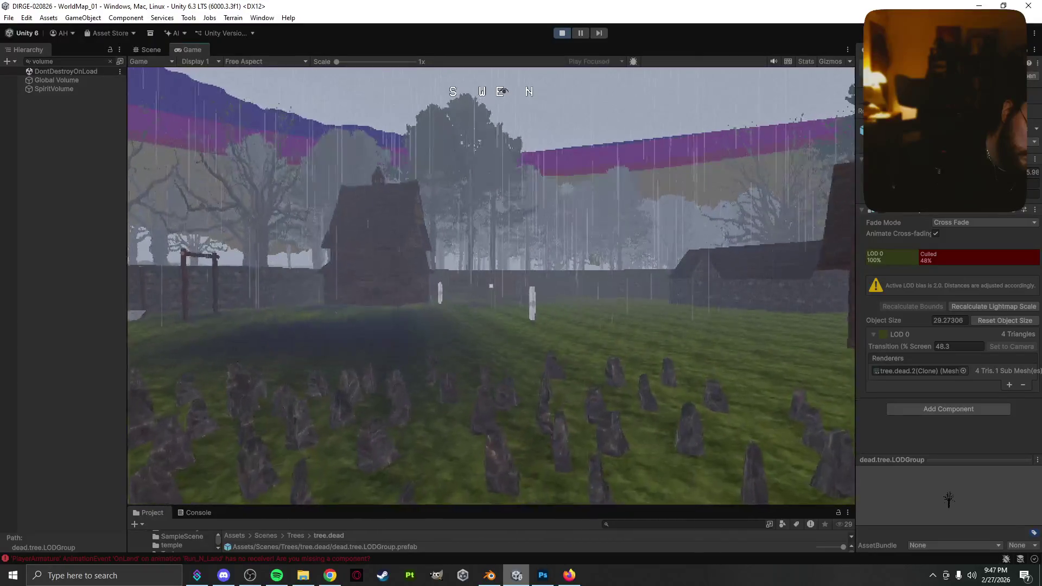
{"action": "key", "text": "w"}
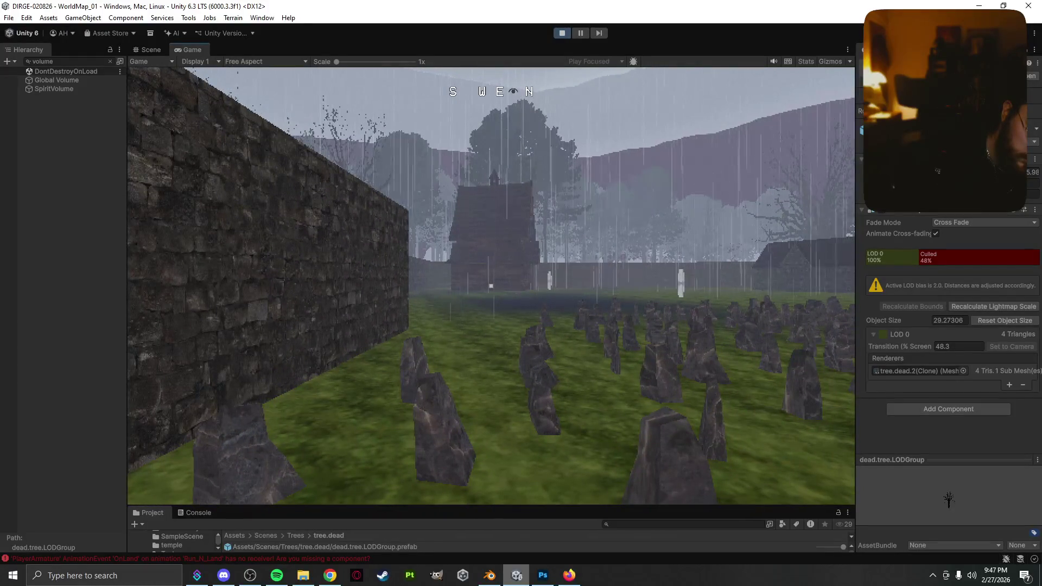
- Open and close the 'Select a Deity to Pray' panel, then stop the running game
{"action": "key", "text": "e"}
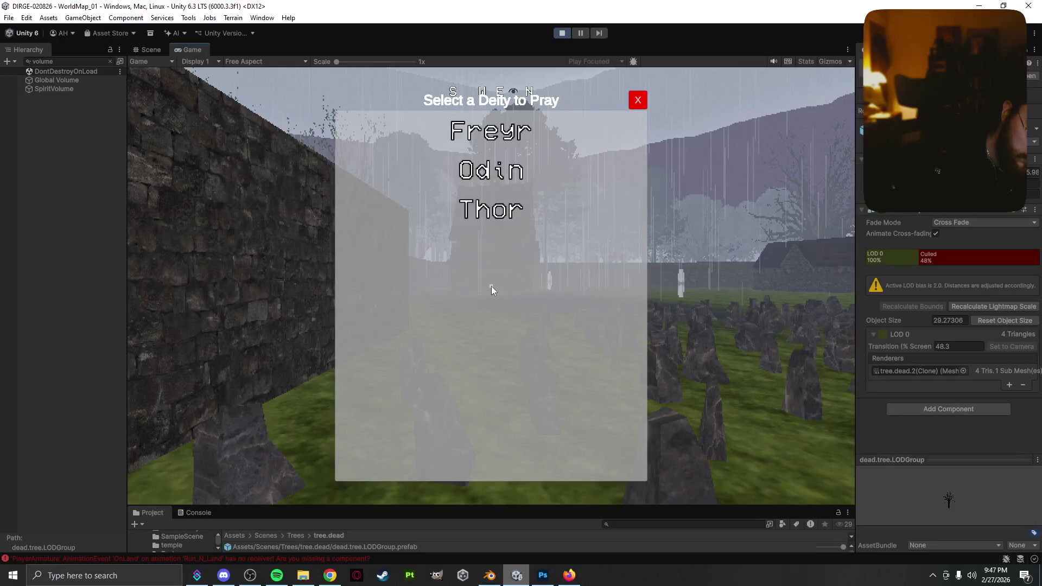
{"action": "key", "text": "Escape"}
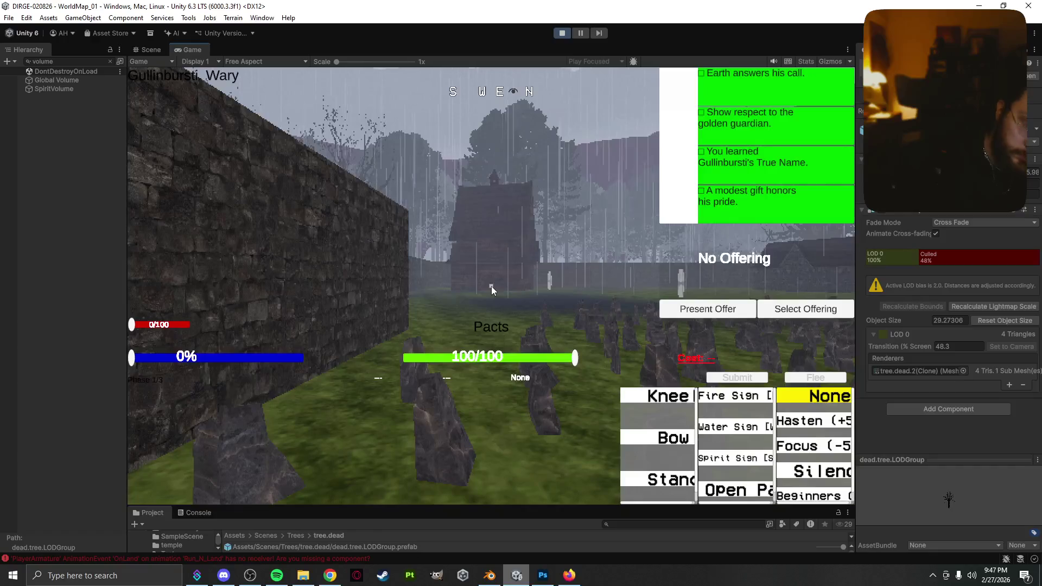
{"action": "left_click", "coordinate": [562, 33]}
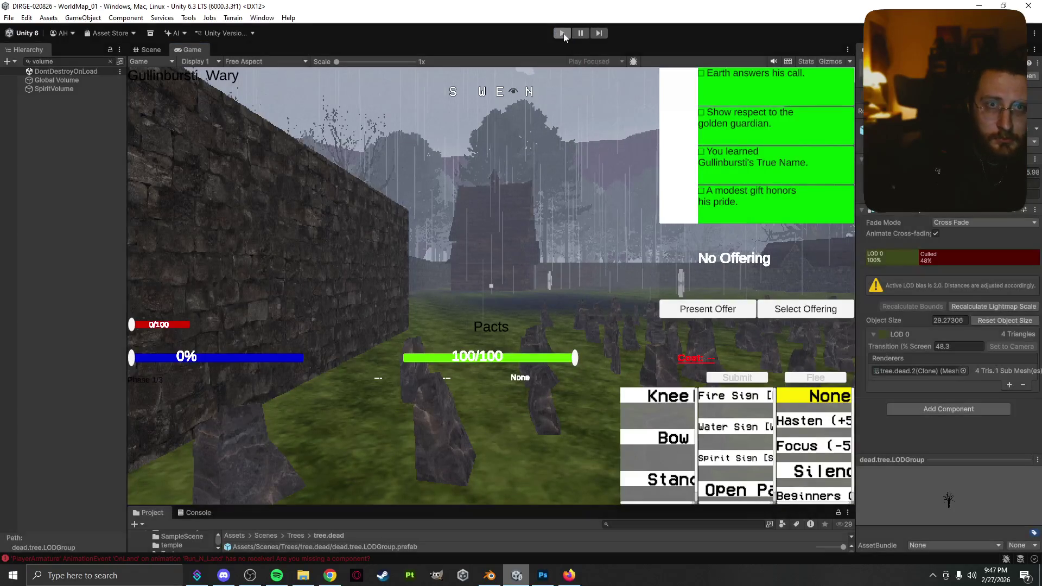
- Start Play mode again and load the Autosave slot from the DIRGE main menu
{"action": "left_click", "coordinate": [562, 34]}
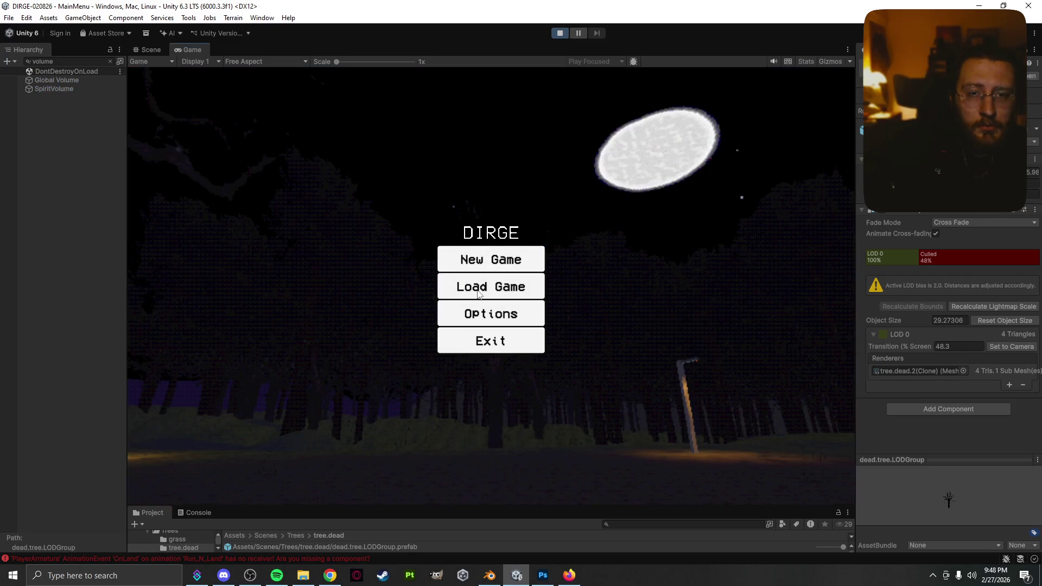
{"action": "left_click", "coordinate": [478, 294]}
{"action": "left_click", "coordinate": [477, 267]}
{"action": "left_click", "coordinate": [472, 301]}
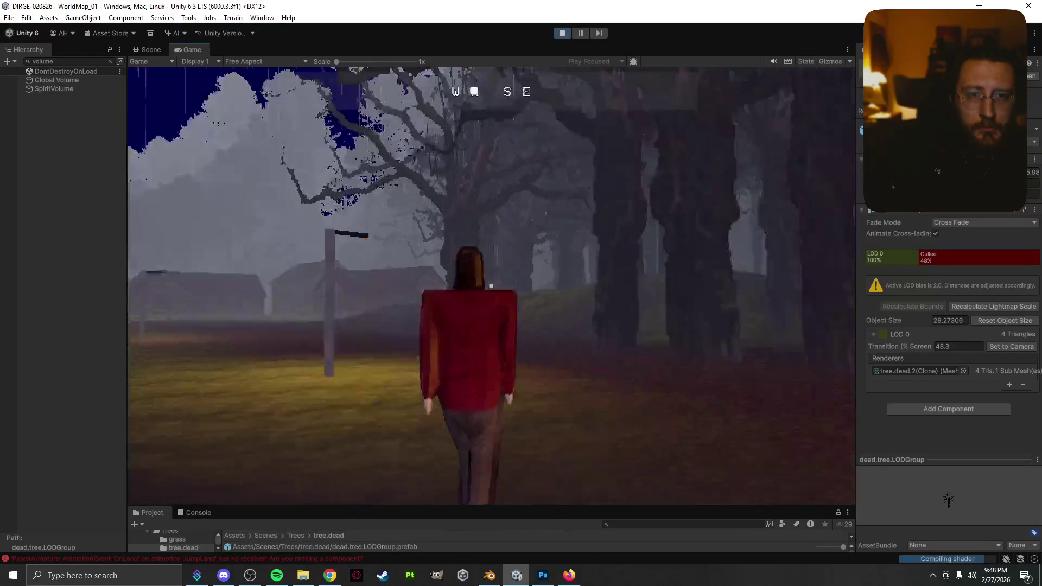
- Walk and jump up to Rokhof's stone wall, open the pause menu map, then switch to OBS Studio
{"action": "key", "text": "w"}
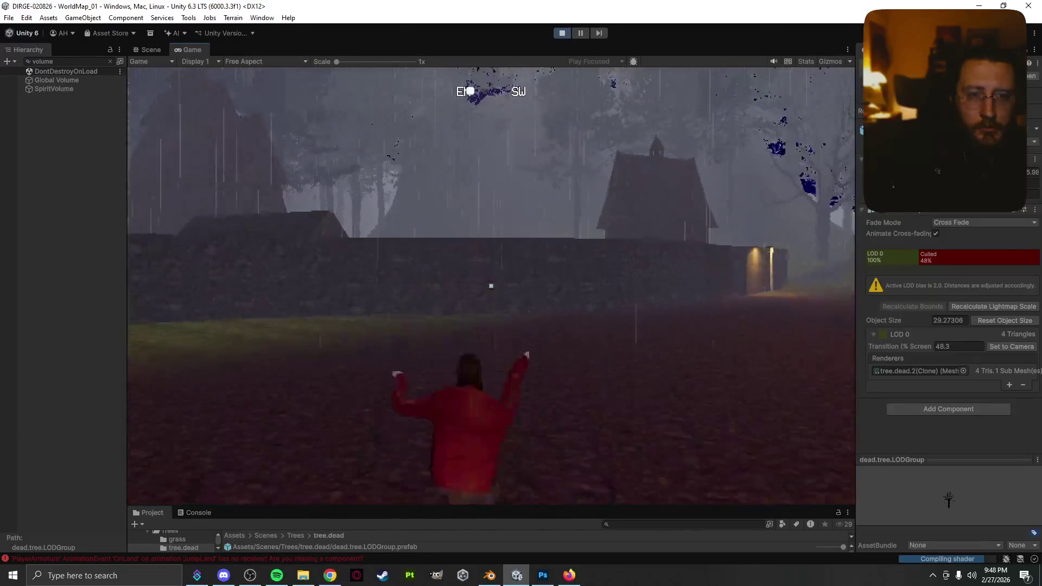
{"action": "key", "text": "space"}
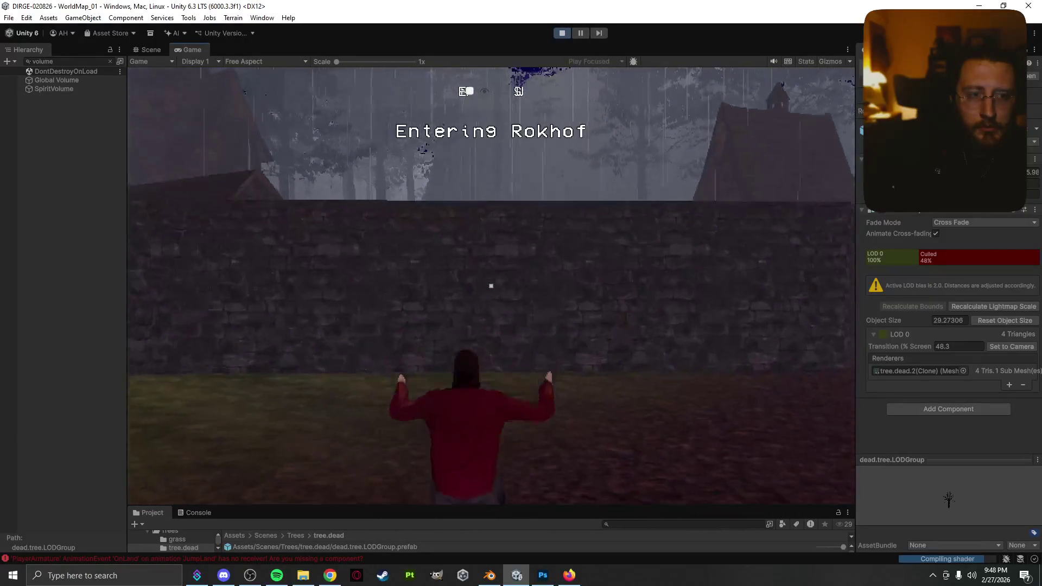
{"action": "key", "text": "w"}
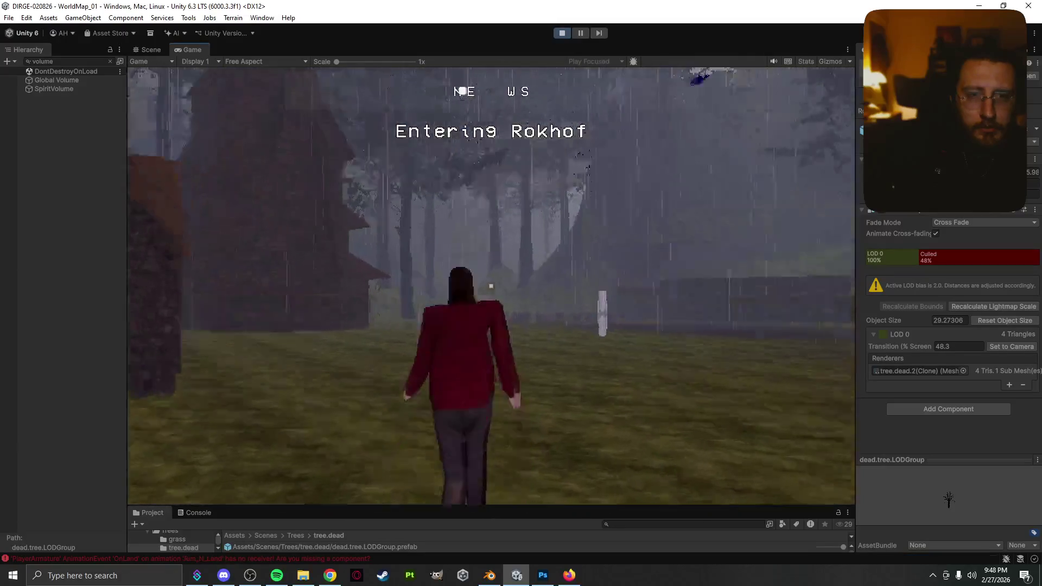
{"action": "key", "text": "Escape"}
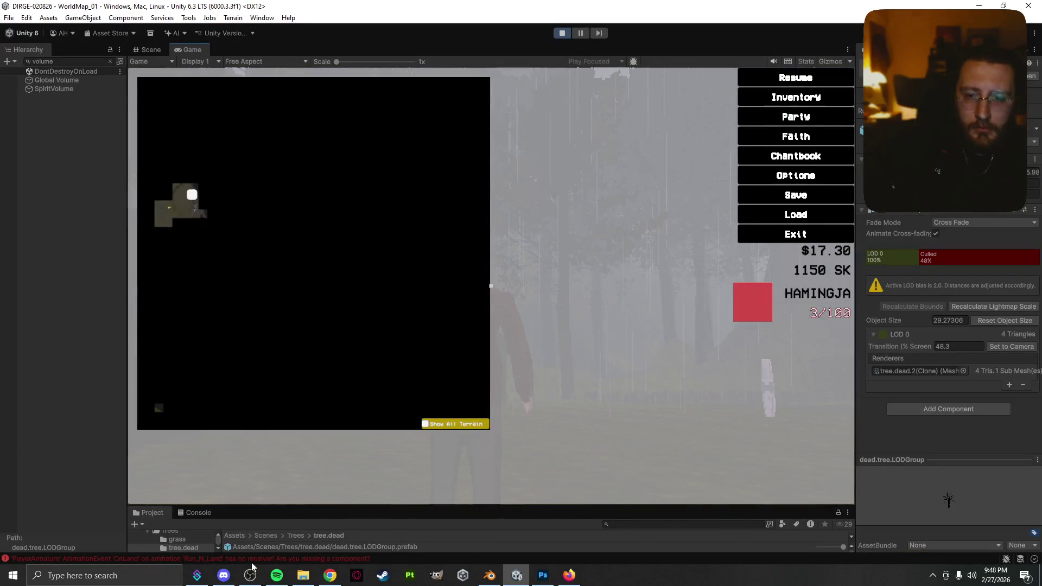
{"action": "left_click", "coordinate": [251, 574]}
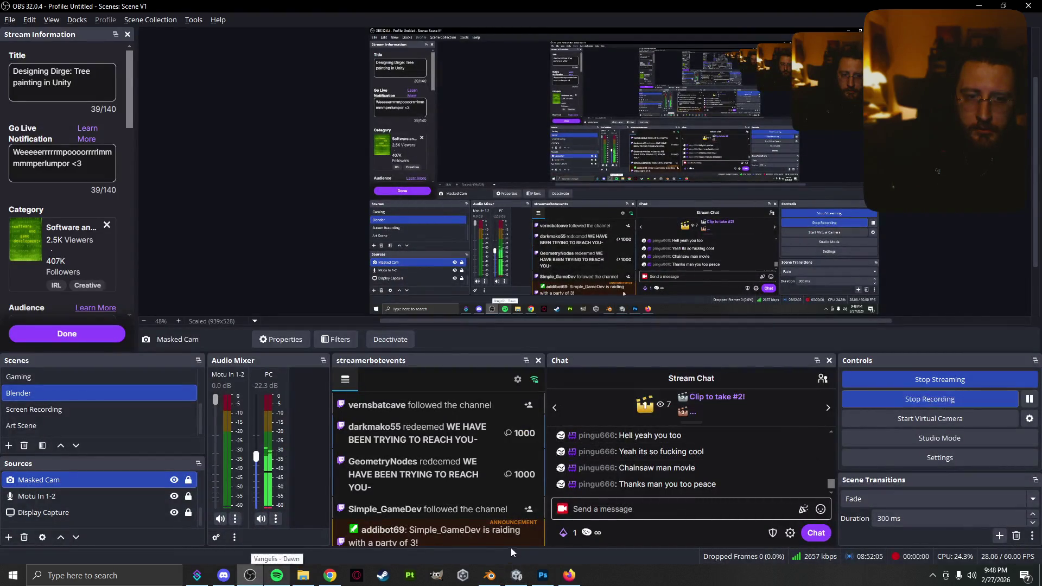
- Bring Unity back, resume the game briefly, then reopen the pause menu
{"action": "left_click", "coordinate": [516, 575]}
{"action": "key", "text": "Escape"}
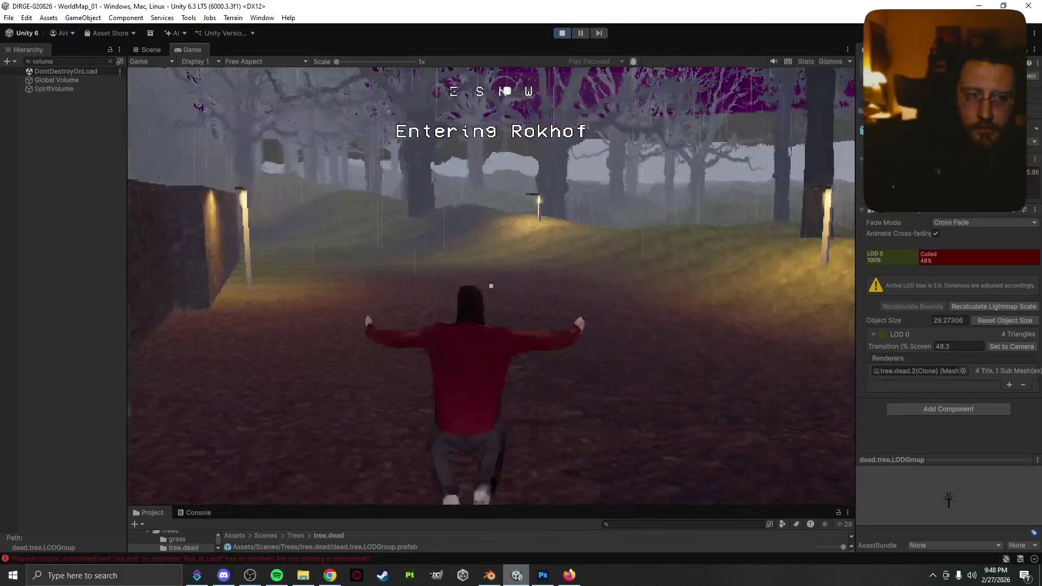
{"action": "key", "text": "Escape"}
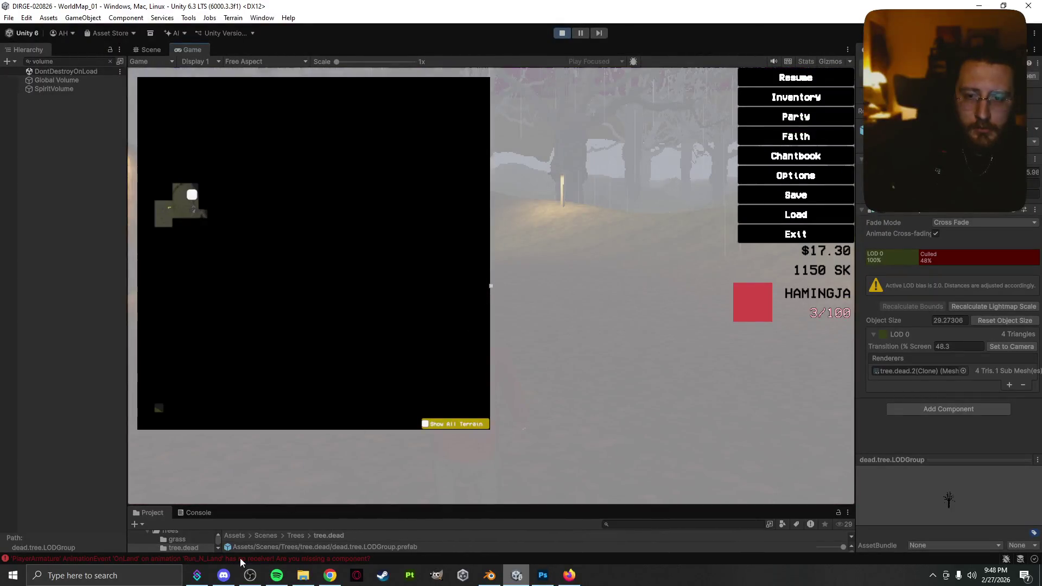
- Stop the OBS recording to save it, start a new one, and resume the Unity game
{"action": "left_click", "coordinate": [249, 575]}
{"action": "left_click", "coordinate": [884, 400]}
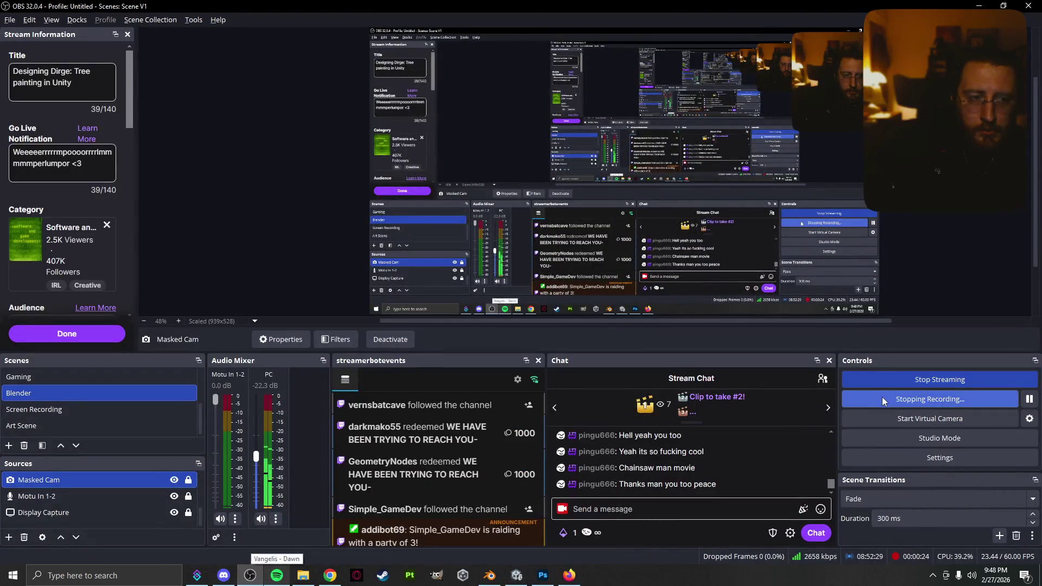
{"action": "left_click", "coordinate": [883, 400]}
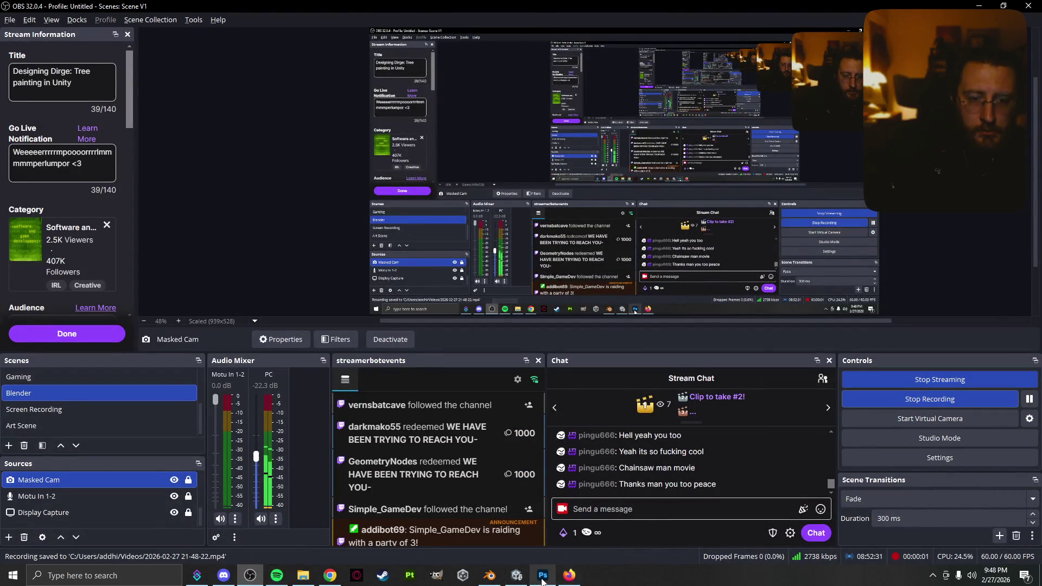
{"action": "left_click", "coordinate": [516, 575]}
{"action": "key", "text": "Escape"}
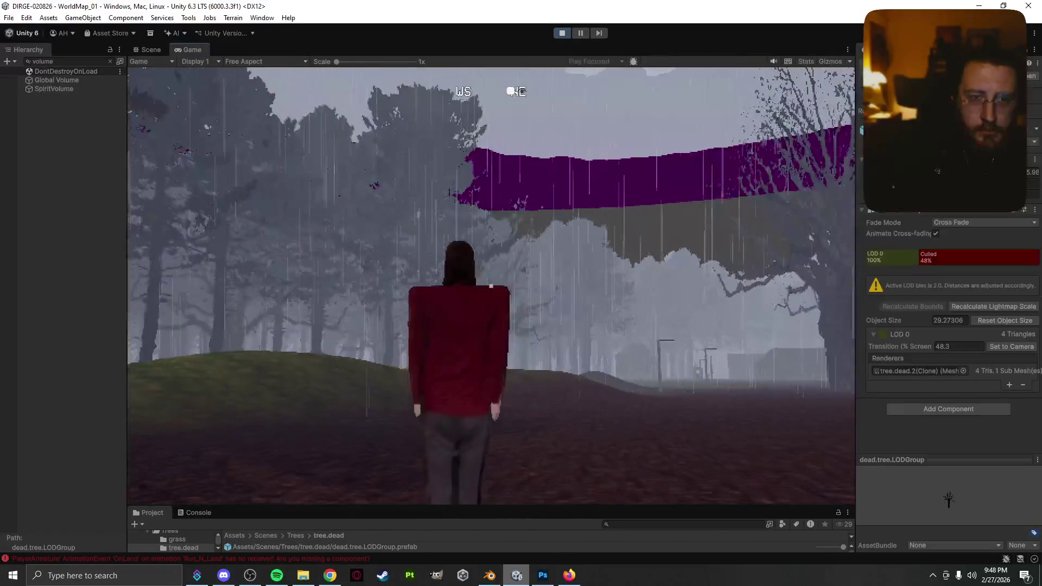
- Pause the game, stop the OBS recording, and resume play in Unity
{"action": "key", "text": "Escape"}
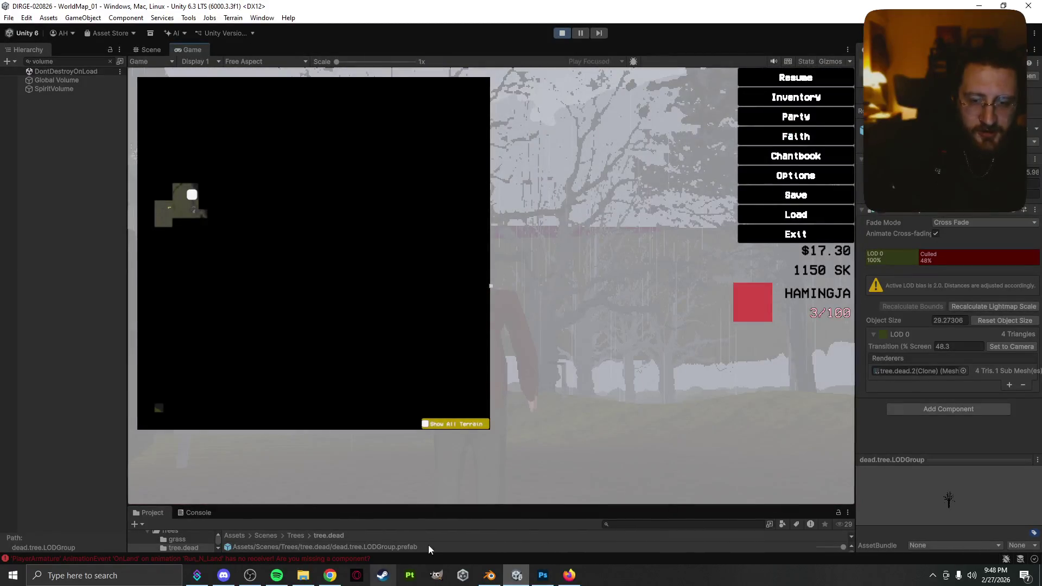
{"action": "left_click", "coordinate": [273, 577]}
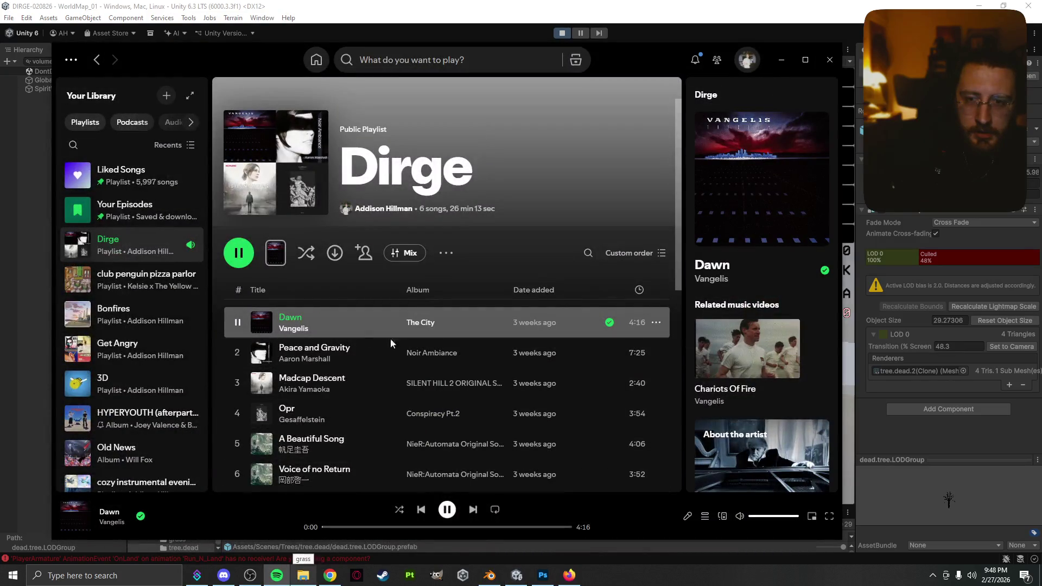
{"action": "left_click", "coordinate": [512, 580]}
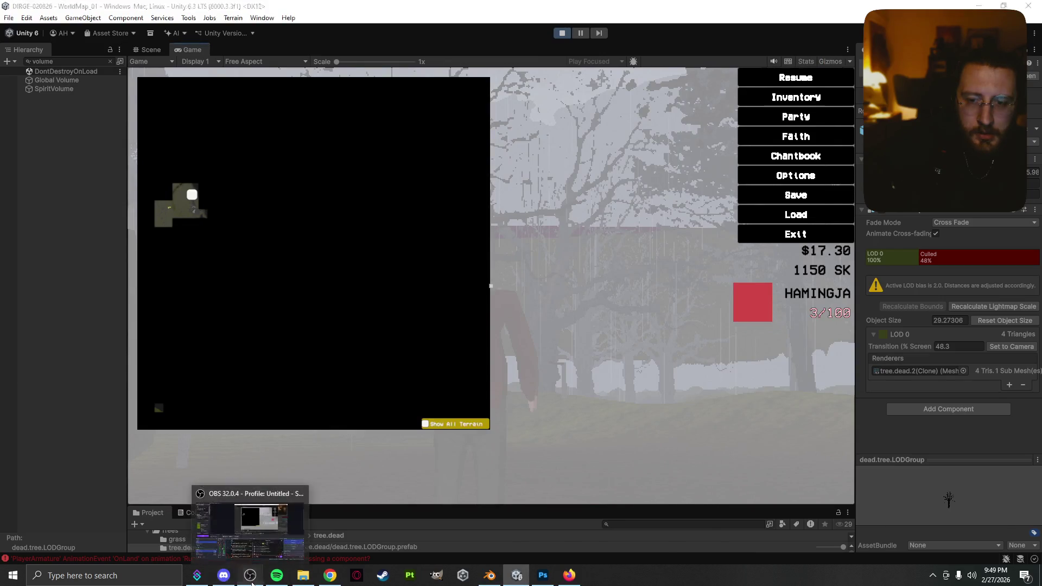
{"action": "left_click", "coordinate": [249, 575]}
{"action": "left_click", "coordinate": [917, 400]}
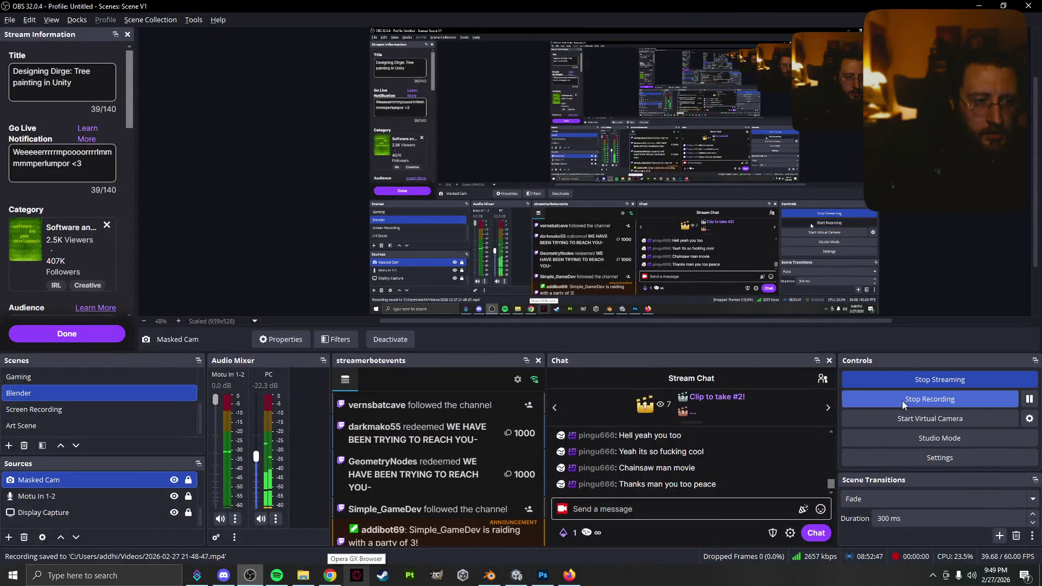
{"action": "left_click", "coordinate": [515, 580]}
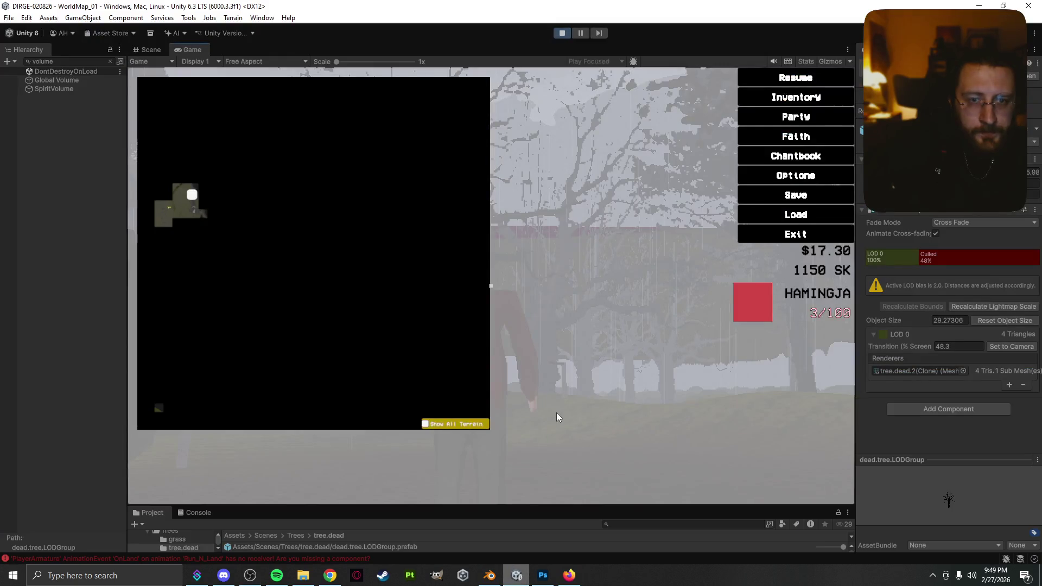
{"action": "left_click", "coordinate": [556, 413]}
{"action": "key", "text": "Escape"}
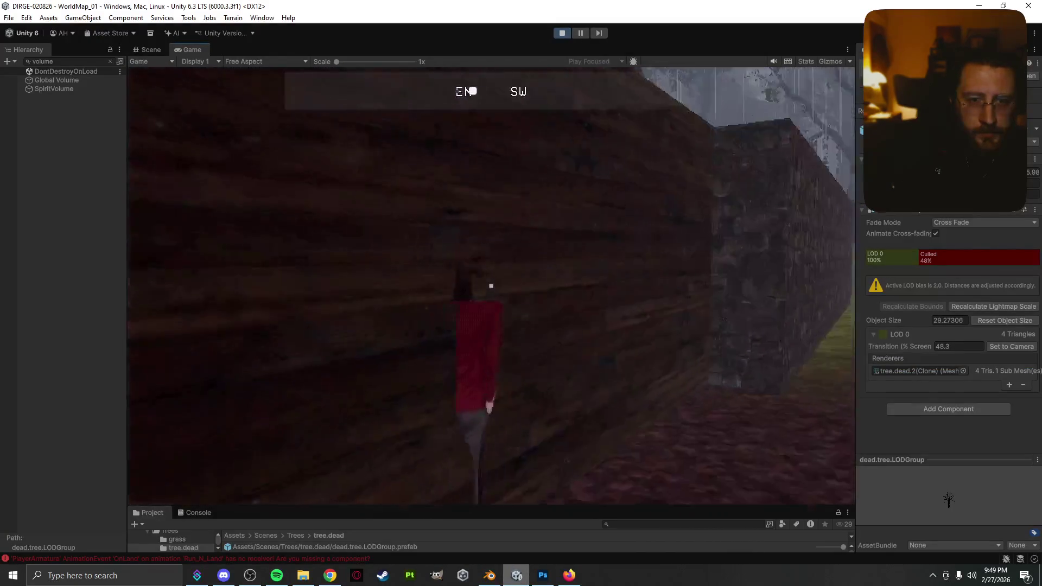
- Walk past the house and stone wall into the misty forest, then pause with the map shown
{"action": "key", "text": "w"}
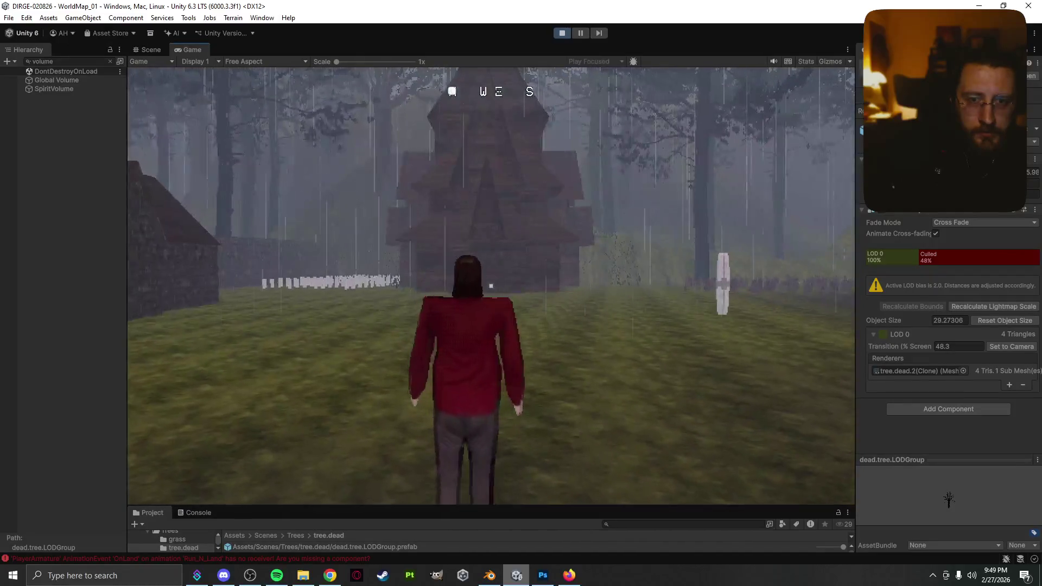
{"action": "key", "text": "d"}
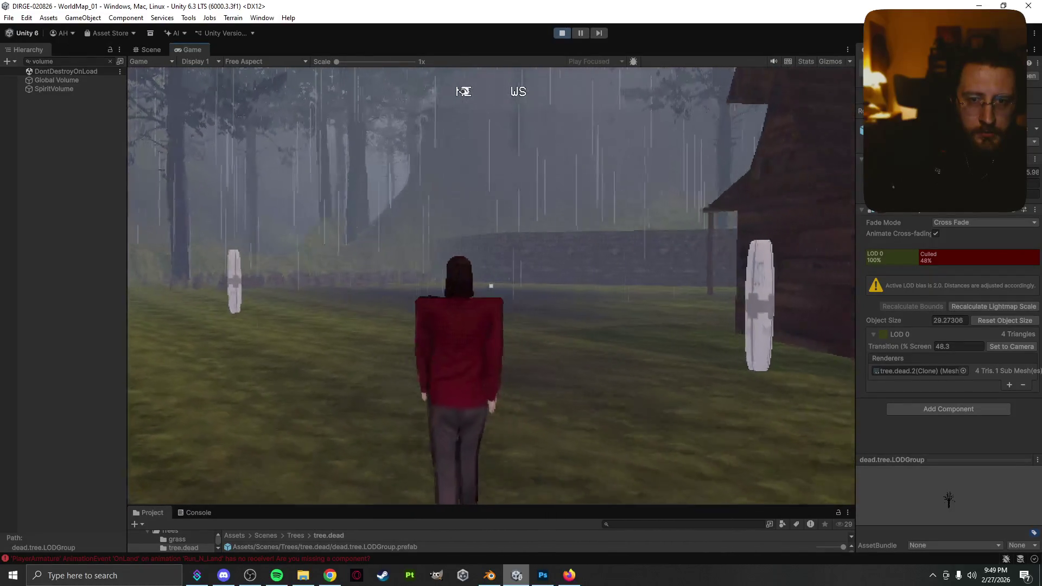
{"action": "key", "text": "w"}
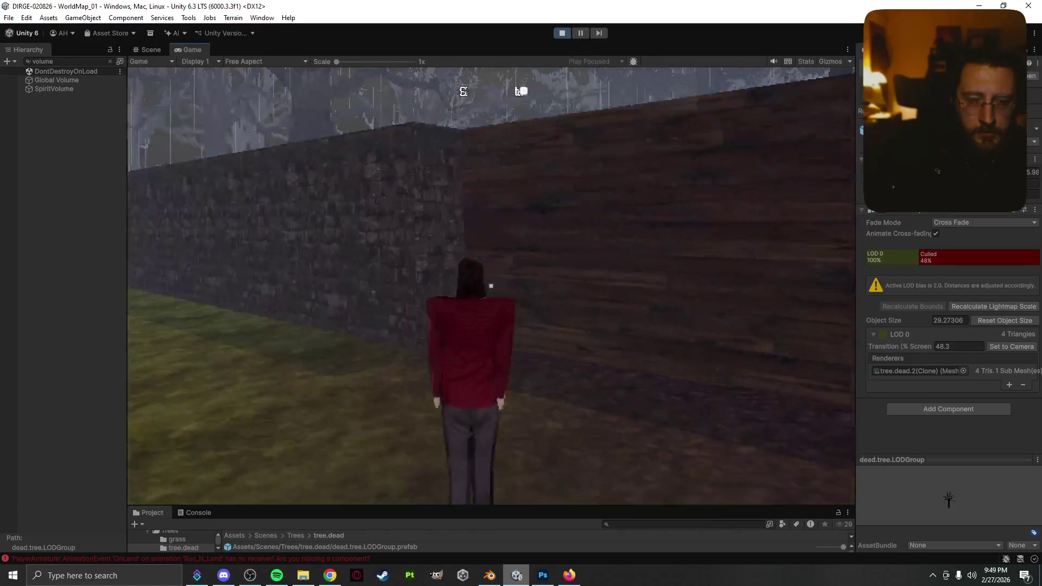
{"action": "key", "text": "w"}
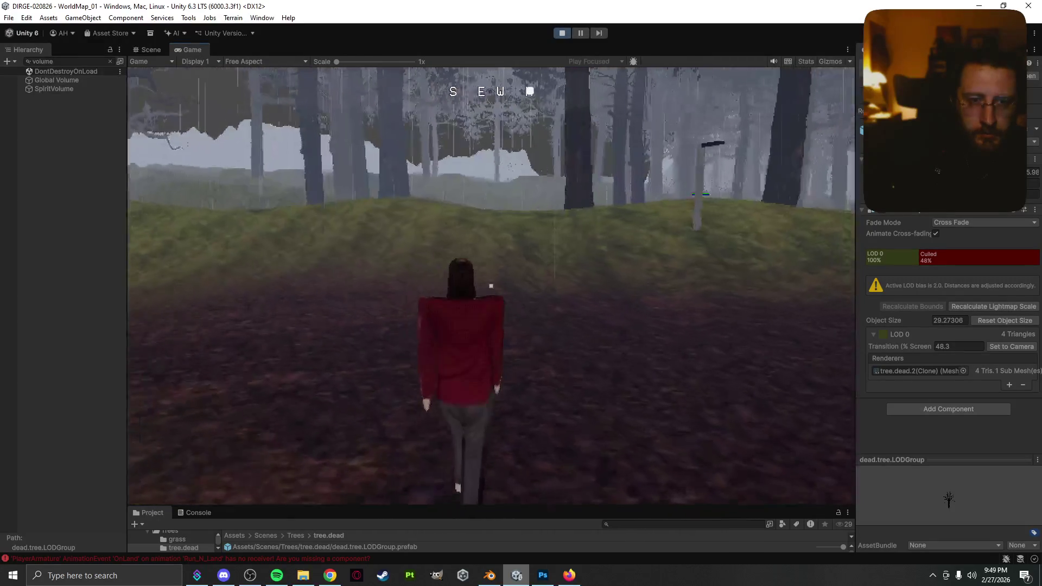
{"action": "key", "text": "w"}
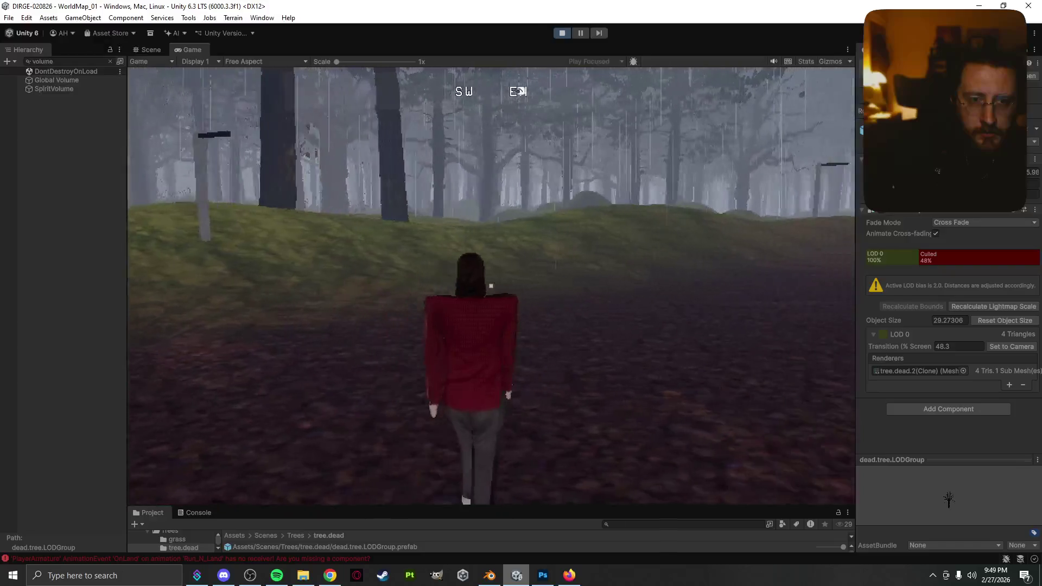
{"action": "key", "text": "w"}
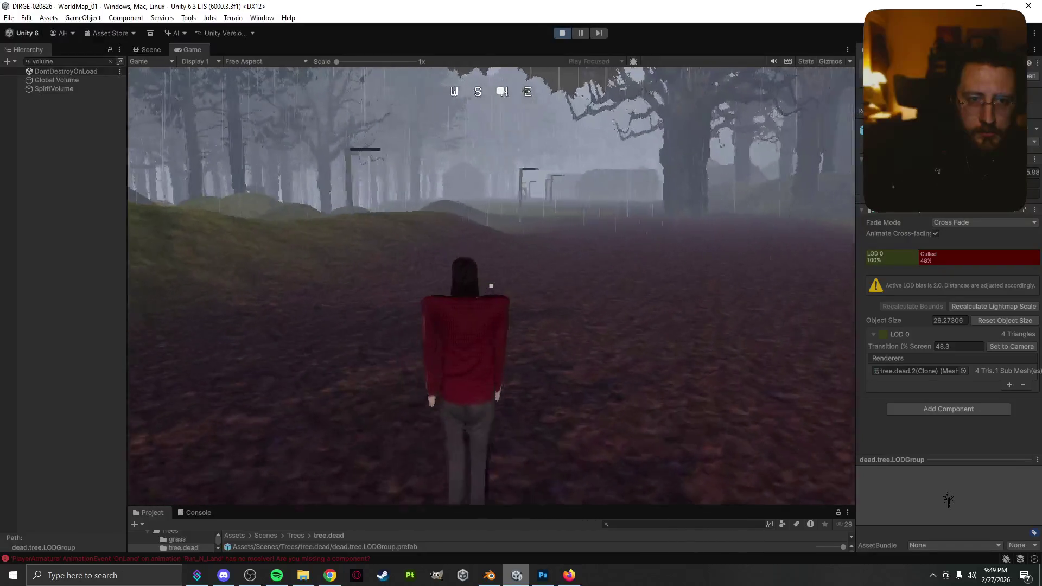
{"action": "key", "text": "w"}
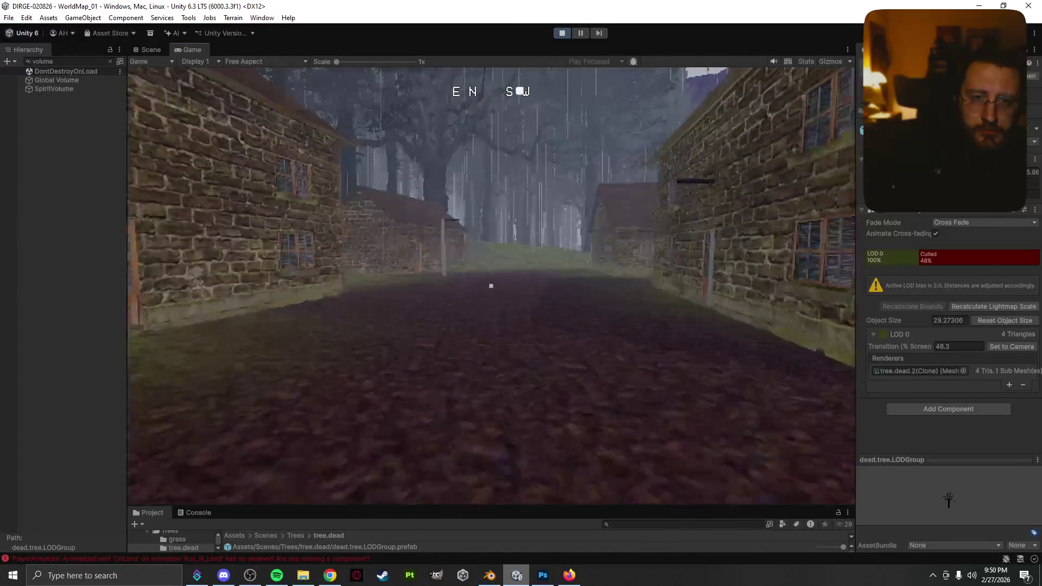
{"action": "key", "text": "Escape"}
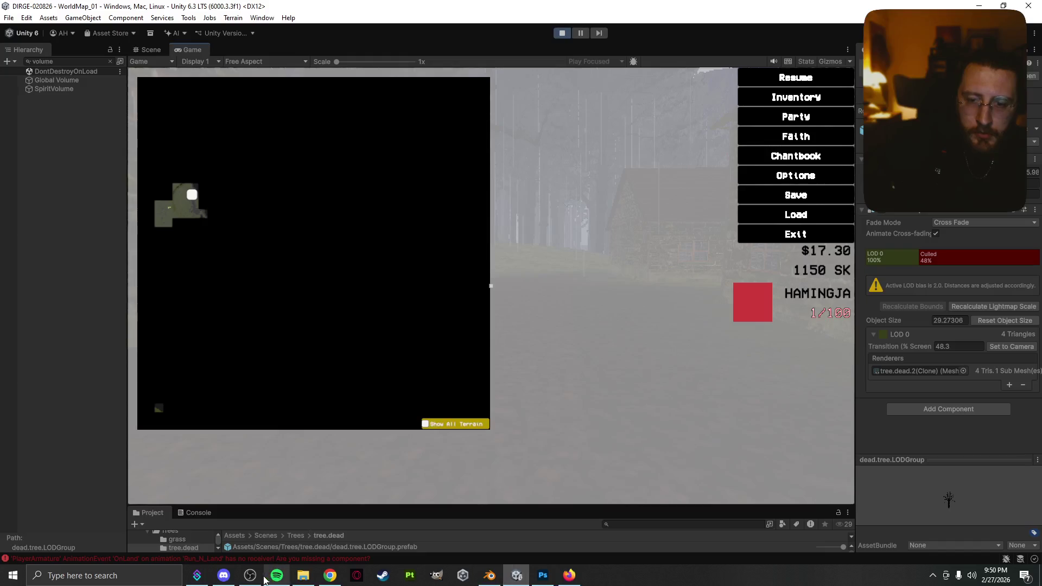
- Close the four Chrome tabs on Unity fog and LOD bias so the browser shuts
{"action": "left_click", "coordinate": [260, 577]}
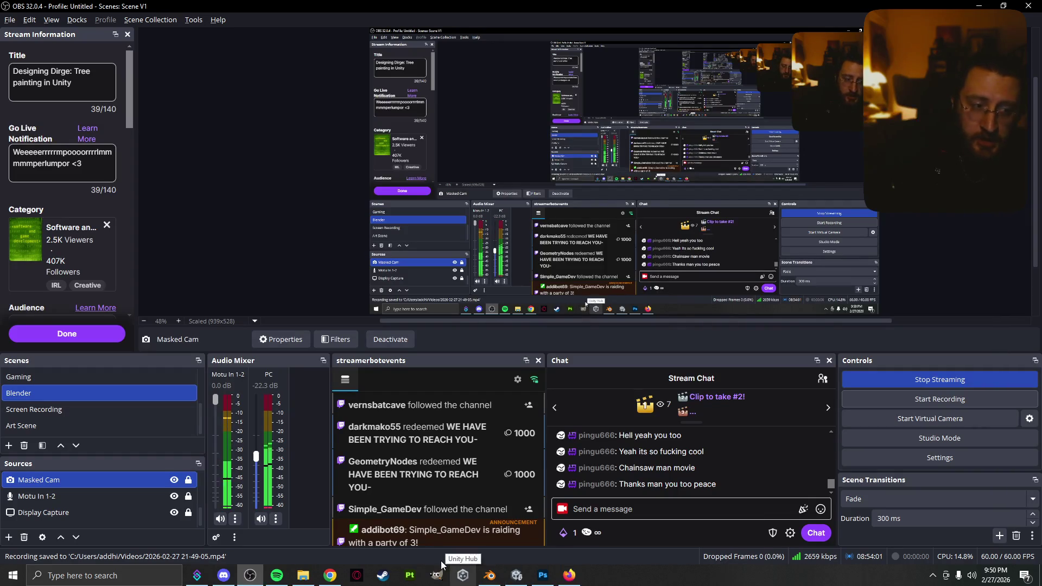
{"action": "left_click", "coordinate": [330, 575]}
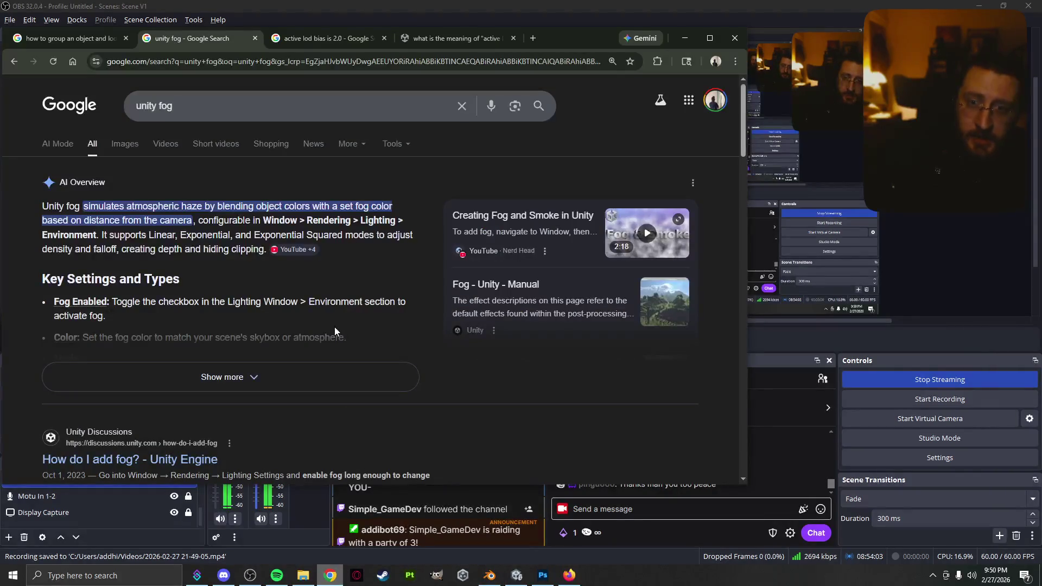
{"action": "left_click", "coordinate": [255, 38]}
{"action": "left_click", "coordinate": [255, 38]}
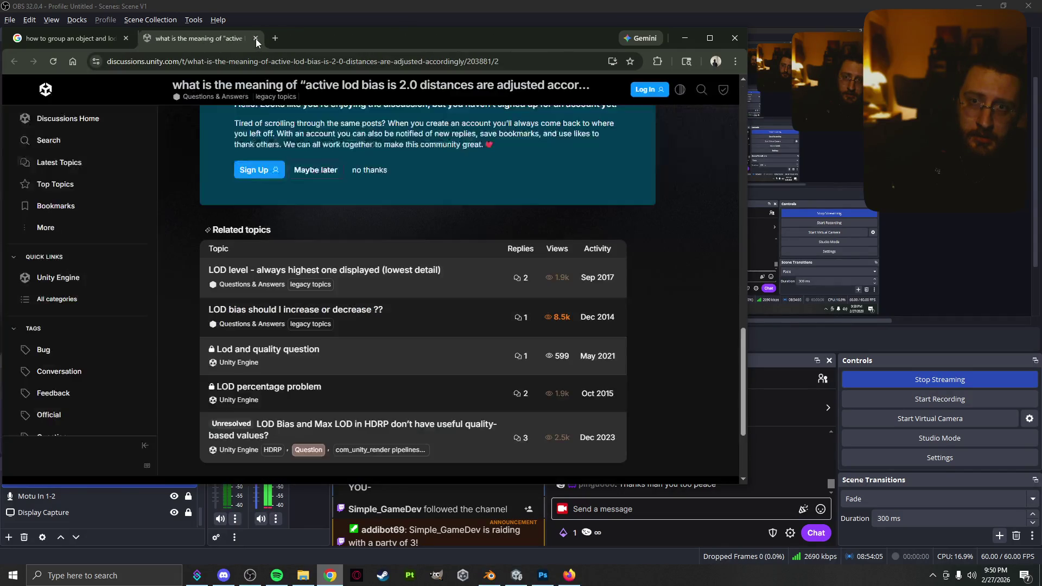
{"action": "left_click", "coordinate": [255, 38]}
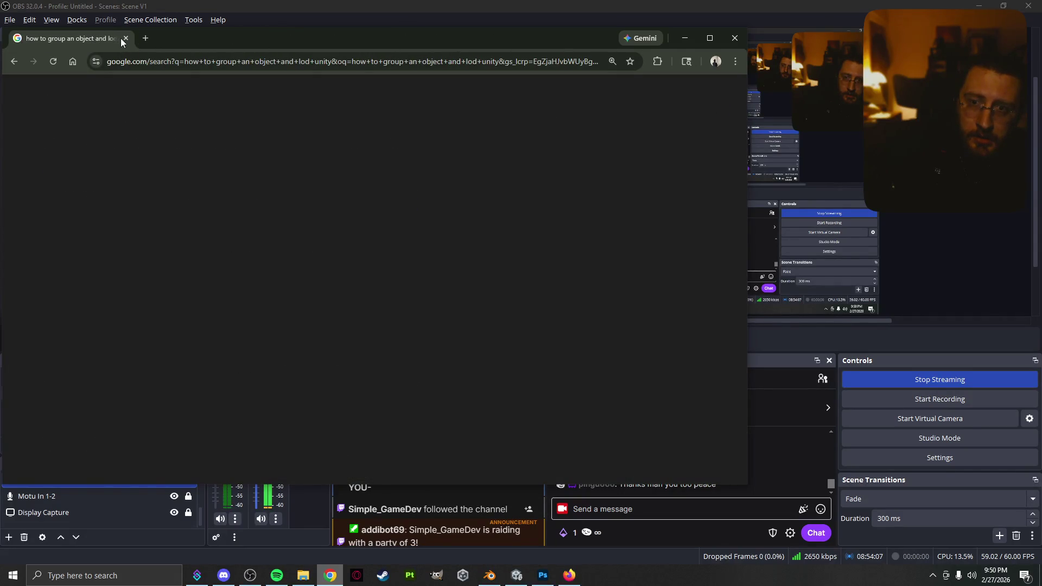
{"action": "left_click", "coordinate": [125, 38]}
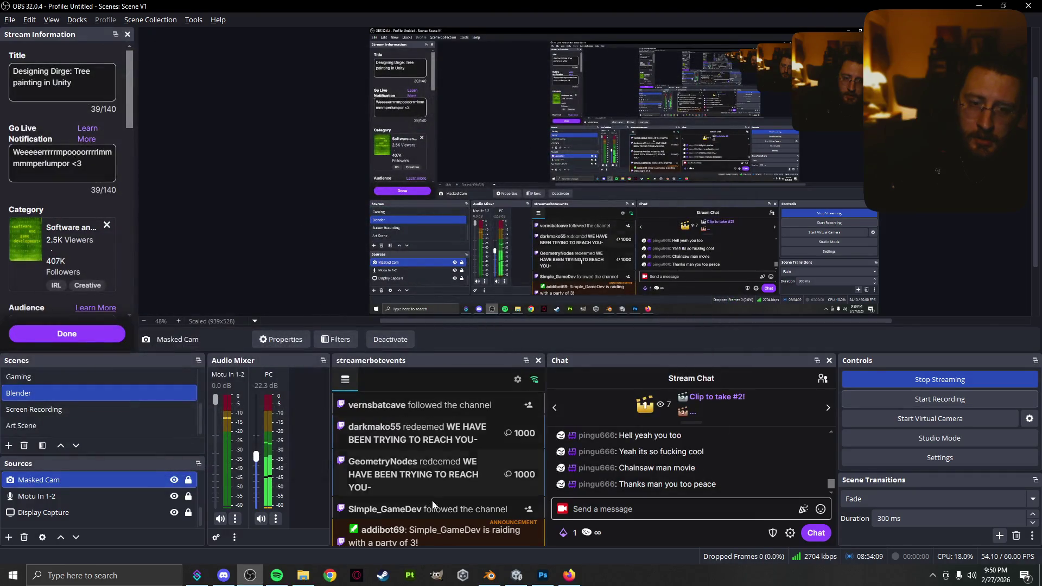
{"action": "left_click", "coordinate": [491, 576]}
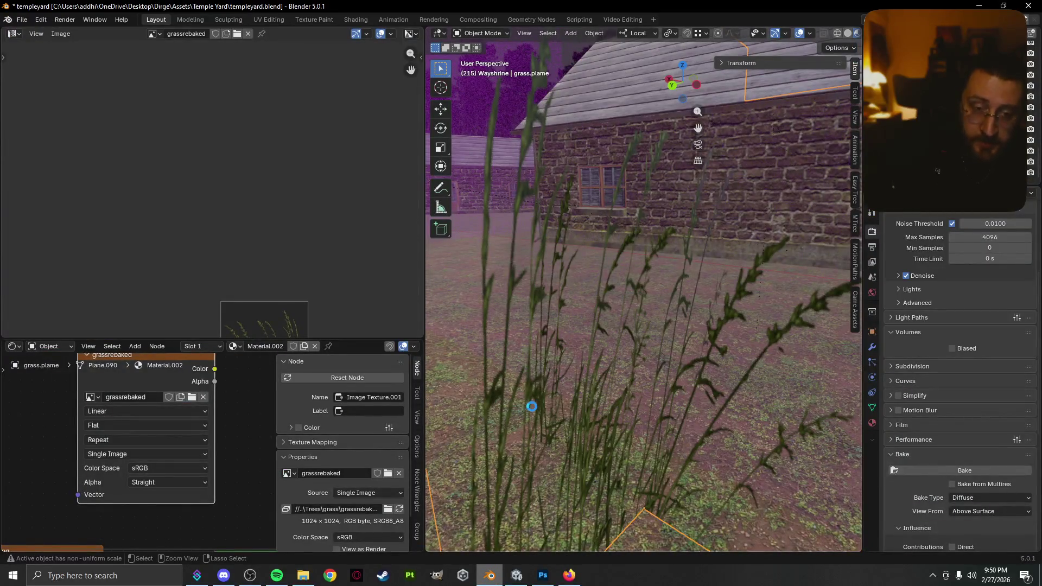
- Save templeyard.blend, then quit Blender, saving the modified image at the prompt
{"action": "key", "text": "ctrl+s"}
{"action": "key", "text": "ctrl+q"}
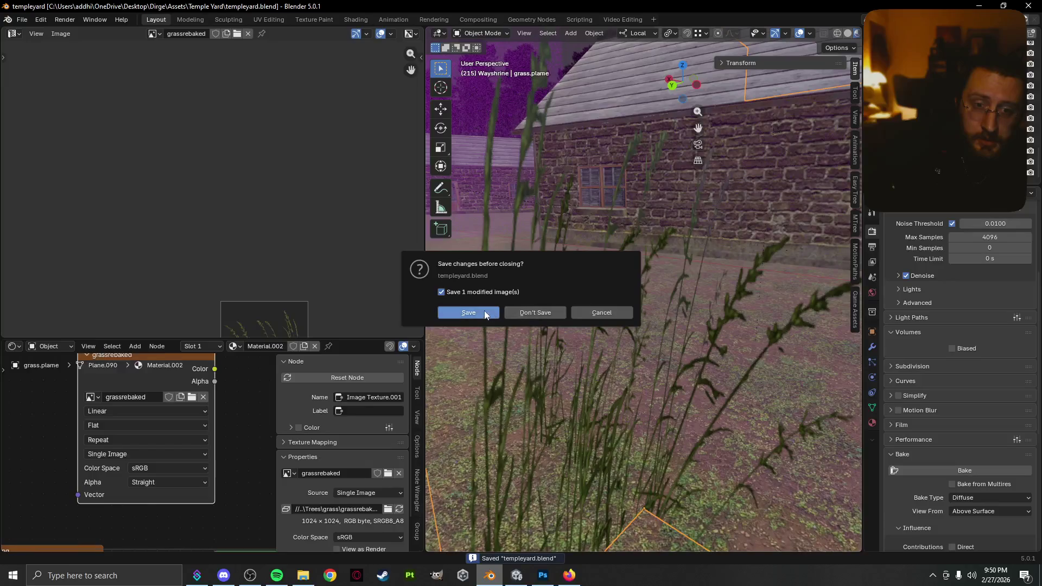
{"action": "left_click", "coordinate": [475, 312]}
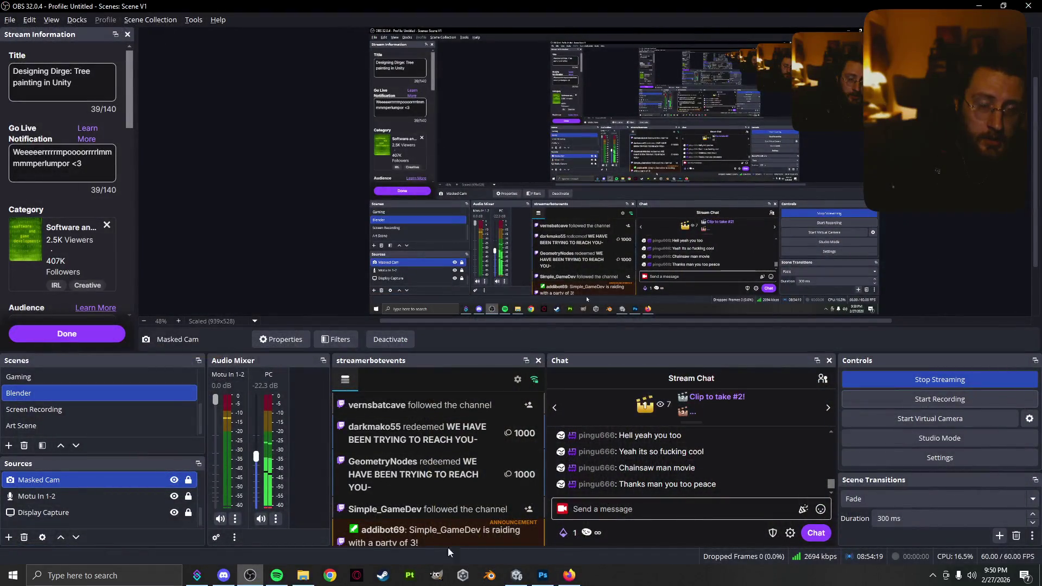
- Quit Photoshop, answering the save prompt for grass.psd
{"action": "left_click", "coordinate": [538, 576]}
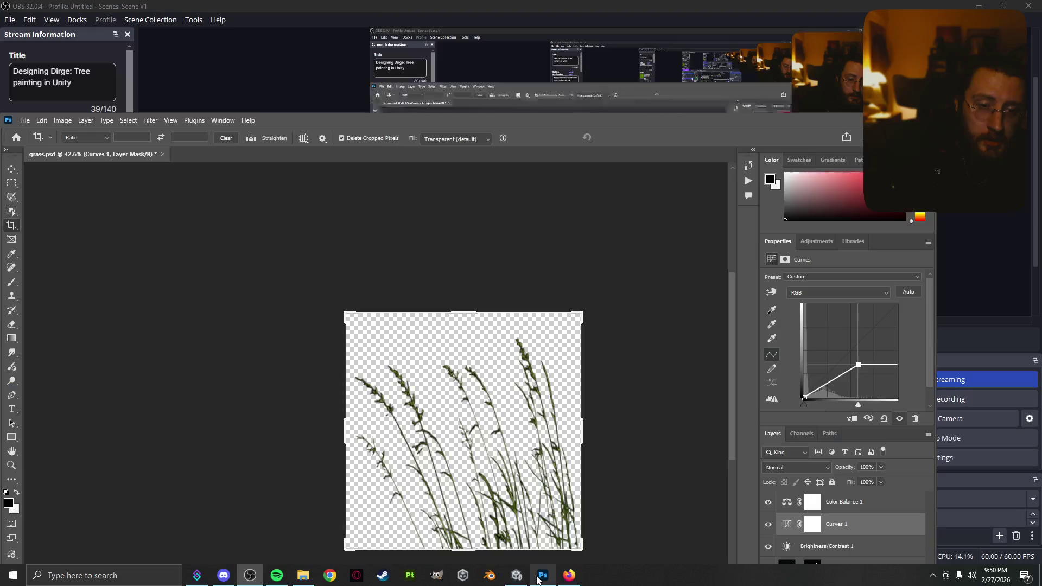
{"action": "left_click", "coordinate": [542, 575]}
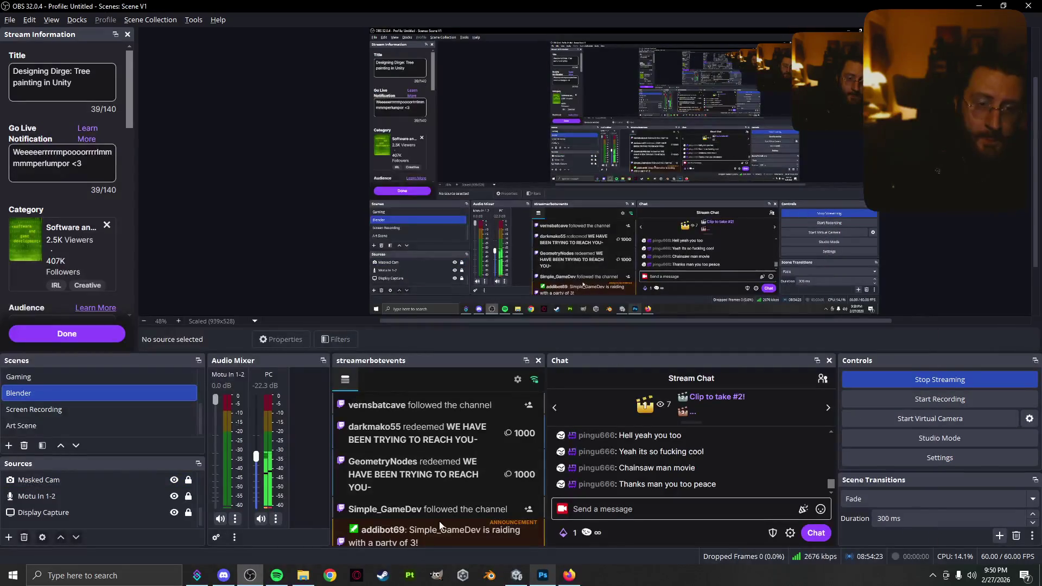
{"action": "left_click", "coordinate": [543, 576]}
{"action": "key", "text": "ctrl+q"}
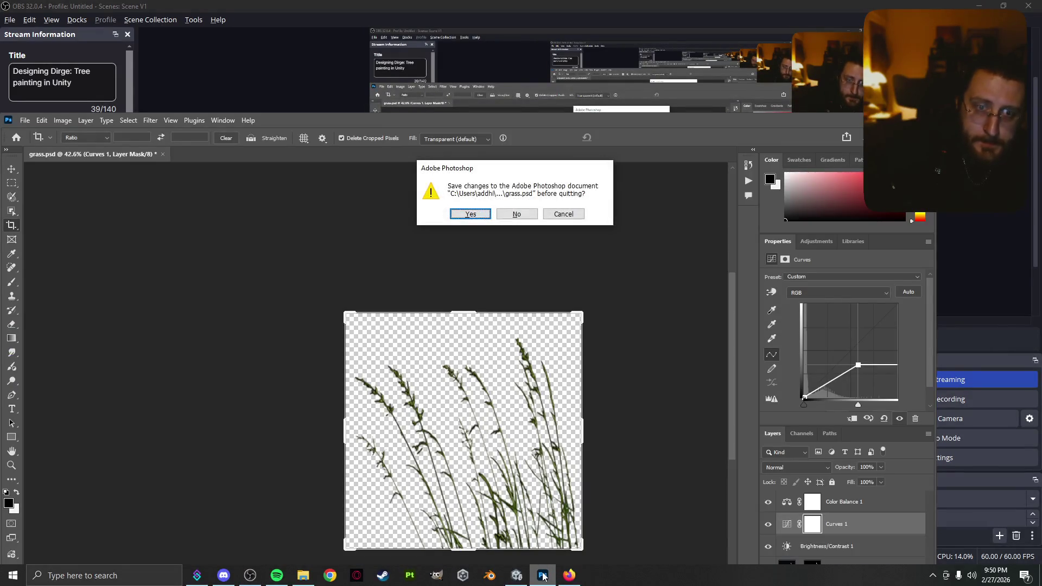
{"action": "key", "text": "Return"}
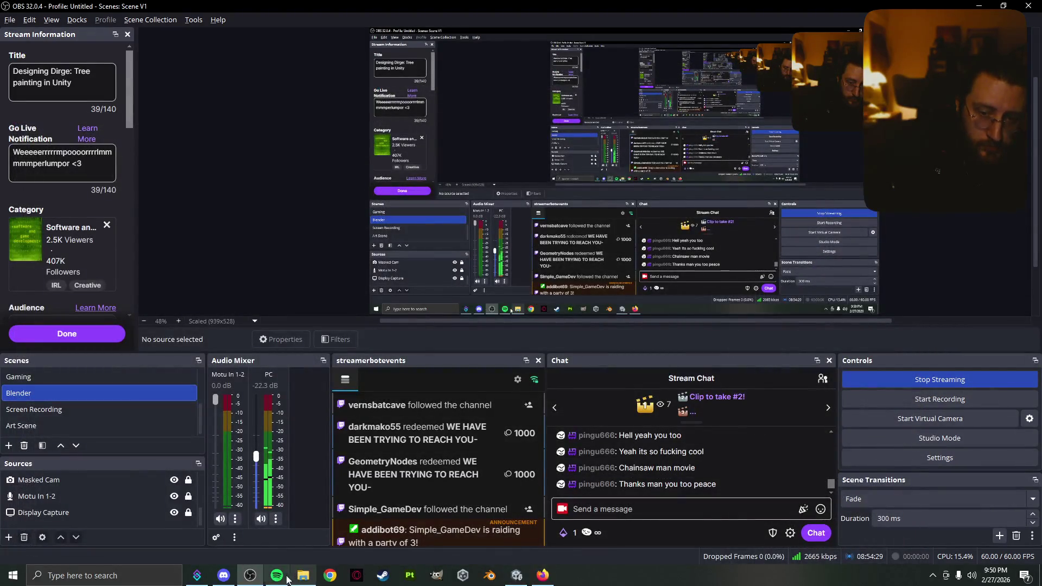
- Close the Firefox LOD Group docs window and resume the game in Unity
{"action": "left_click", "coordinate": [544, 574]}
{"action": "right_click", "coordinate": [544, 573]}
{"action": "left_click", "coordinate": [546, 554]}
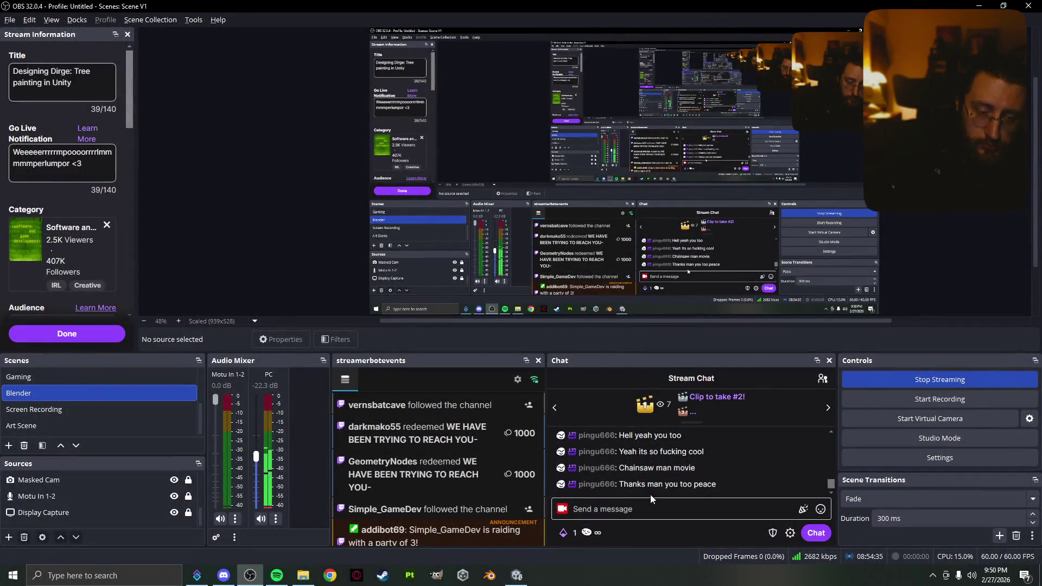
{"action": "left_click", "coordinate": [515, 576]}
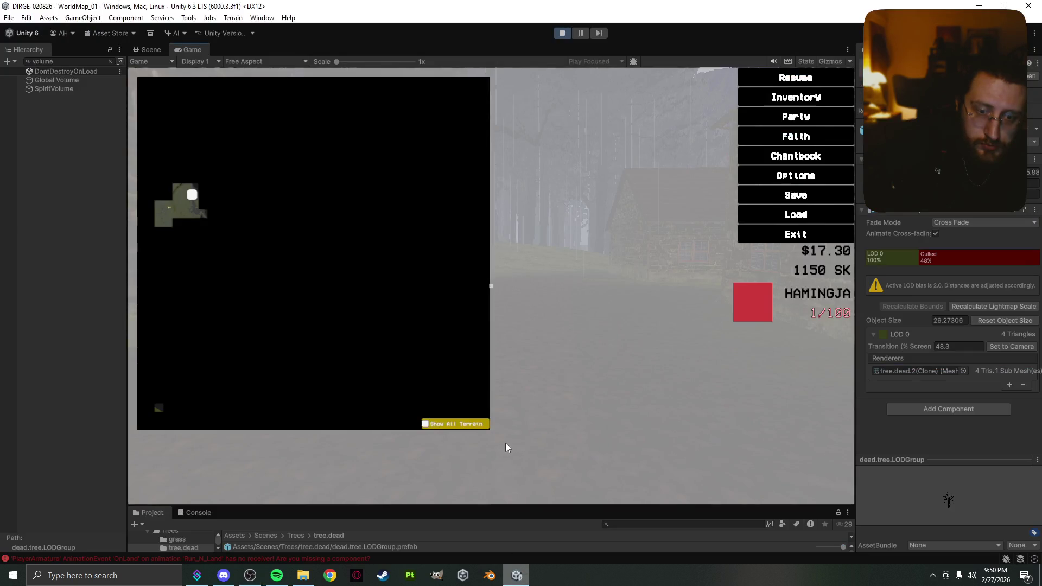
{"action": "key", "text": "Escape"}
- Play the song Peace and Gravity in Spotify, then clear Unity's hierarchy filter
{"action": "left_click", "coordinate": [276, 575]}
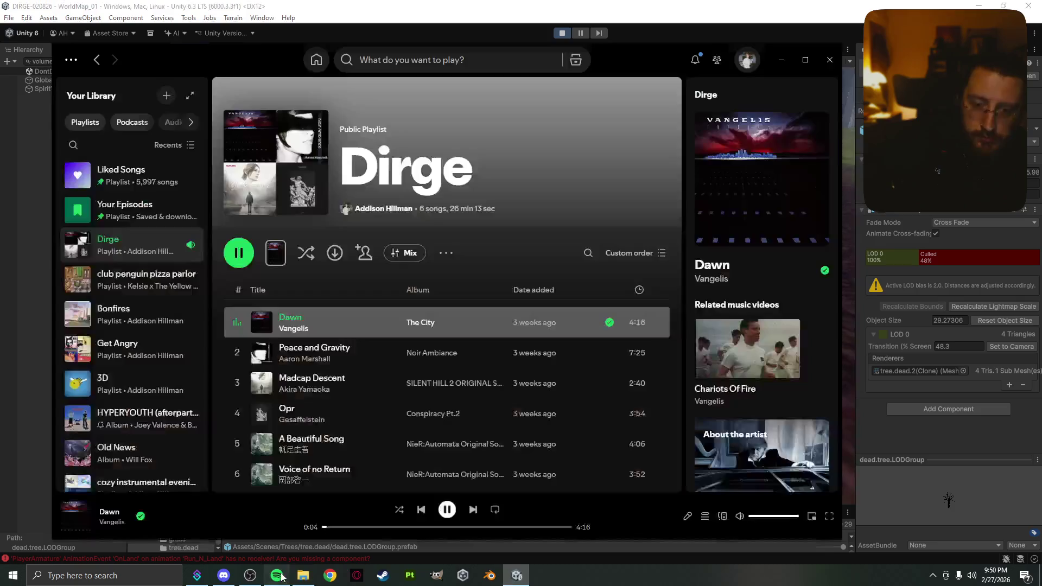
{"action": "double_click", "coordinate": [399, 365]}
{"action": "left_click", "coordinate": [12, 310]}
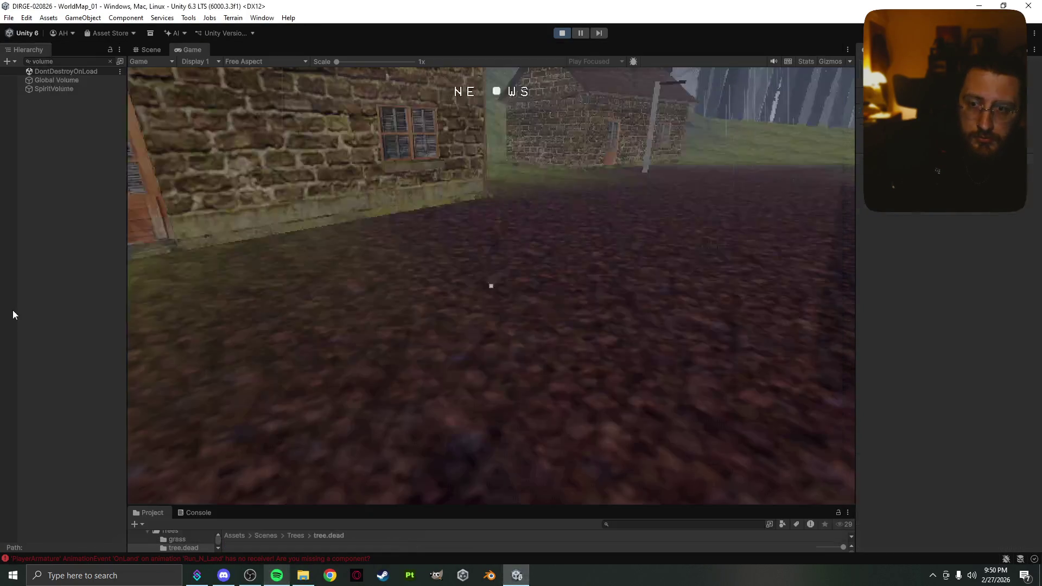
{"action": "left_click", "coordinate": [495, 283]}
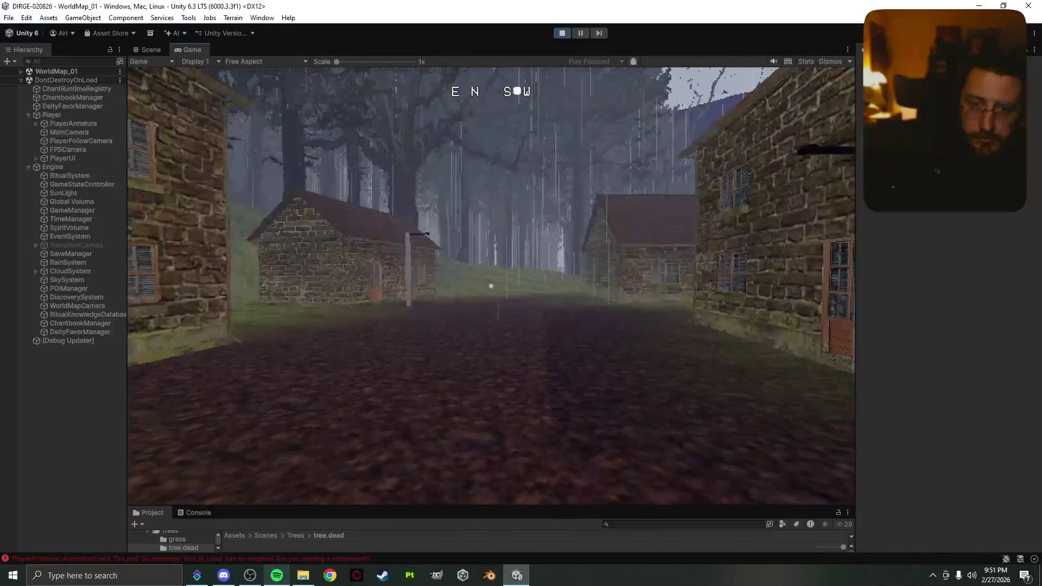
- Walk along the village street to the brick wall, then sidestep past the house and carriage
{"action": "key", "text": "w"}
{"action": "mouse_move", "coordinate": [491, 286]}
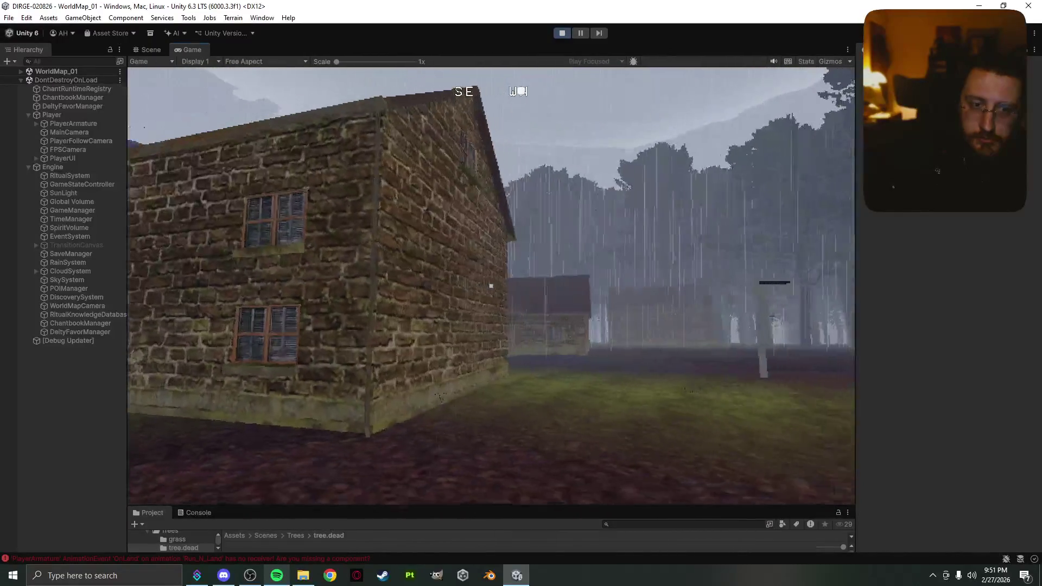
{"action": "key", "text": "a"}
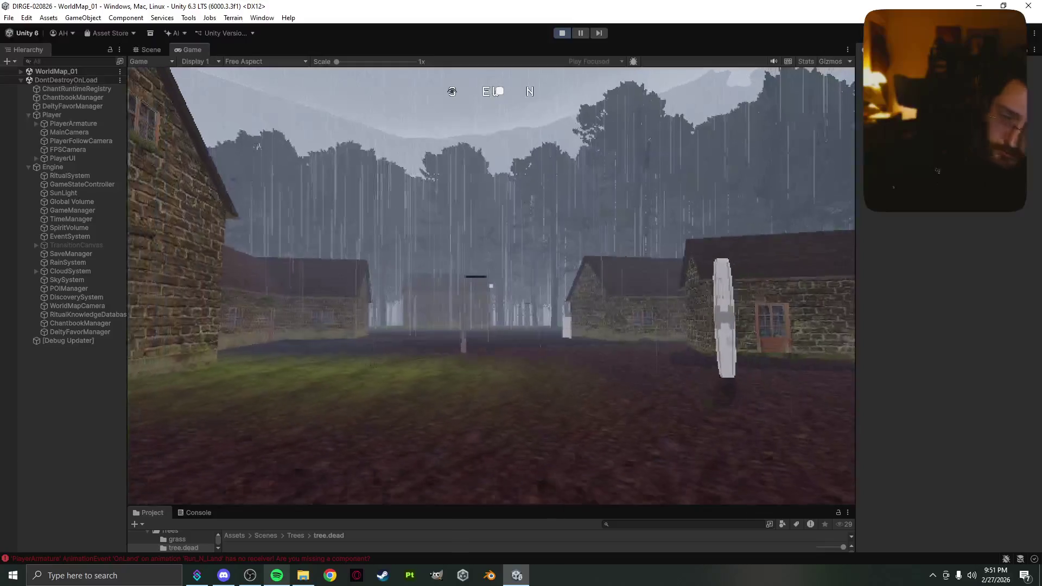
{"action": "key", "text": "a"}
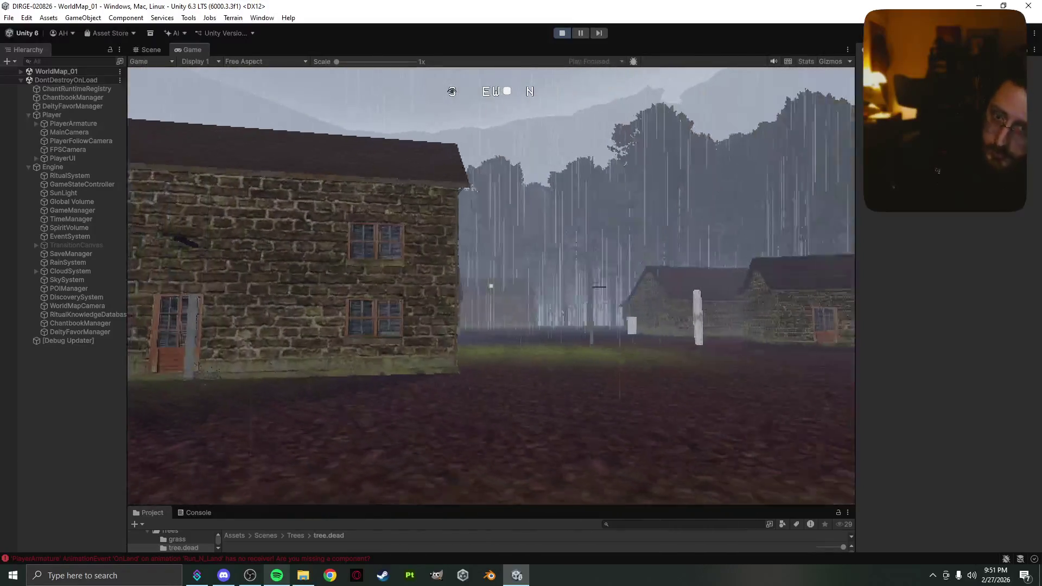
{"action": "key", "text": "s"}
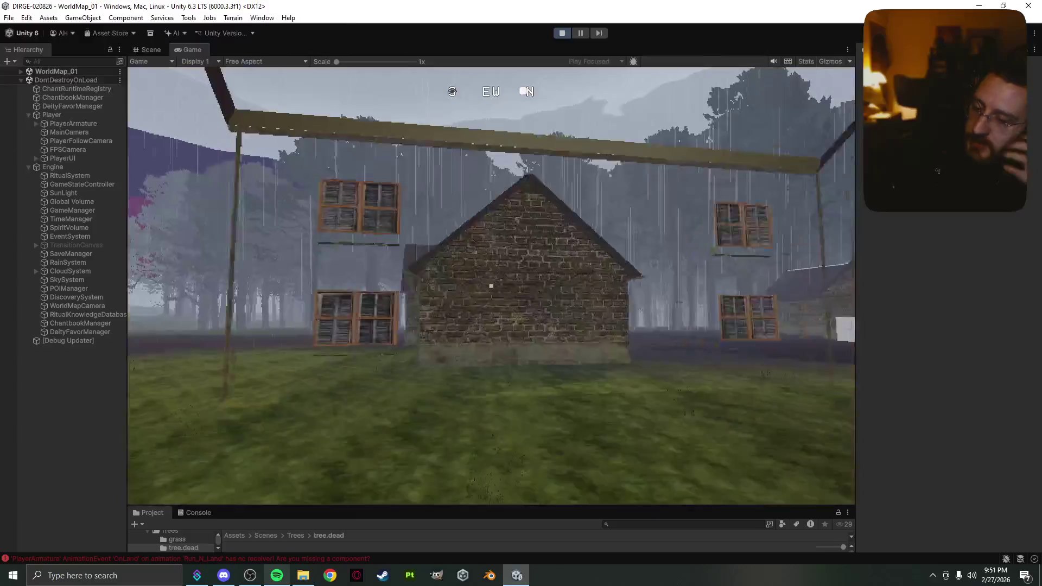
{"action": "key", "text": "a"}
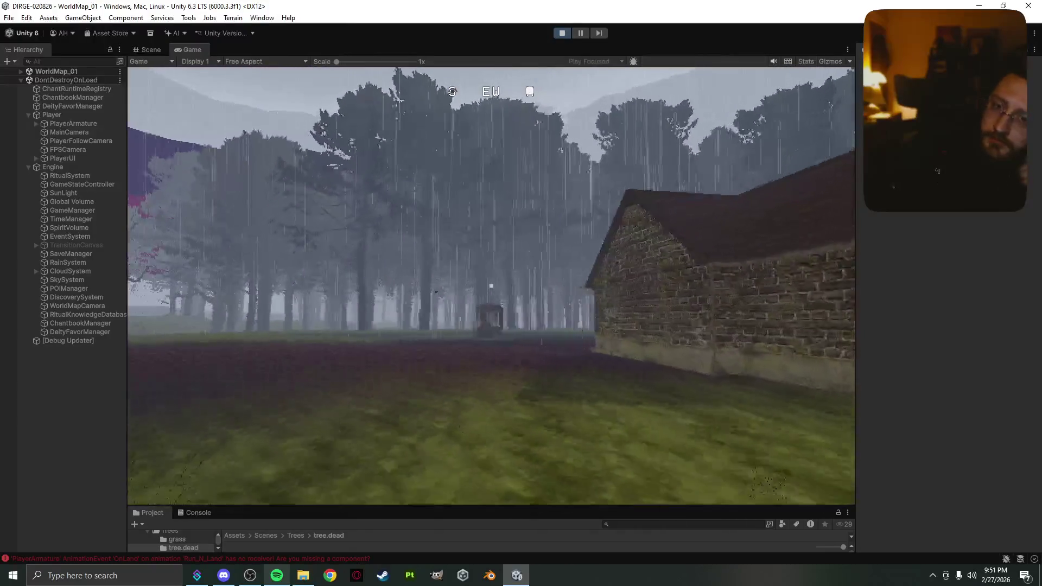
{"action": "key", "text": "a"}
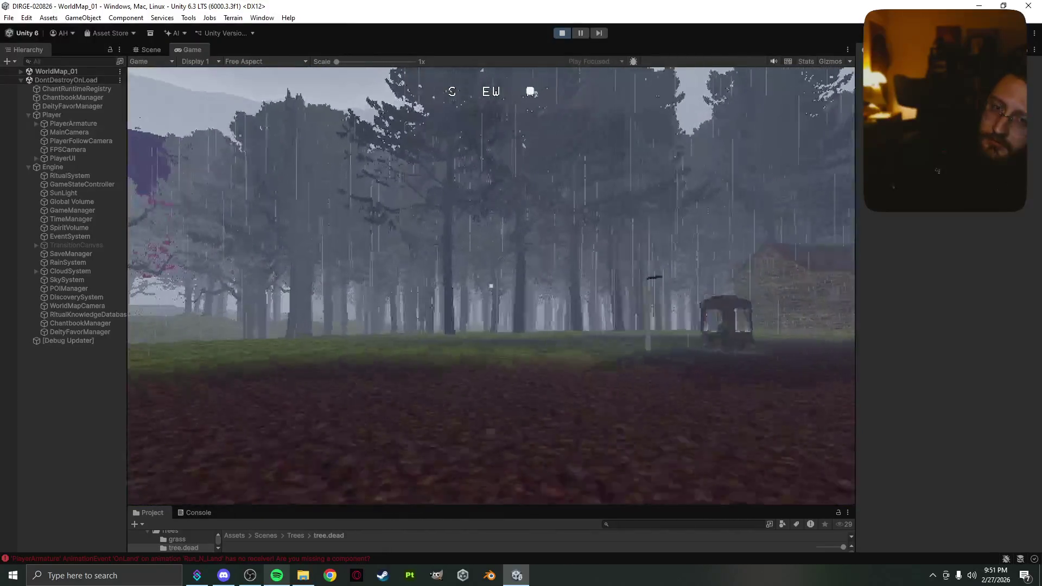
- Continue through the forest past the dead tree and over the hill into Rokhof
{"action": "key", "text": "a"}
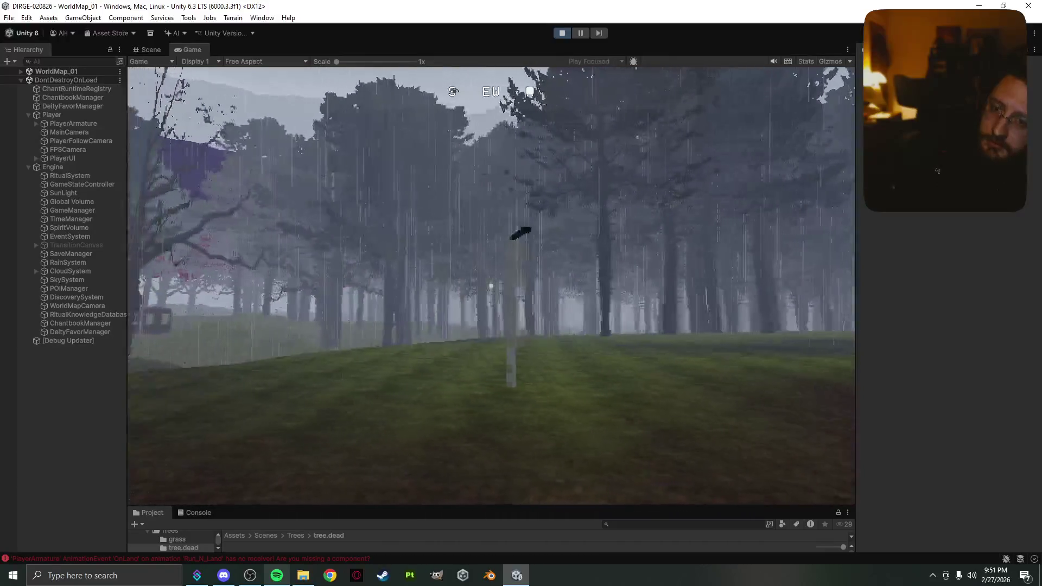
{"action": "key", "text": "a"}
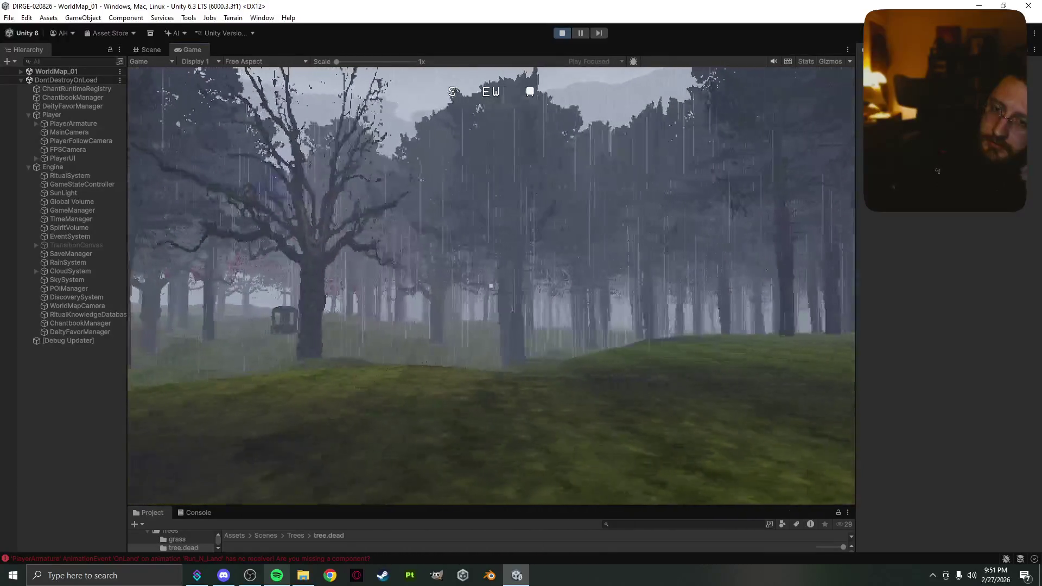
{"action": "key", "text": "a"}
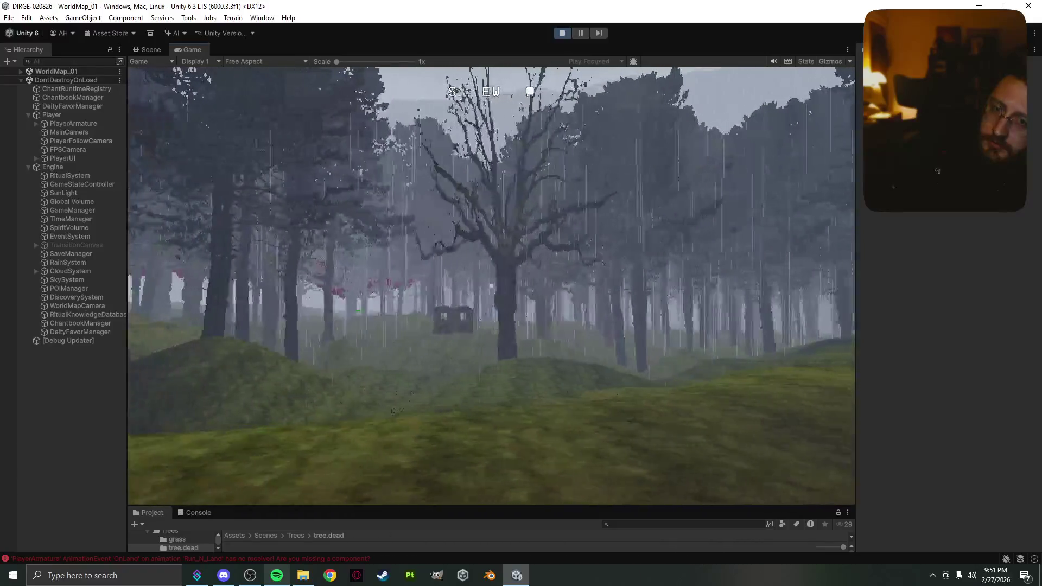
{"action": "key", "text": "a"}
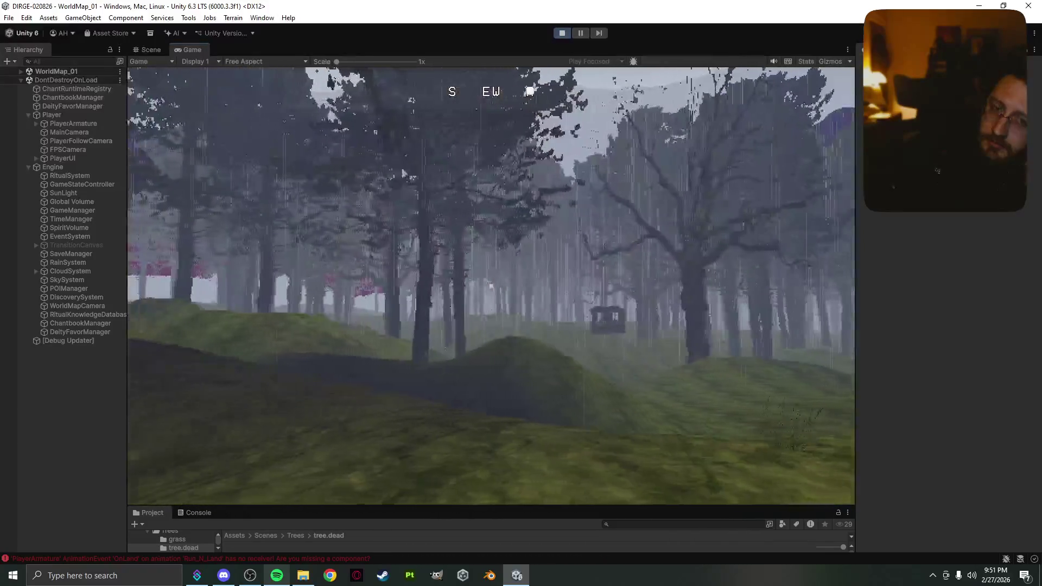
{"action": "key", "text": "a"}
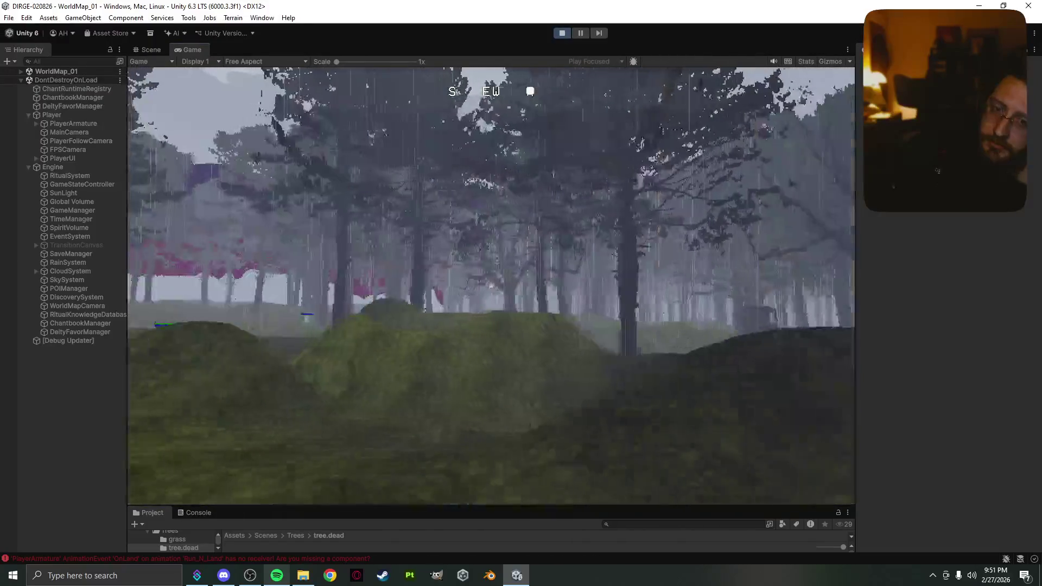
{"action": "key", "text": "a"}
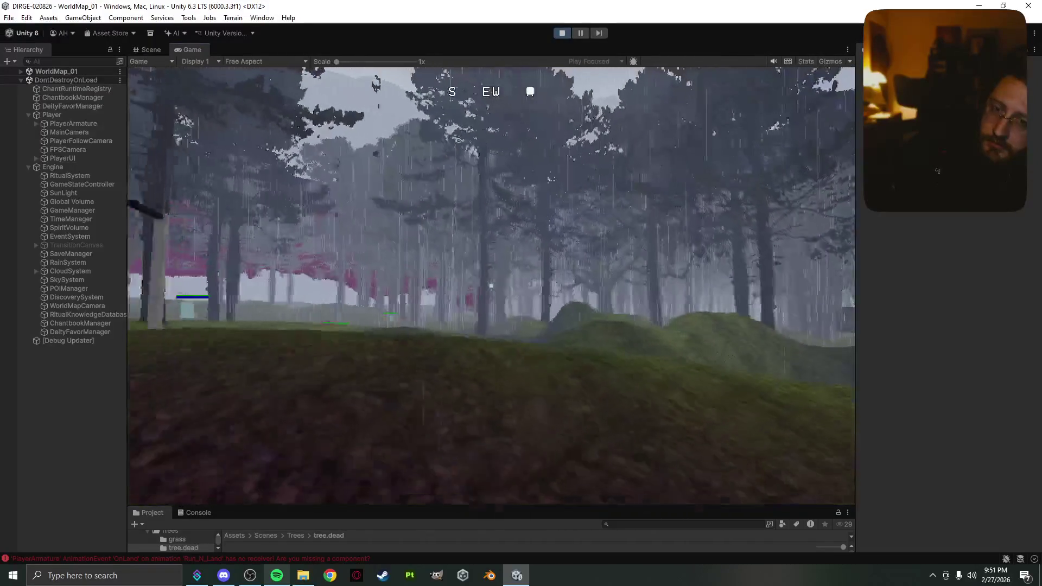
{"action": "key", "text": "a"}
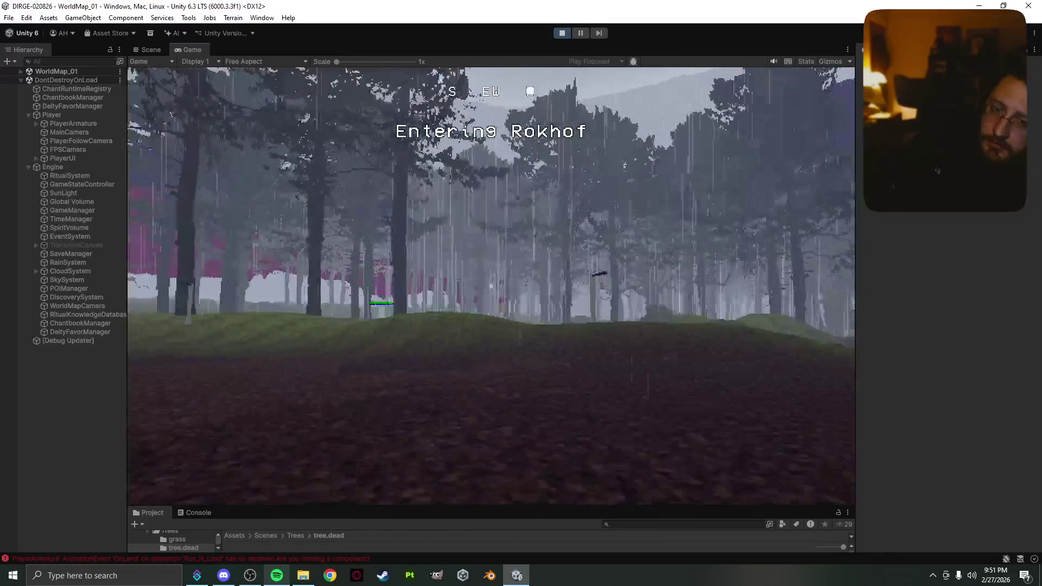
{"action": "key", "text": "w"}
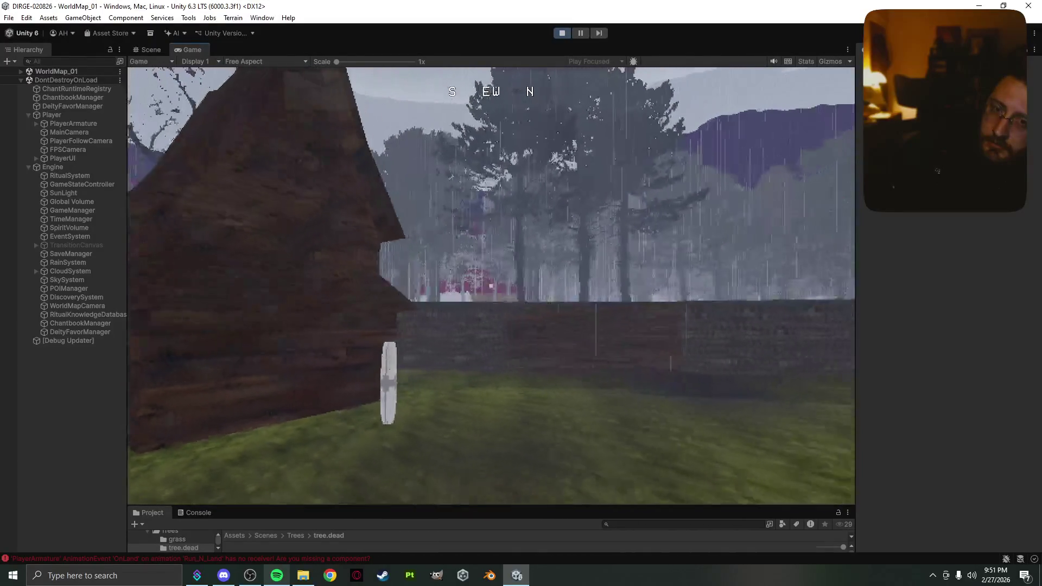
- Walk past the dark roof up to the wooden house, then turn away from its wall
{"action": "key", "text": "w"}
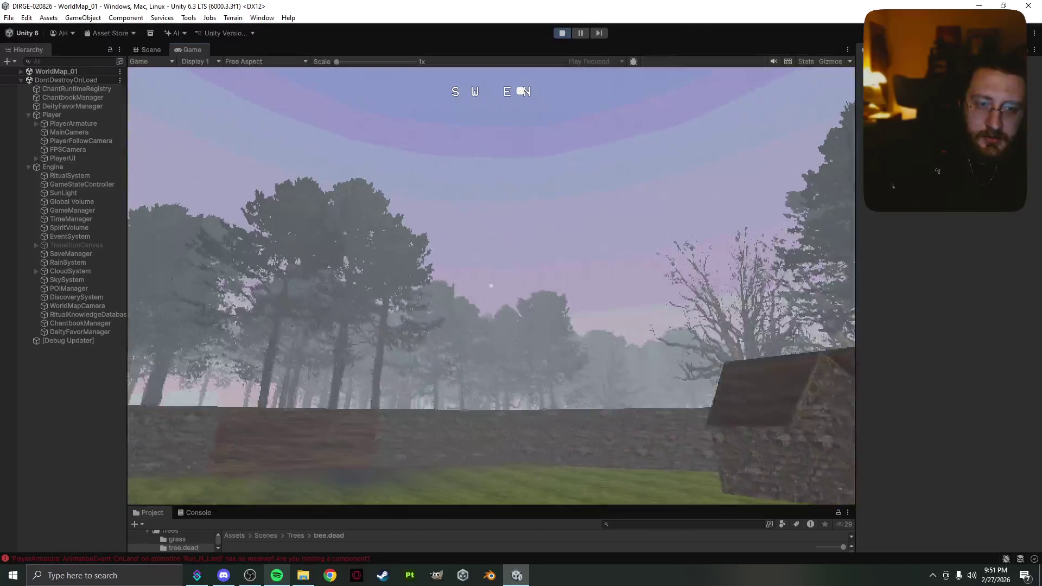
{"action": "key", "text": "w"}
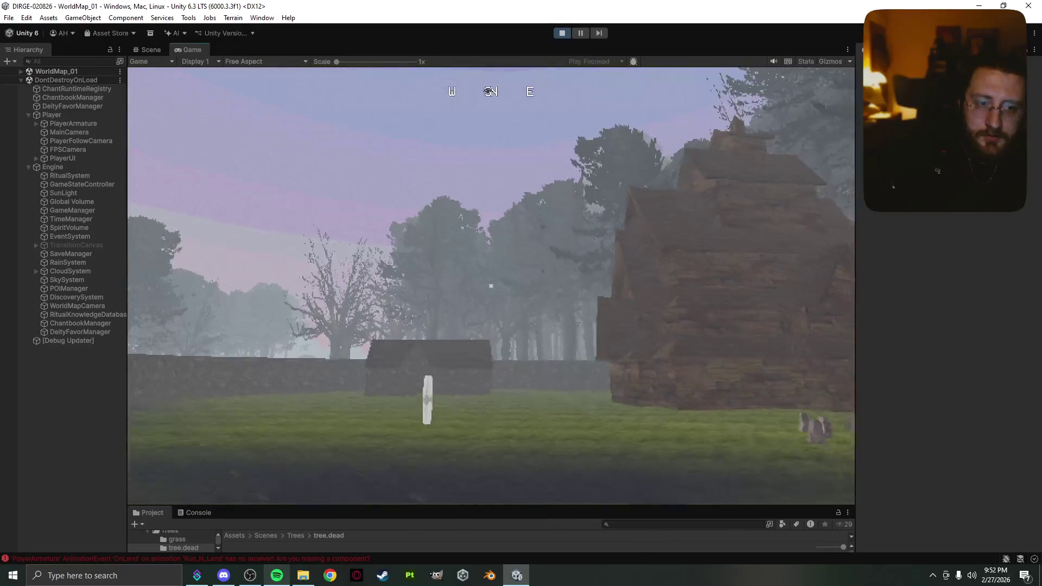
{"action": "key", "text": "w"}
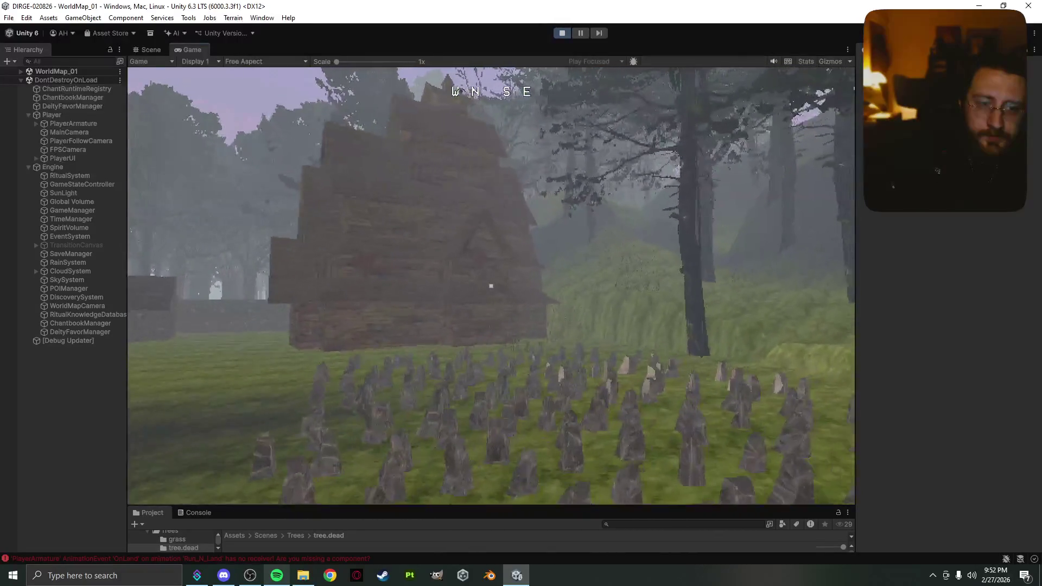
{"action": "key", "text": "w"}
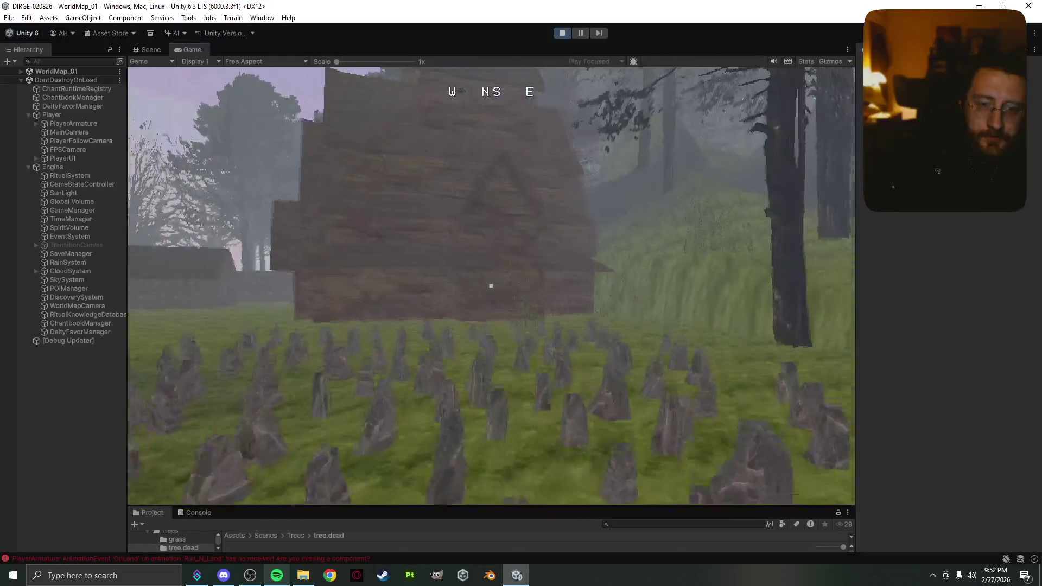
{"action": "key", "text": "w"}
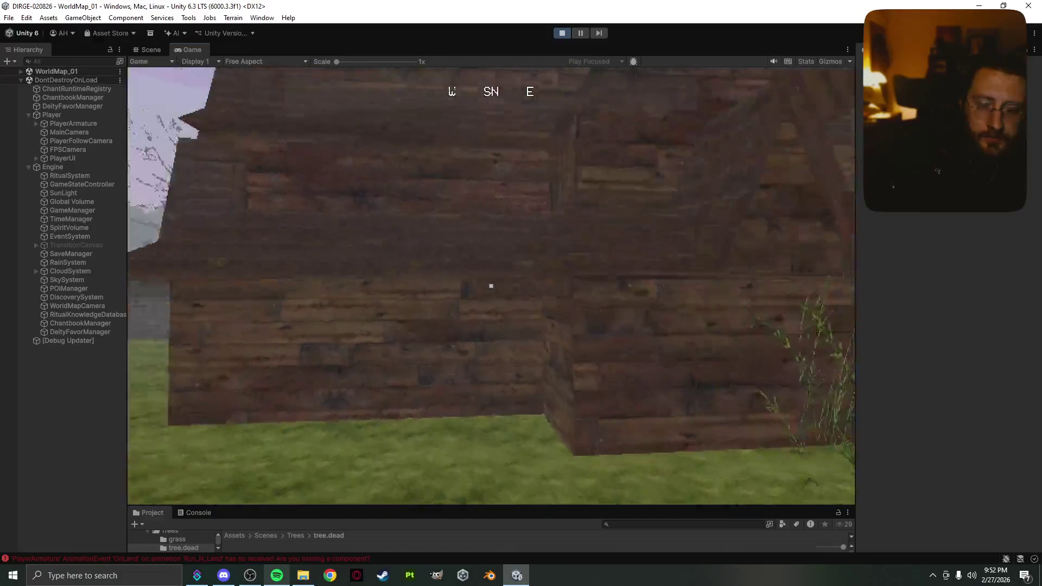
{"action": "key", "text": "a"}
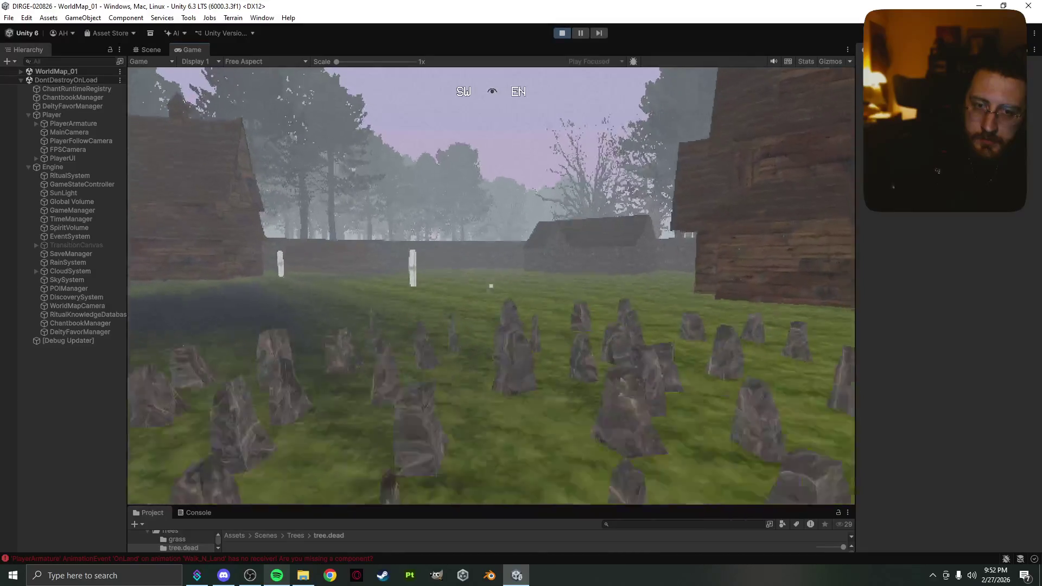
- Walk past the standing stones and white marker to face the small stone house
{"action": "key", "text": "w"}
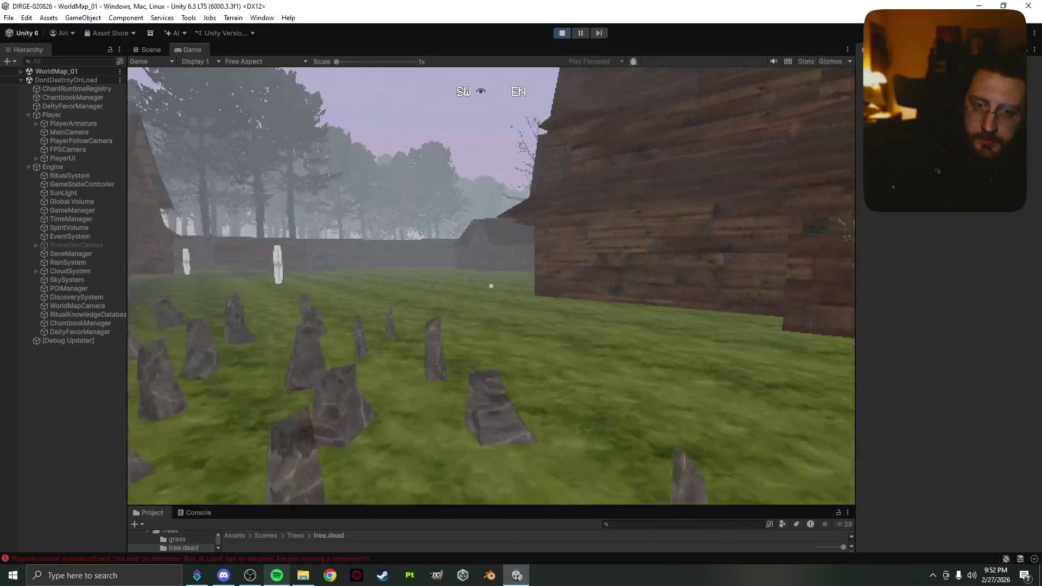
{"action": "key", "text": "w"}
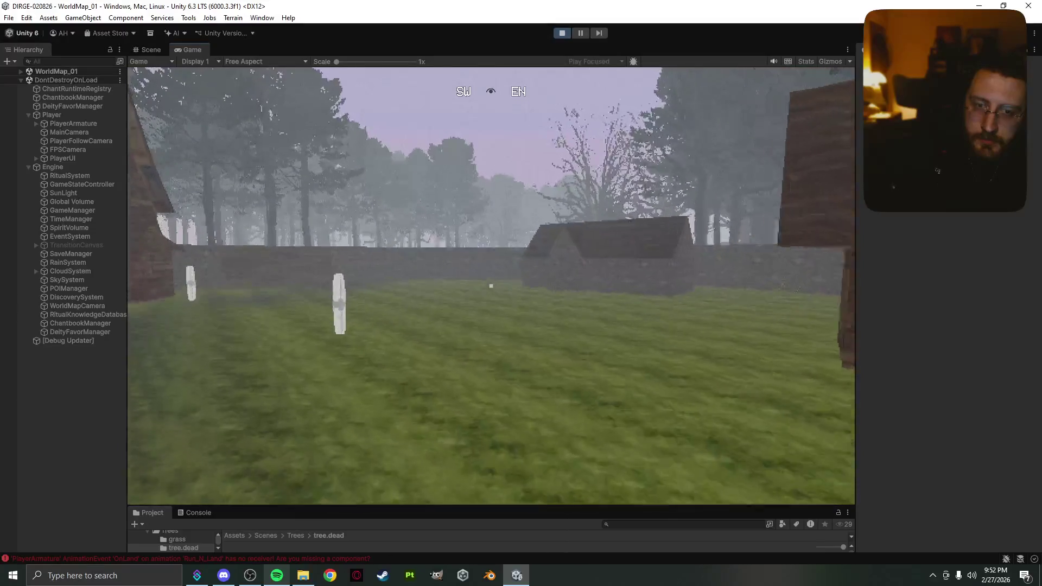
{"action": "key", "text": "w"}
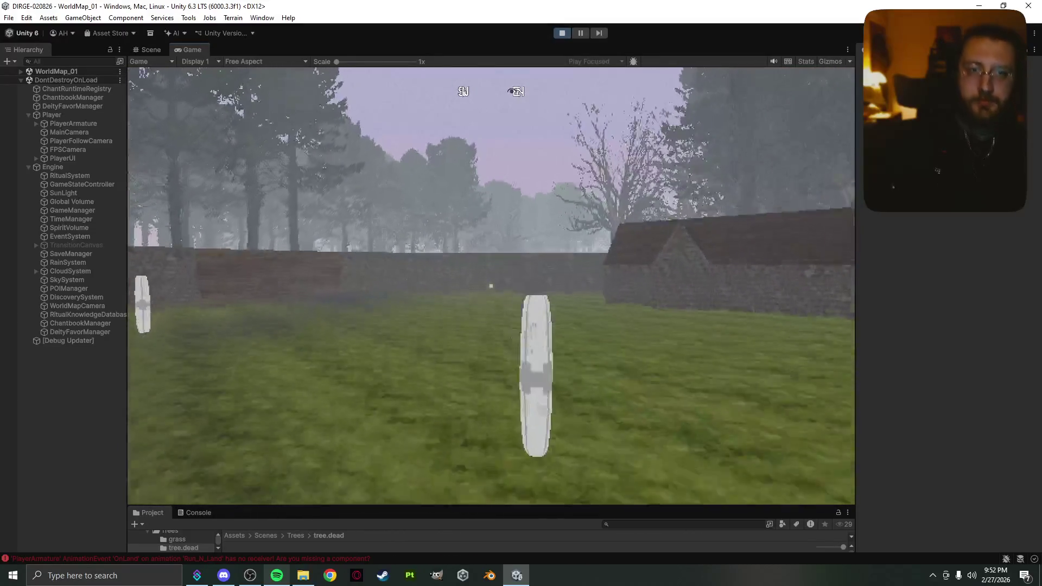
{"action": "key", "text": "w"}
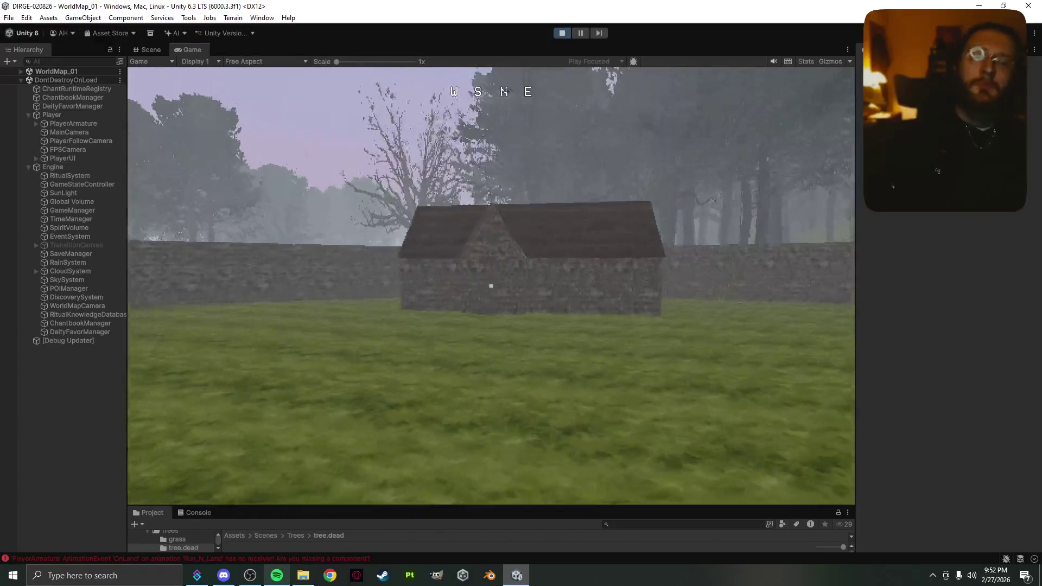
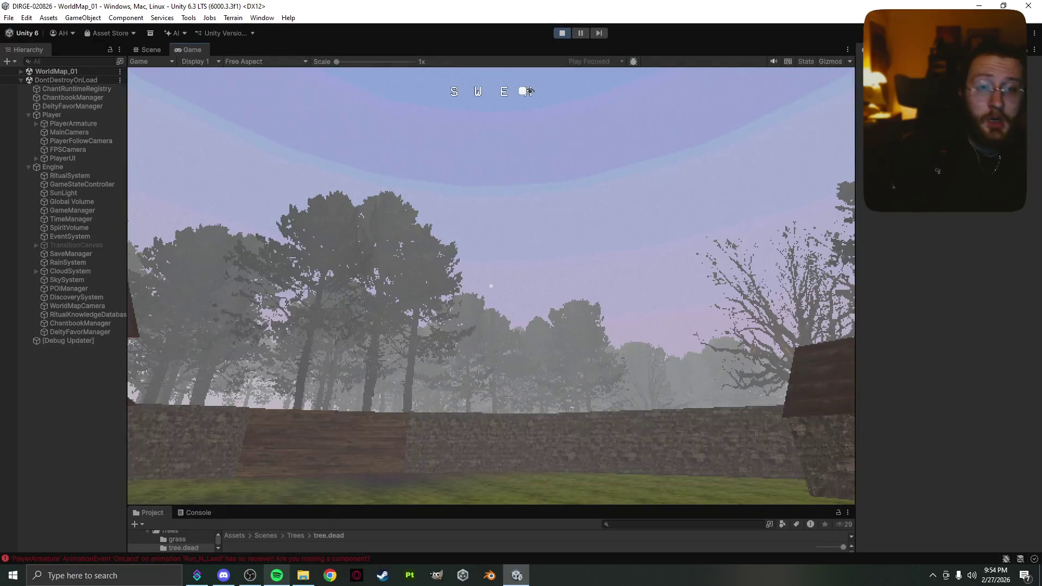
- Pause the play-test with Esc and enlarge the Project panel showing the tree.dead folder
{"action": "mouse_move", "coordinate": [491, 286]}
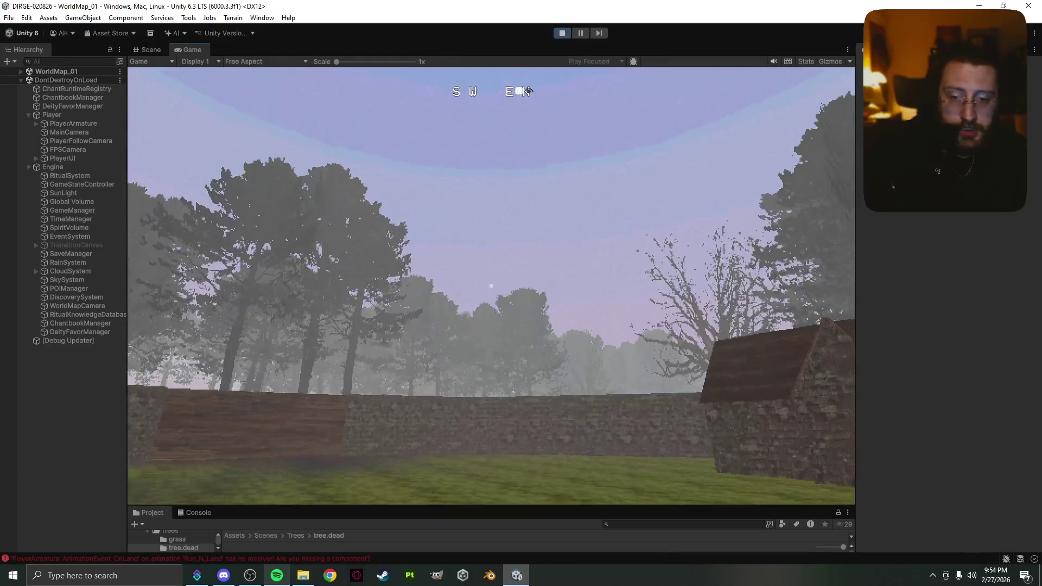
{"action": "key", "text": "Escape"}
{"action": "key", "text": "Escape"}
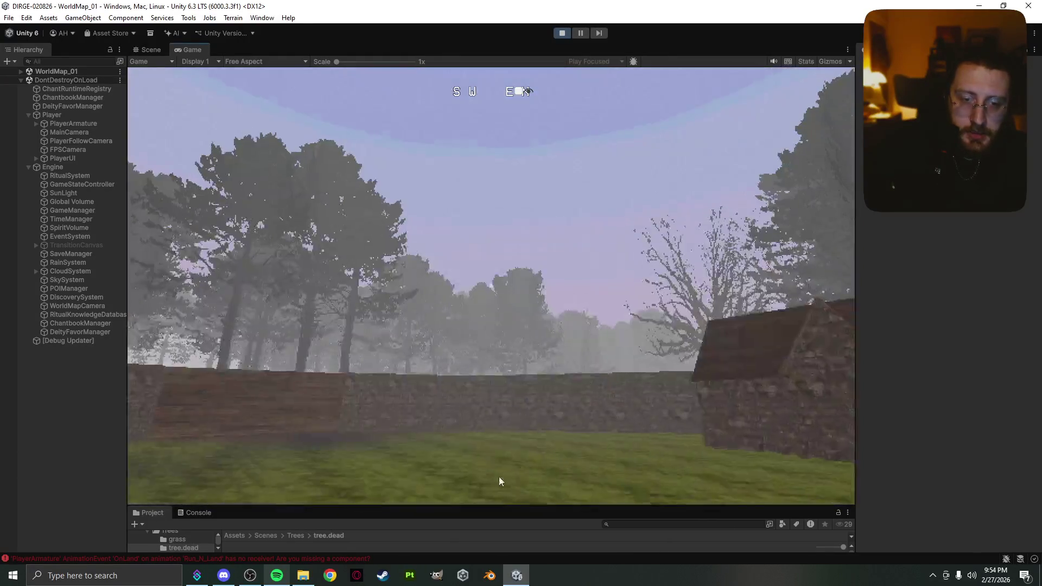
{"action": "left_click_drag", "start_coordinate": [518, 499], "coordinate": [518, 260]}
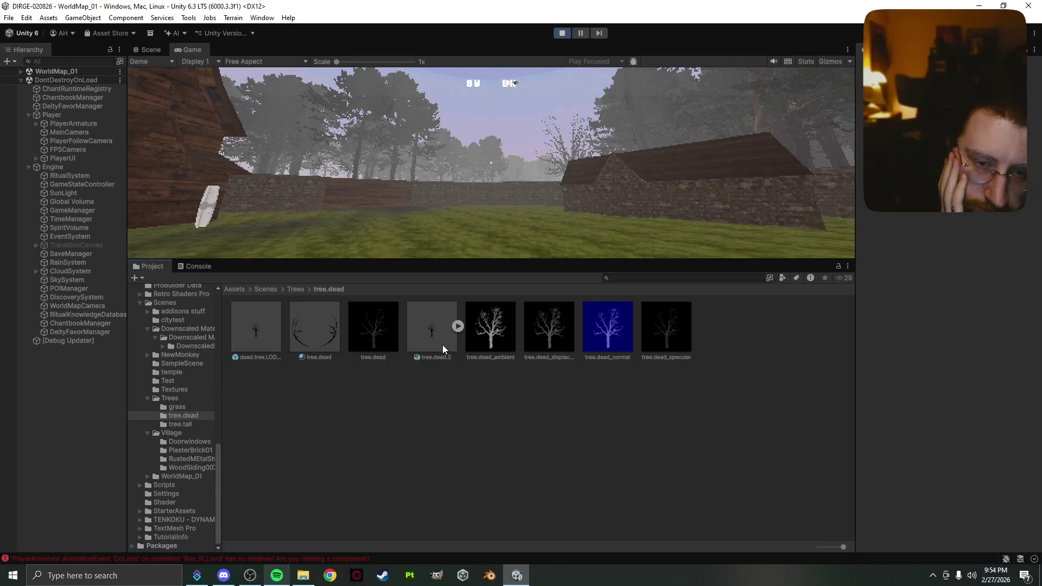
- Export dead.tree.LODGroup as an asset package with Include all scripts unchecked
{"action": "left_click", "coordinate": [266, 349]}
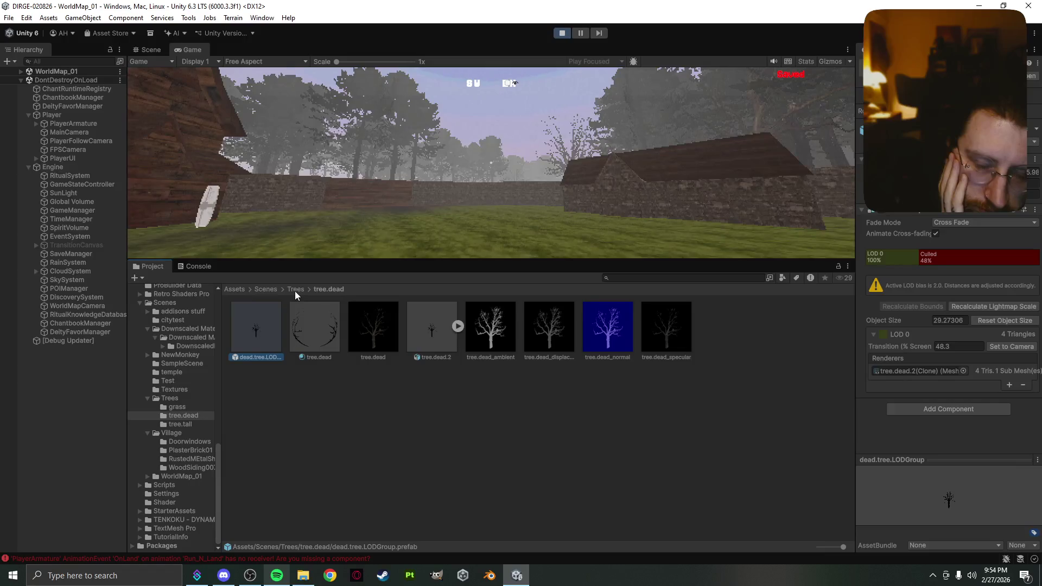
{"action": "right_click", "coordinate": [272, 326]}
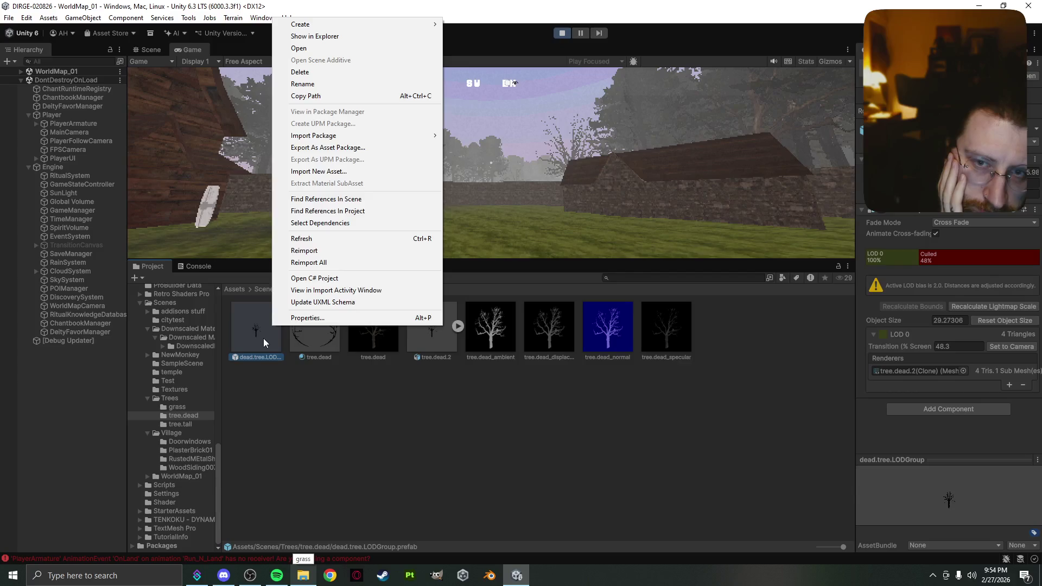
{"action": "left_click", "coordinate": [338, 149]}
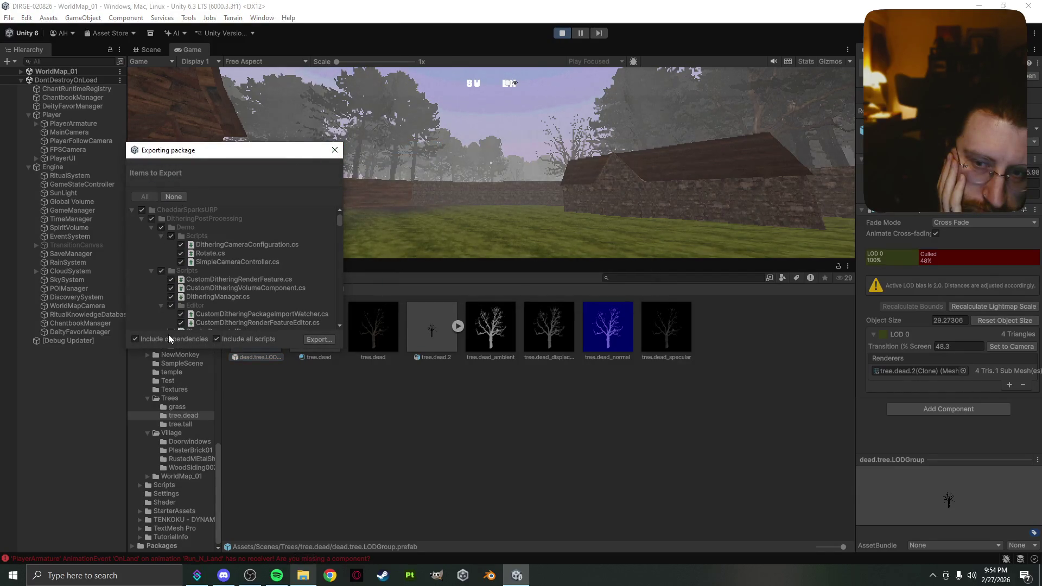
{"action": "left_click", "coordinate": [248, 339]}
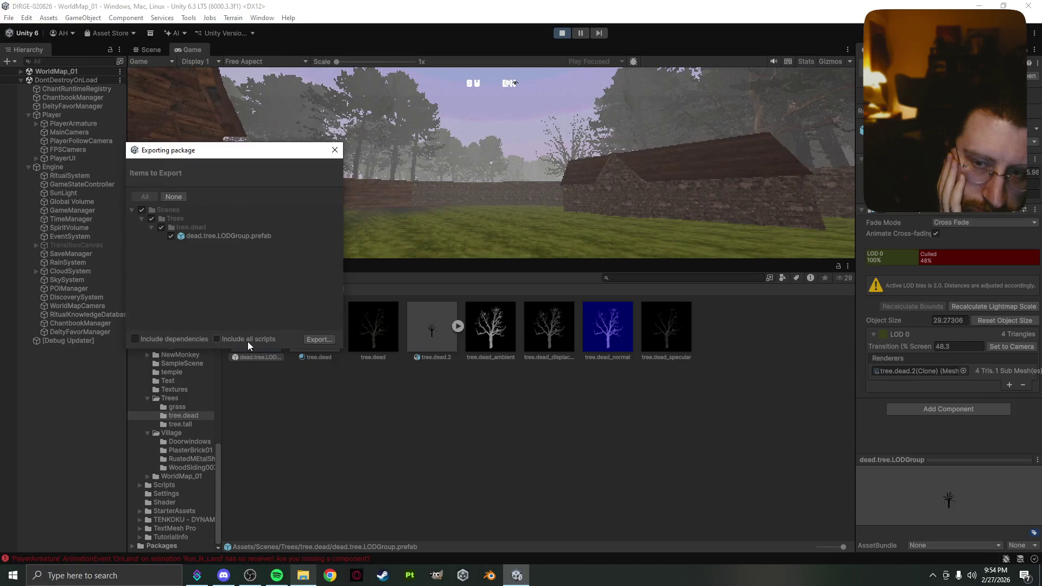
{"action": "left_click", "coordinate": [319, 340]}
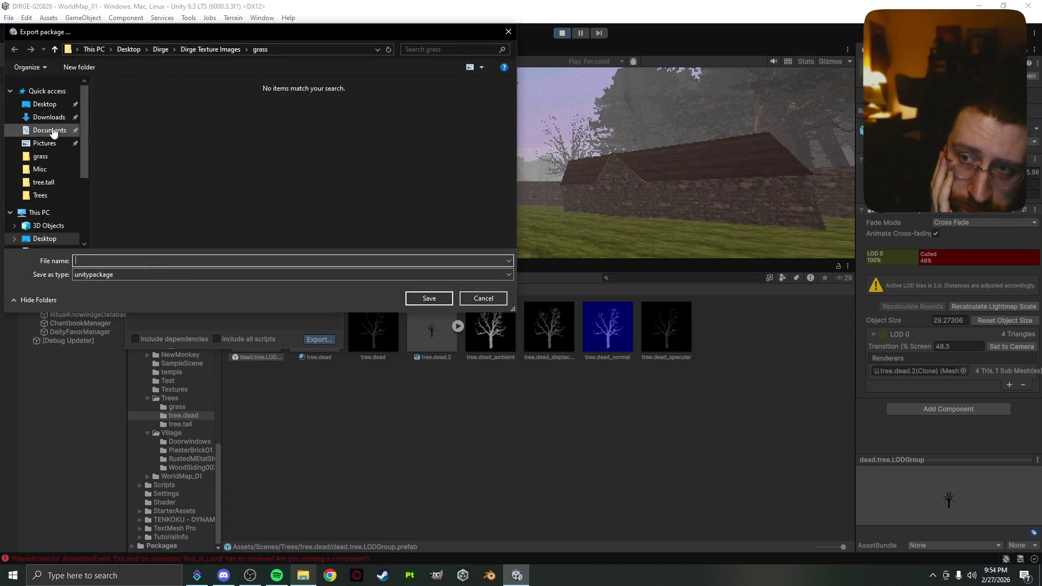
- Save the package as tree.dead in the Desktop's for Pingu folder beside village house
{"action": "scroll", "coordinate": [60, 228], "scroll_direction": "down", "scroll_amount": 1}
{"action": "left_click", "coordinate": [63, 215]}
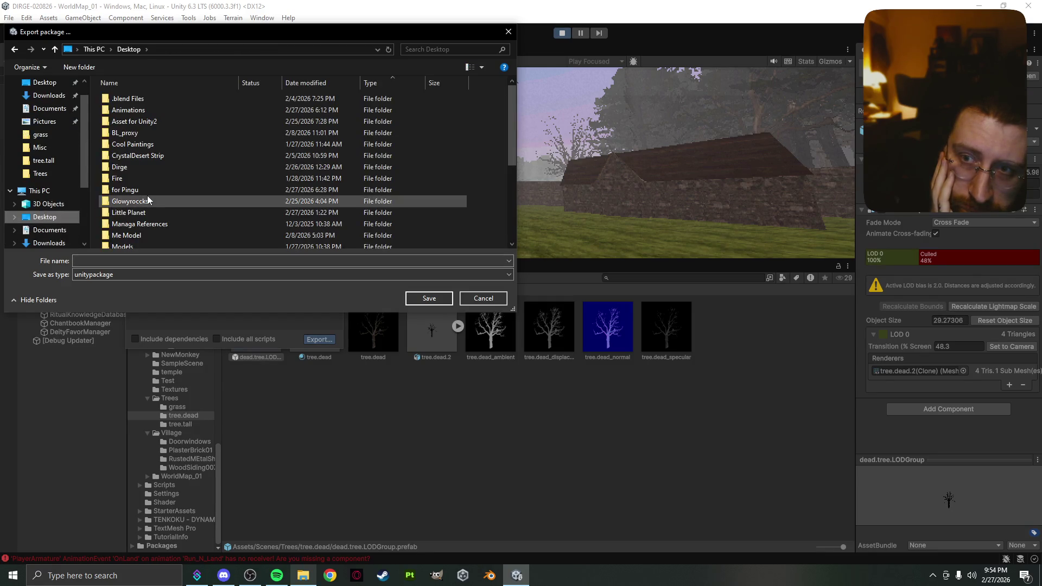
{"action": "scroll", "coordinate": [147, 196], "scroll_direction": "down", "scroll_amount": 3}
{"action": "scroll", "coordinate": [147, 197], "scroll_direction": "down", "scroll_amount": 2}
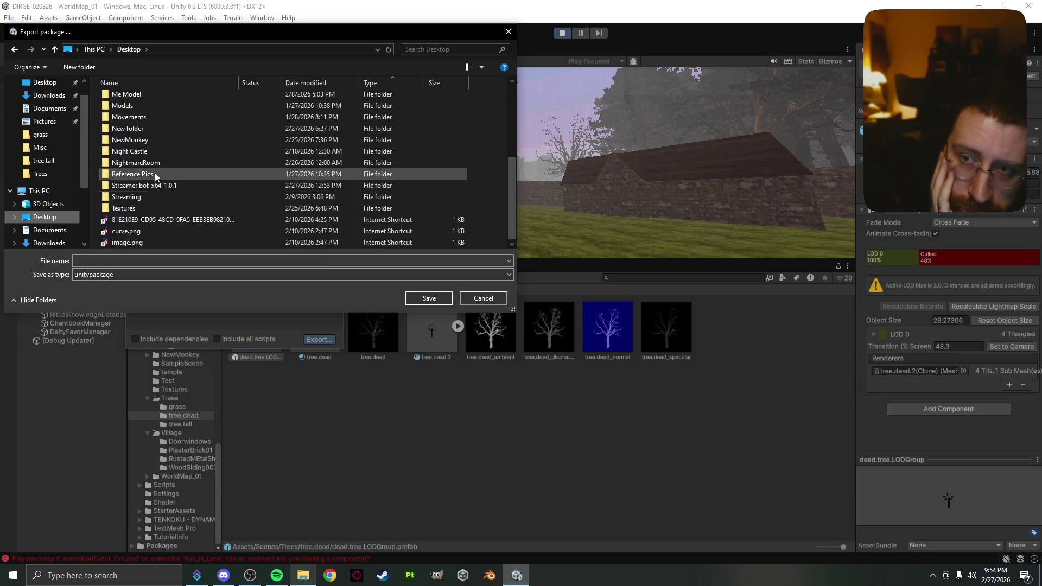
{"action": "scroll", "coordinate": [171, 110], "scroll_direction": "up", "scroll_amount": 1}
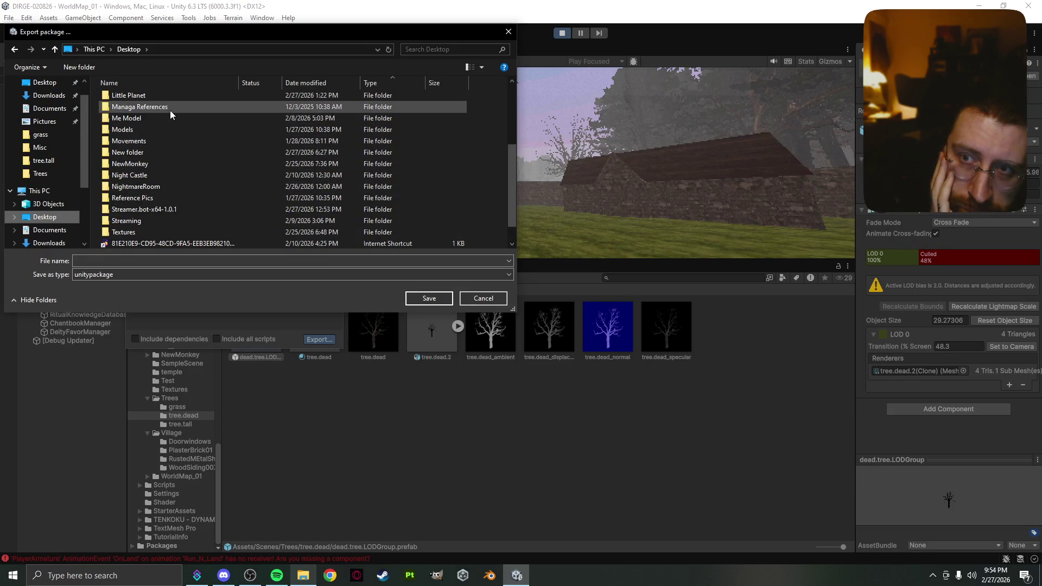
{"action": "scroll", "coordinate": [173, 135], "scroll_direction": "up", "scroll_amount": 2}
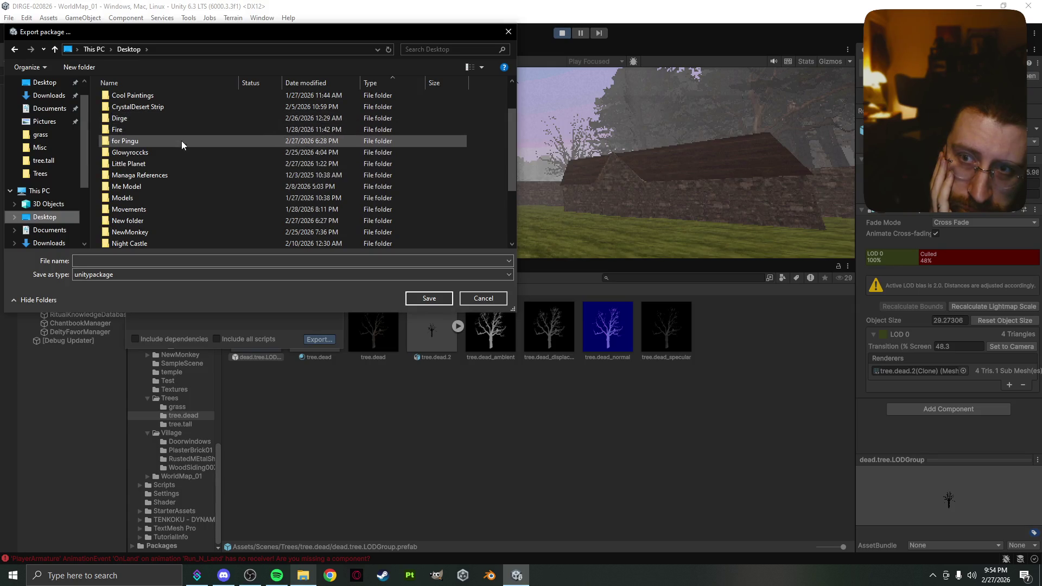
{"action": "double_click", "coordinate": [181, 142]}
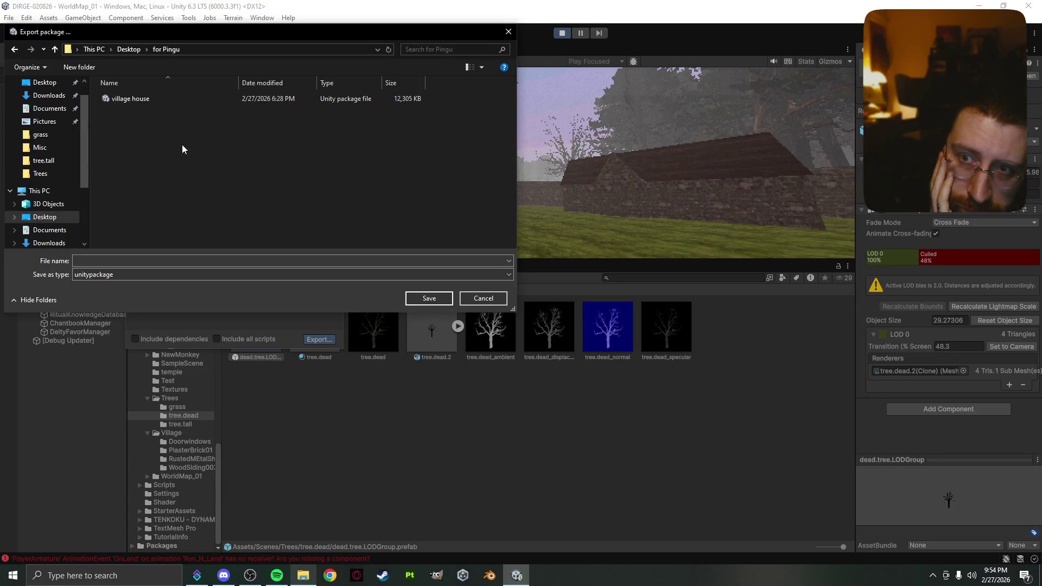
{"action": "left_click", "coordinate": [239, 260]}
{"action": "type", "text": "tree.dead"}
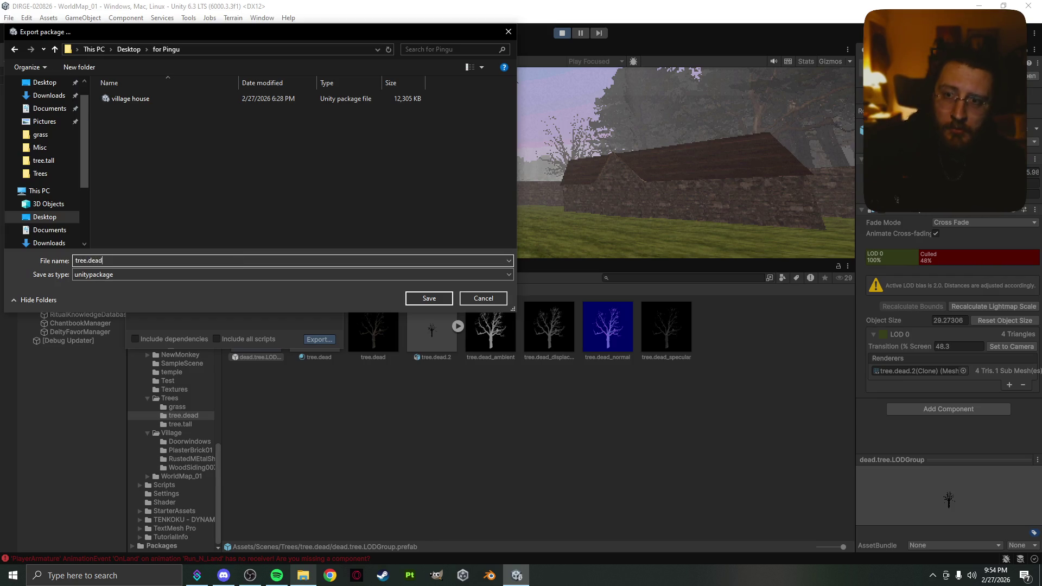
{"action": "key", "text": "Return"}
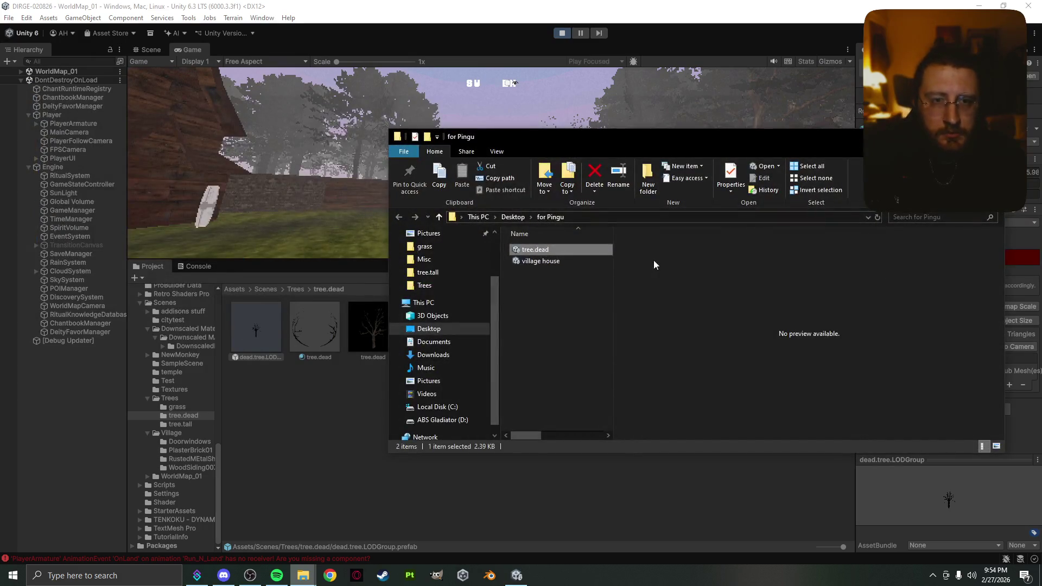
{"action": "left_click", "coordinate": [287, 323]}
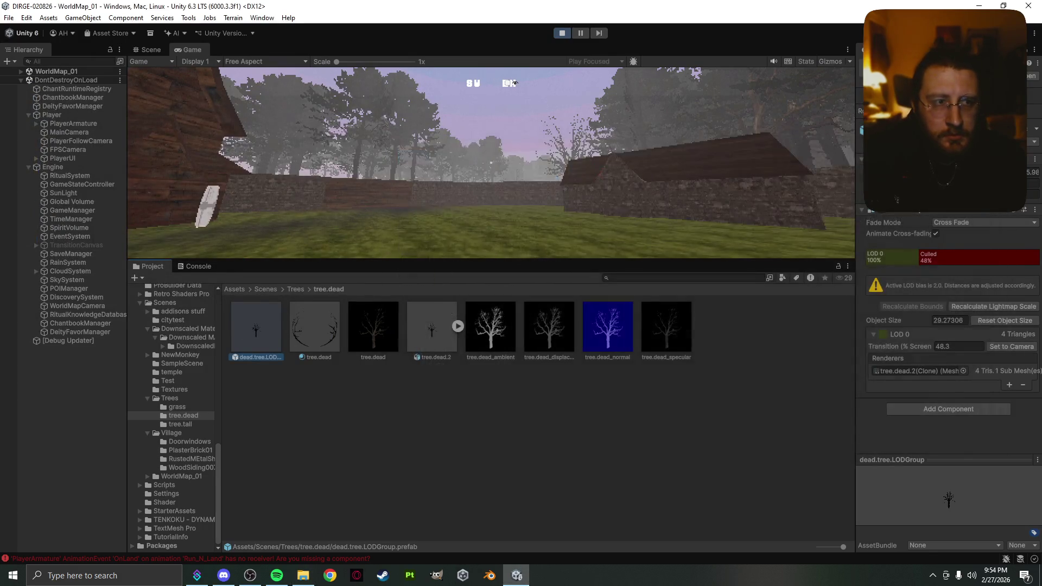
- Open the Trees > tree.tall folder and select the tall tree's LODGroup prefab
{"action": "left_click", "coordinate": [294, 291]}
{"action": "double_click", "coordinate": [369, 336]}
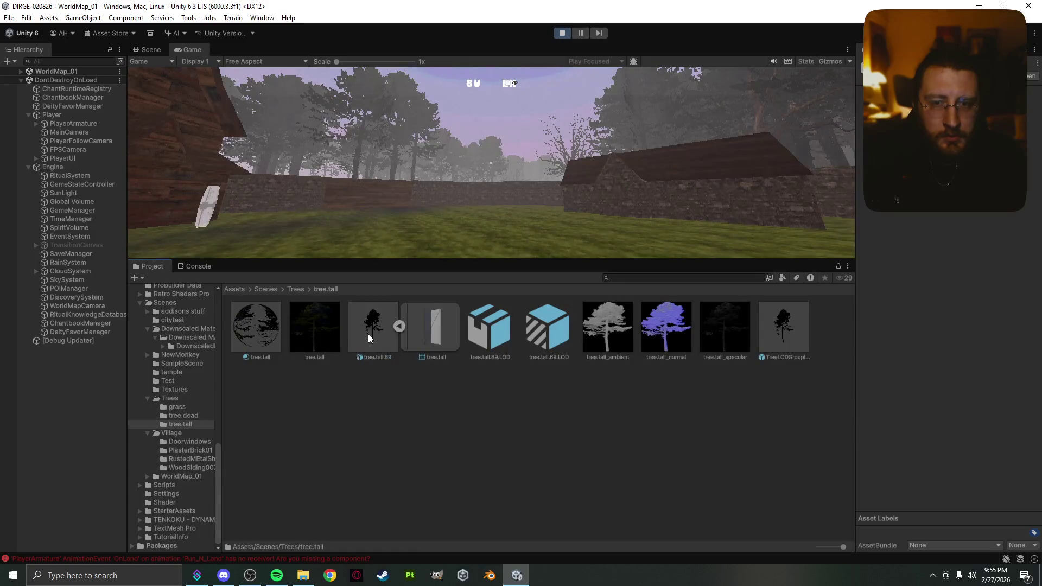
{"action": "right_click", "coordinate": [542, 338]}
{"action": "left_click", "coordinate": [493, 342]}
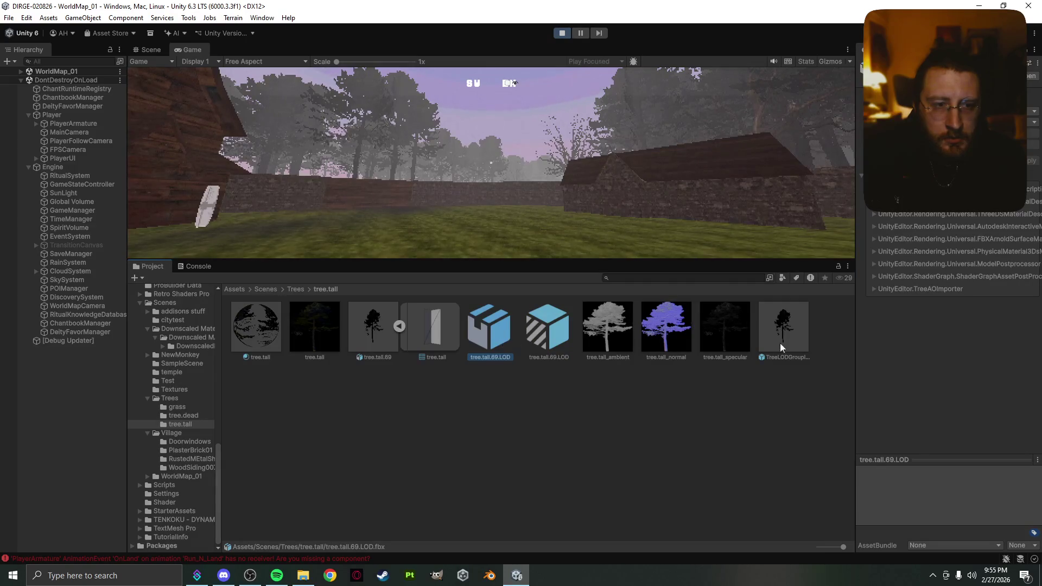
{"action": "left_click", "coordinate": [797, 343]}
- Export the LODGroup prefab without scripts or dependencies and save it as tree.tall.LOD
{"action": "right_click", "coordinate": [796, 343]}
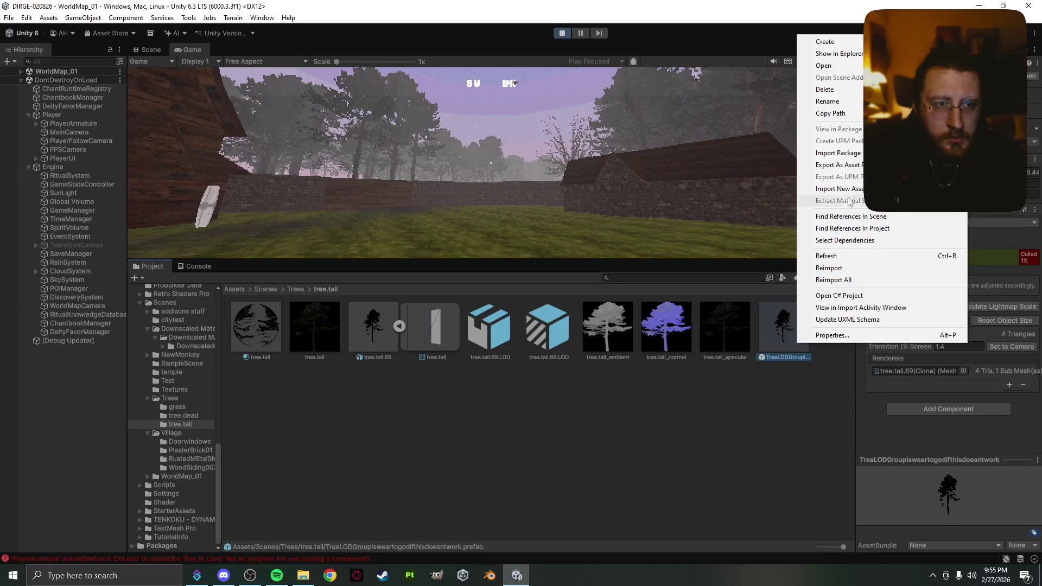
{"action": "left_click", "coordinate": [850, 165]}
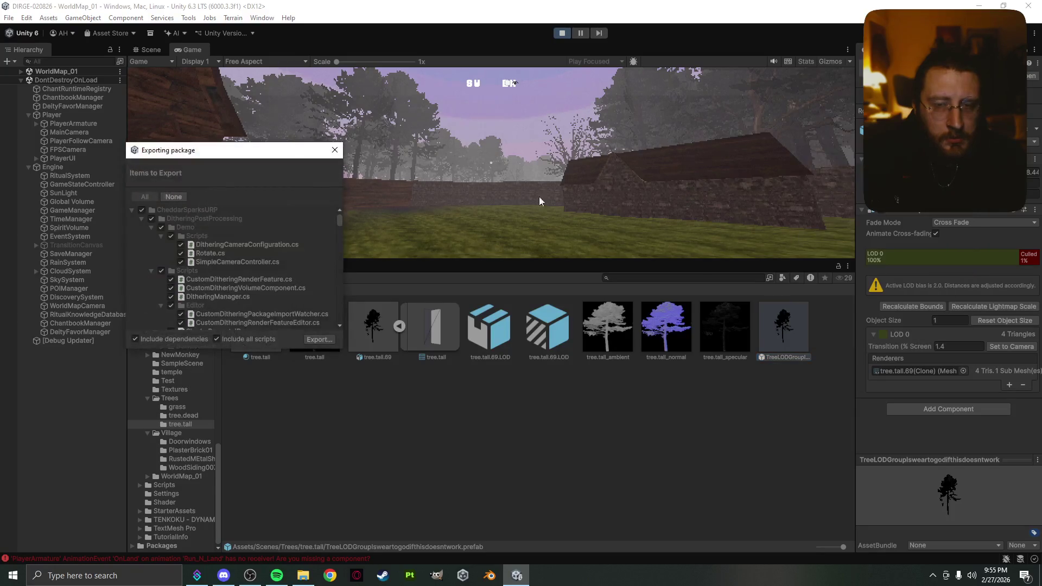
{"action": "left_click", "coordinate": [250, 341]}
{"action": "left_click", "coordinate": [194, 339]}
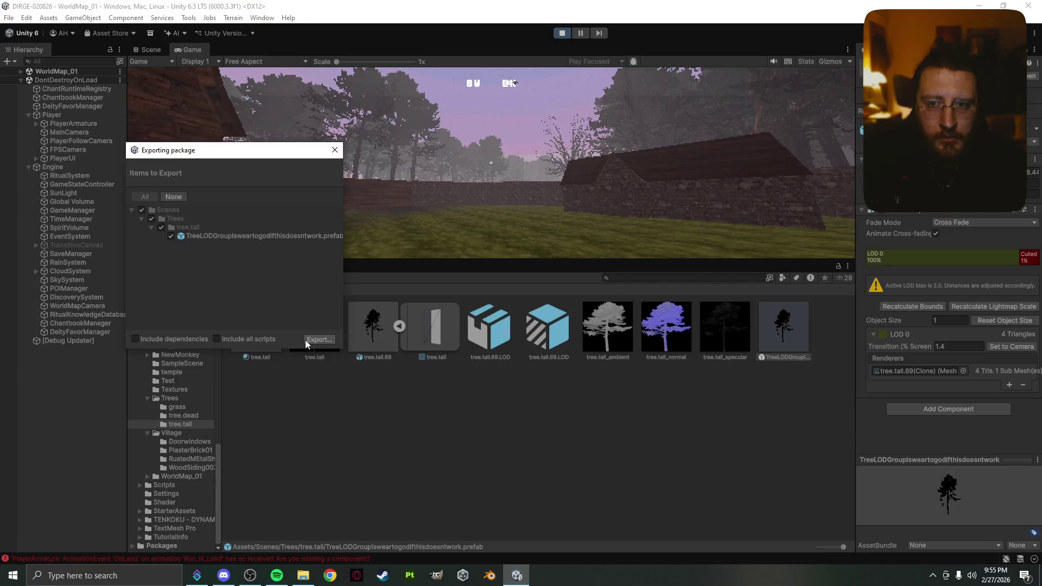
{"action": "left_click", "coordinate": [305, 340]}
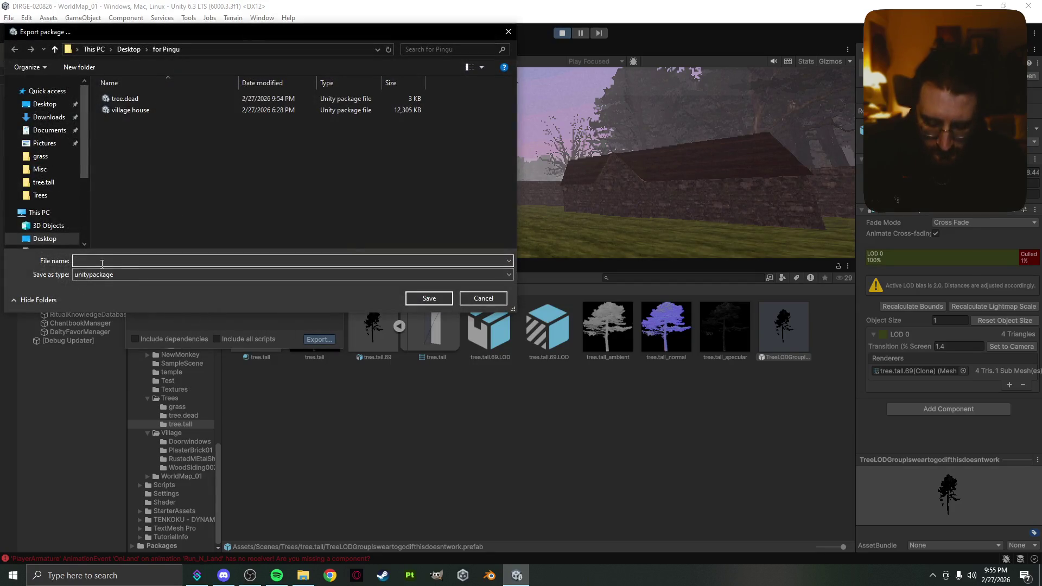
{"action": "type", "text": "tree.tall.LOD"}
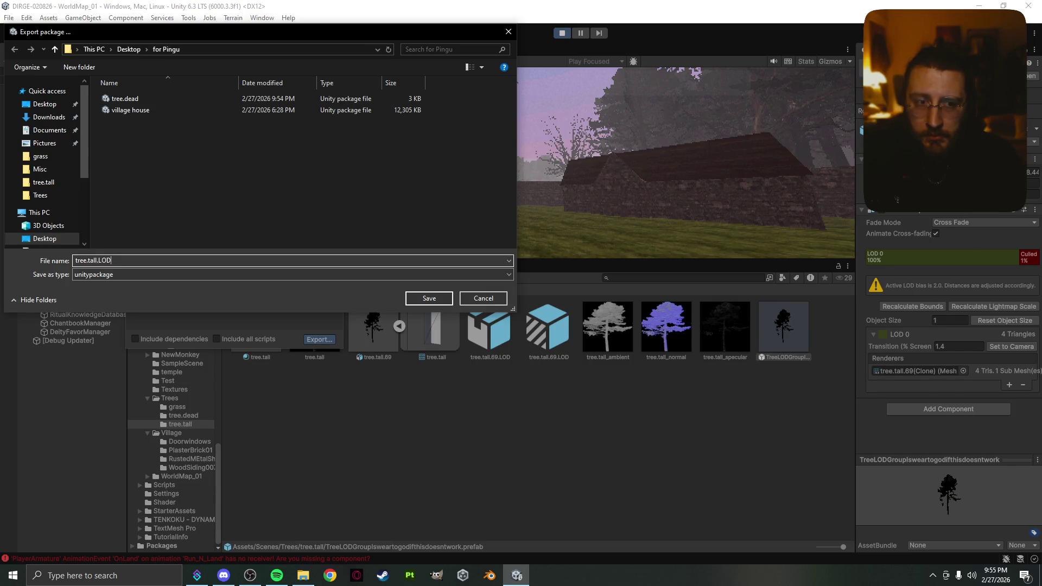
{"action": "key", "text": "Return"}
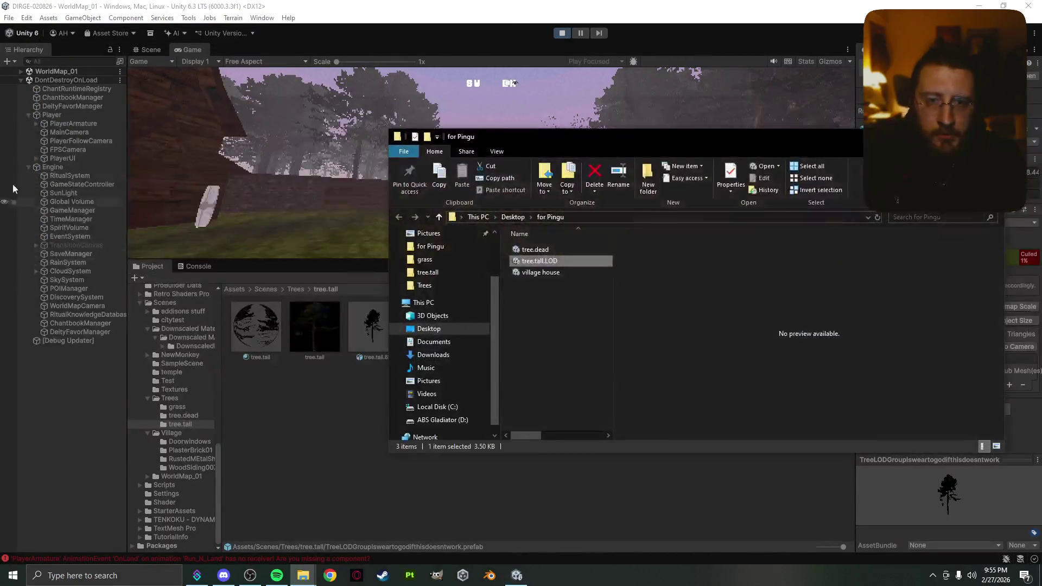
- Rename the tree.dead package file to tree.dead.LOD, then go back to Unity
{"action": "left_click", "coordinate": [557, 246]}
{"action": "left_click", "coordinate": [557, 247]}
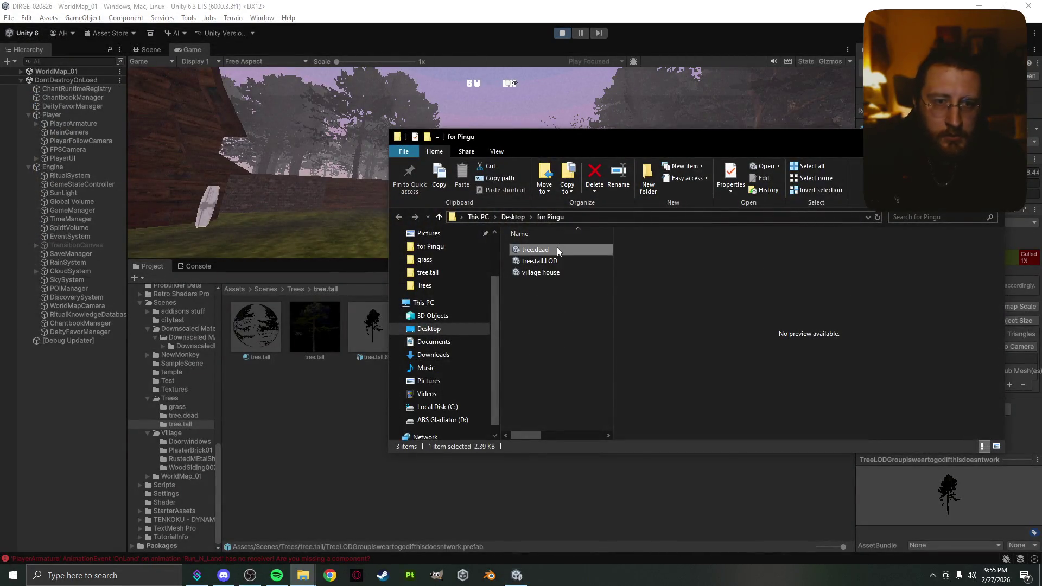
{"action": "left_click", "coordinate": [558, 248]}
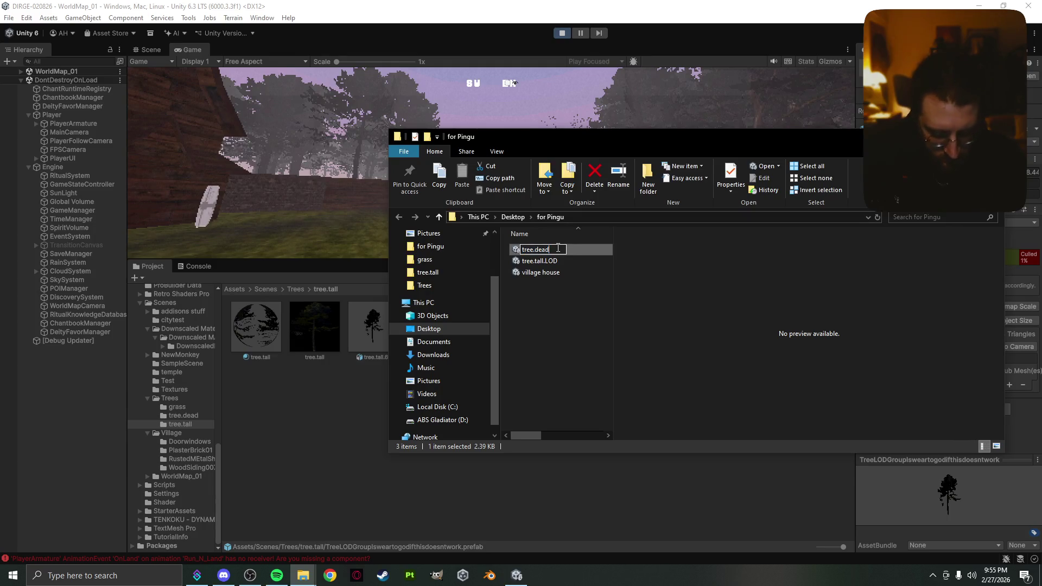
{"action": "type", "text": ".LOD"}
{"action": "key", "text": "Return"}
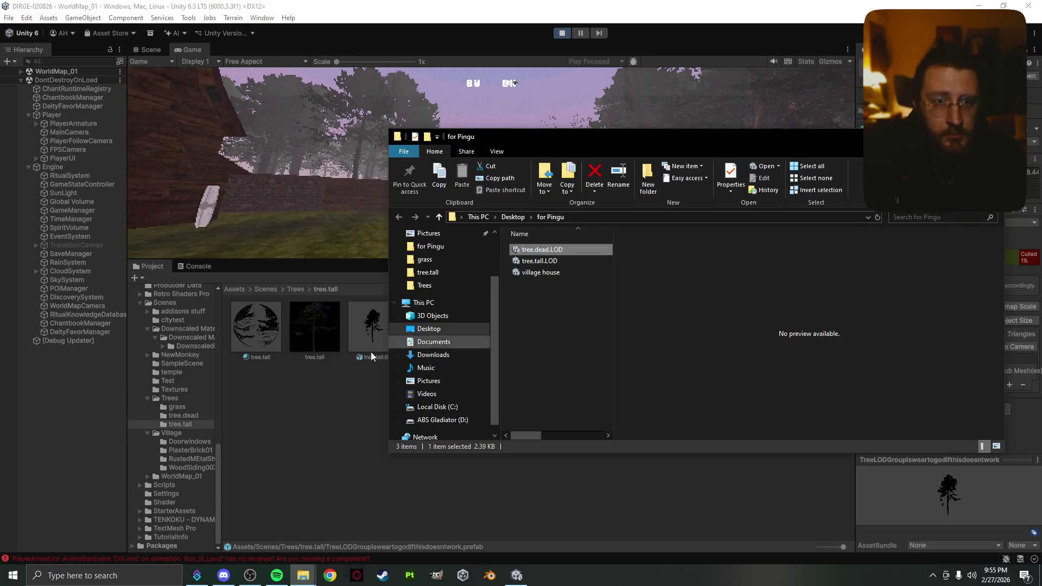
{"action": "left_click", "coordinate": [358, 428]}
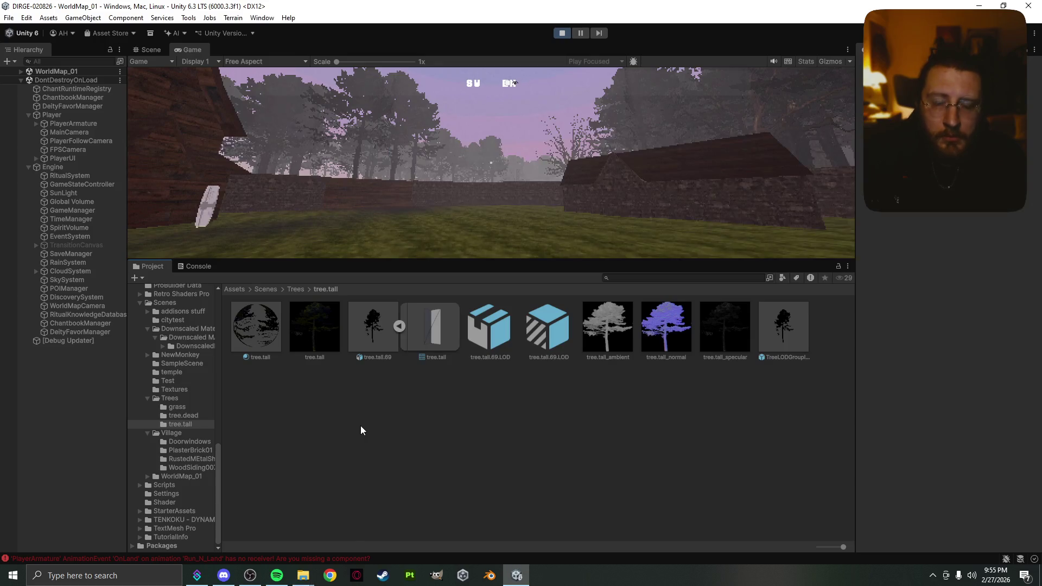
- From the grass folder, export grass.LODGroup without dependencies or scripts, saved as grass.LOD
{"action": "left_click", "coordinate": [297, 289]}
{"action": "double_click", "coordinate": [260, 337]}
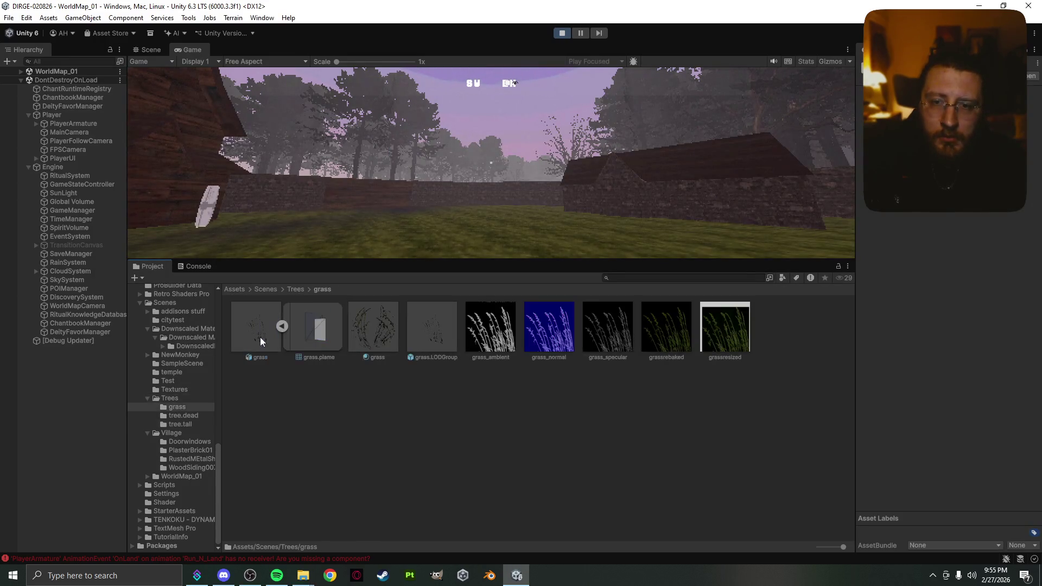
{"action": "right_click", "coordinate": [427, 328]}
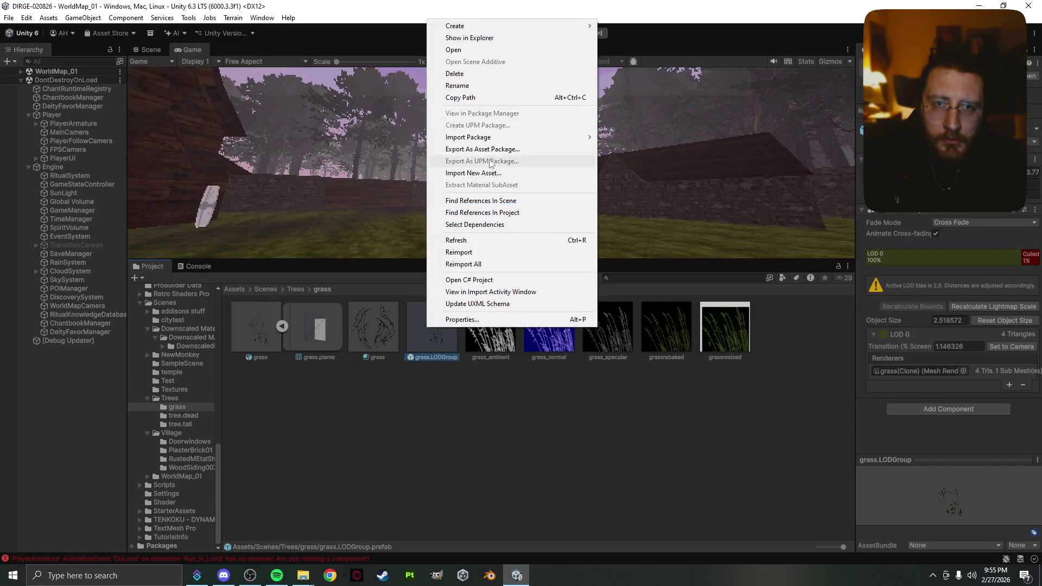
{"action": "left_click", "coordinate": [494, 150]}
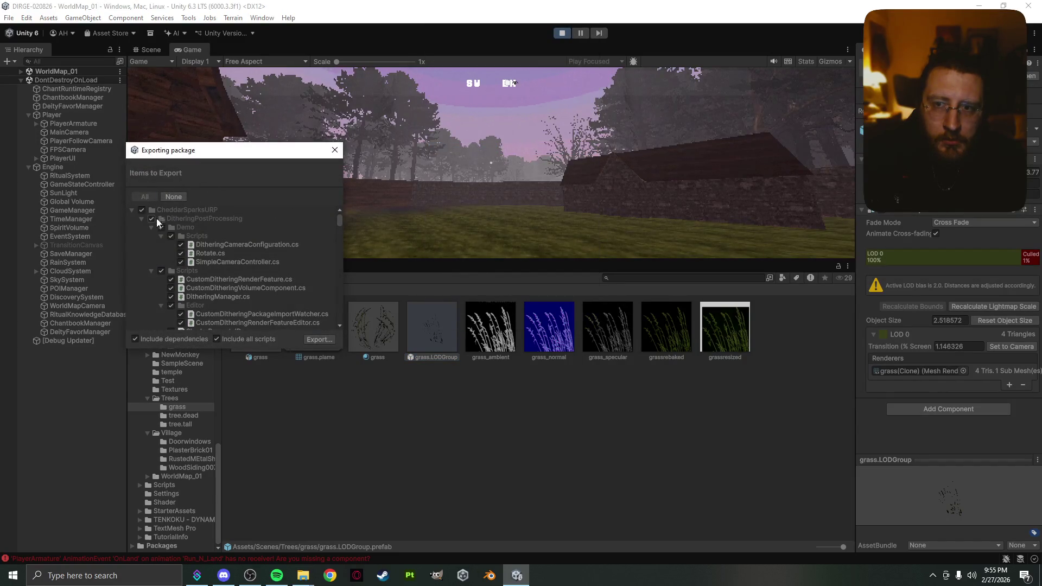
{"action": "left_click", "coordinate": [196, 339]}
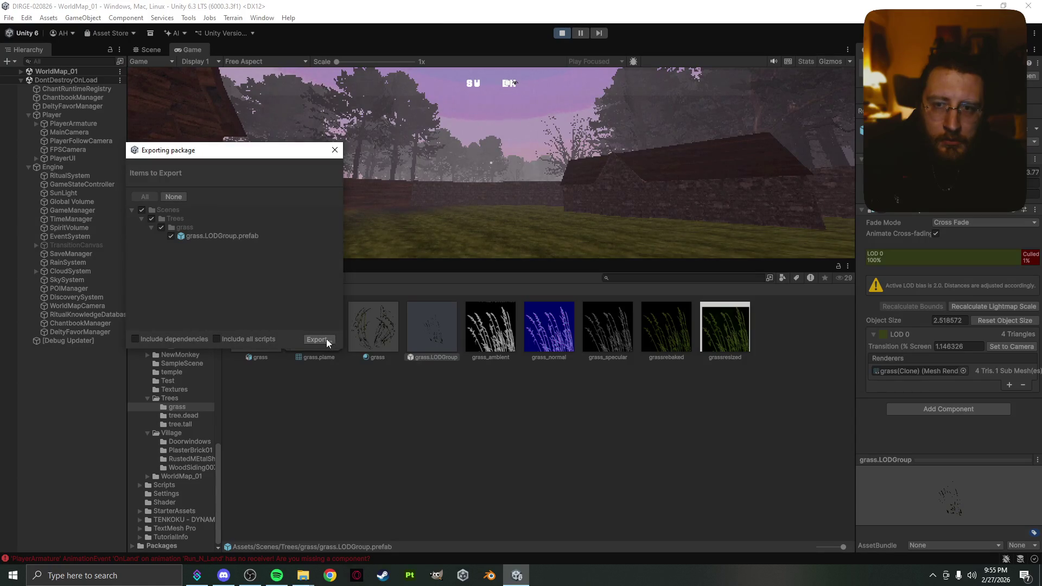
{"action": "left_click", "coordinate": [326, 341]}
{"action": "type", "text": "ass."}
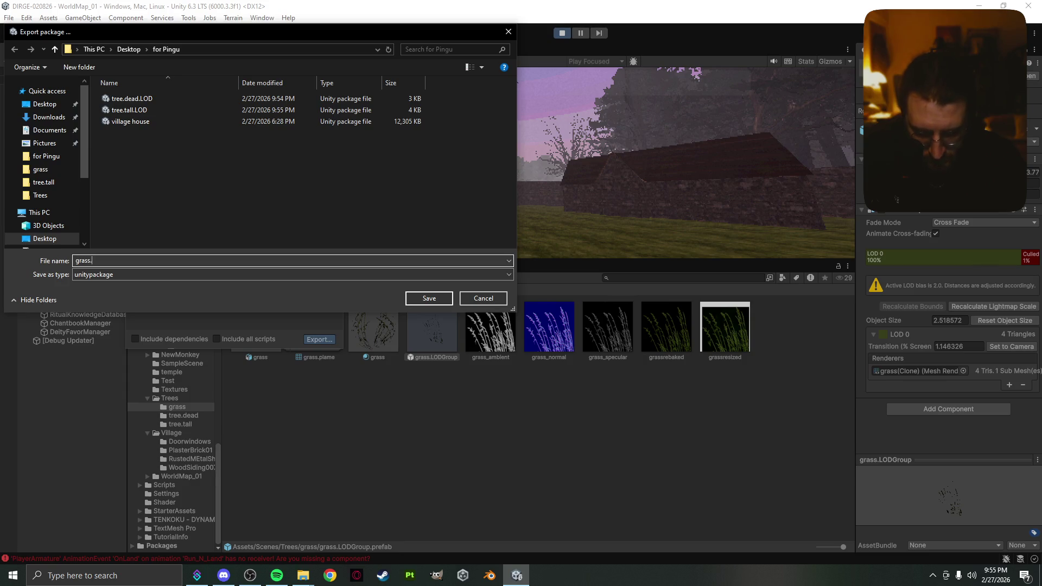
{"action": "type", "text": "LOD"}
{"action": "key", "text": "Return"}
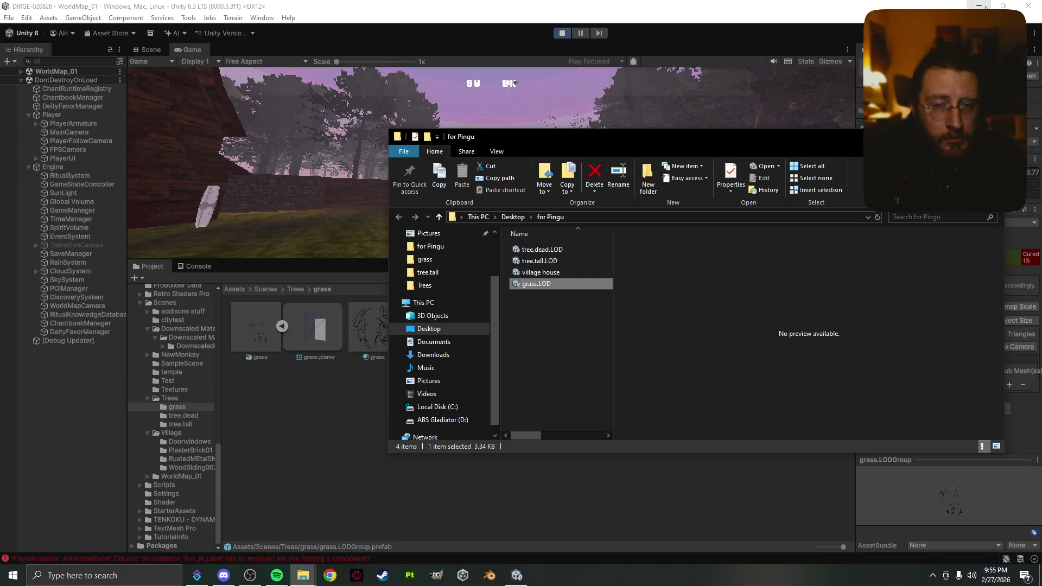
{"action": "left_click", "coordinate": [957, 7]}
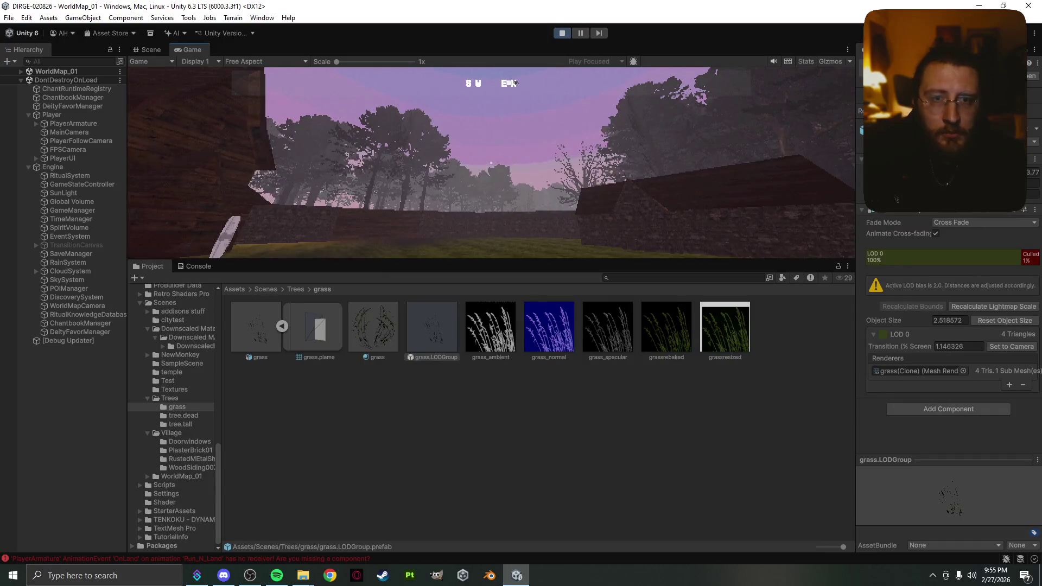
{"action": "key", "text": "Escape"}
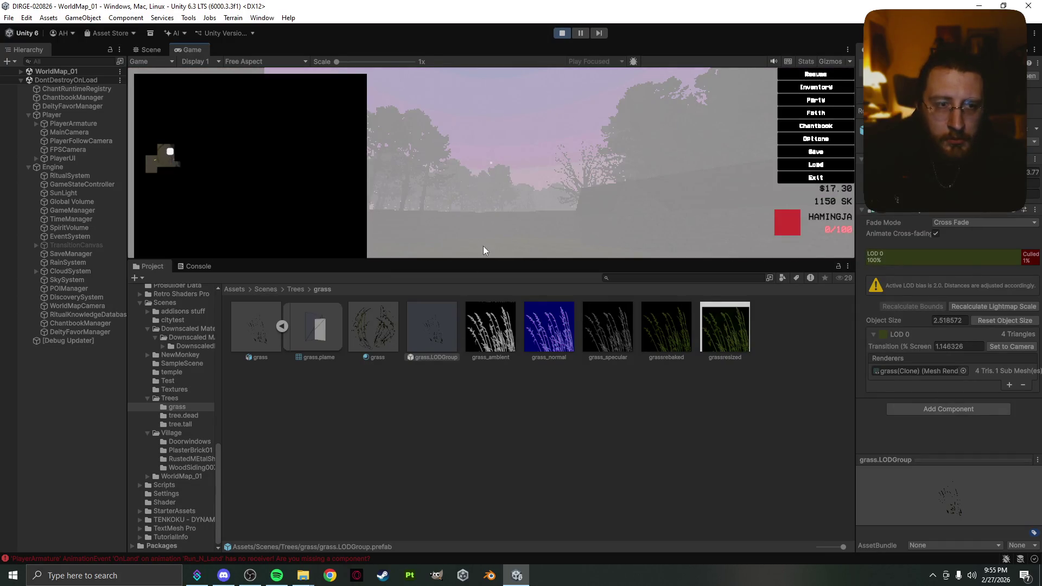
{"action": "key", "text": "Escape"}
{"action": "left_click", "coordinate": [484, 270]}
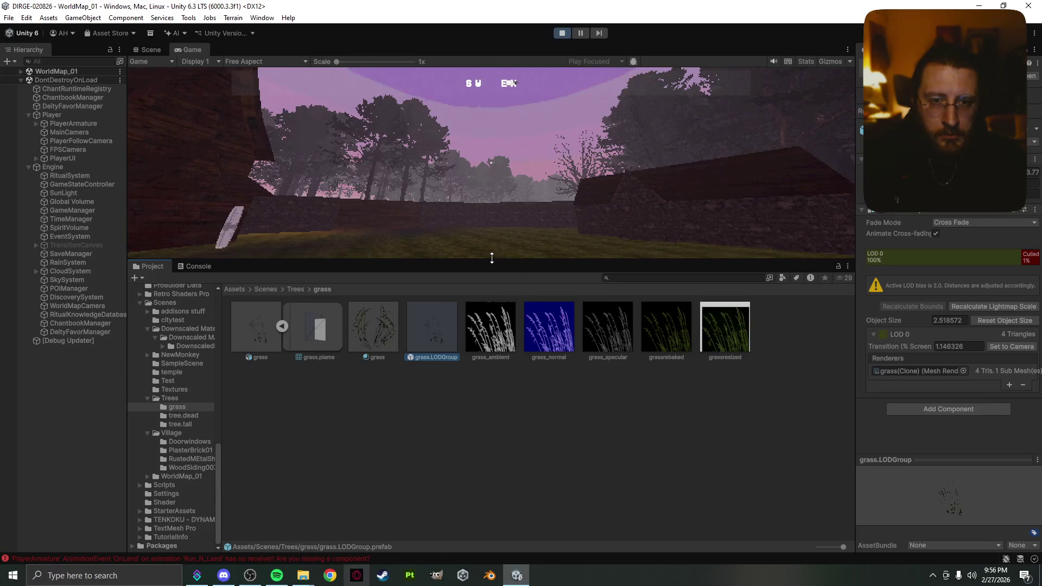
{"action": "left_click_drag", "start_coordinate": [491, 260], "coordinate": [491, 526]}
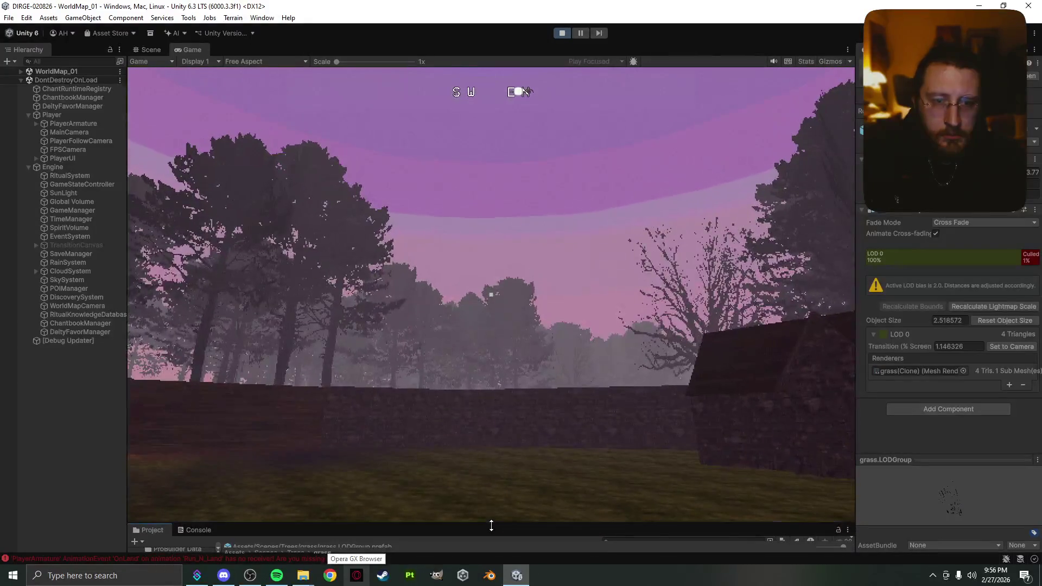
- Cycle through Dirge tracks in Spotify until Voice of no Return plays, then minimize Spotify
{"action": "left_click", "coordinate": [249, 576]}
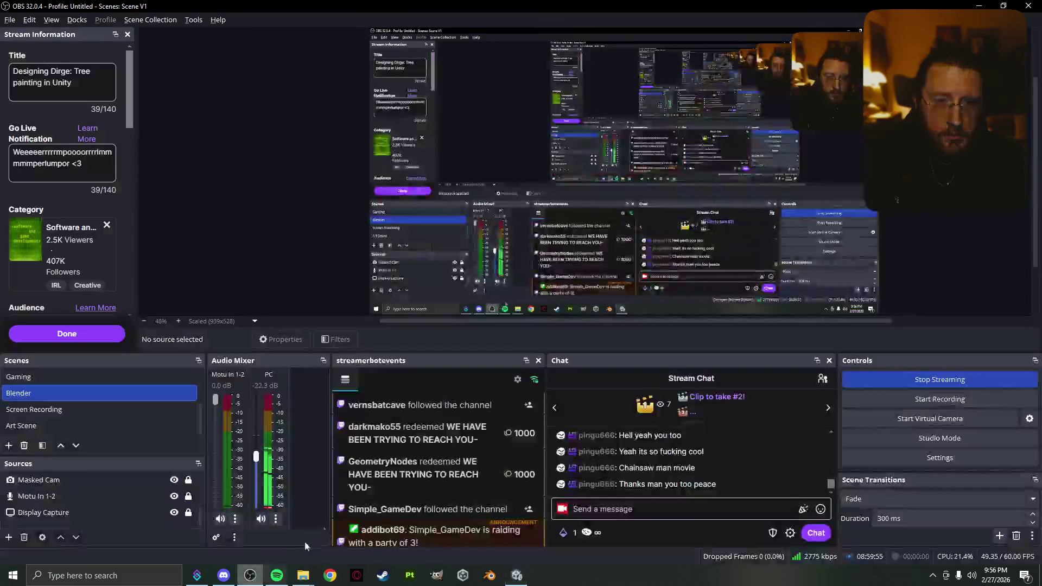
{"action": "left_click", "coordinate": [276, 575]}
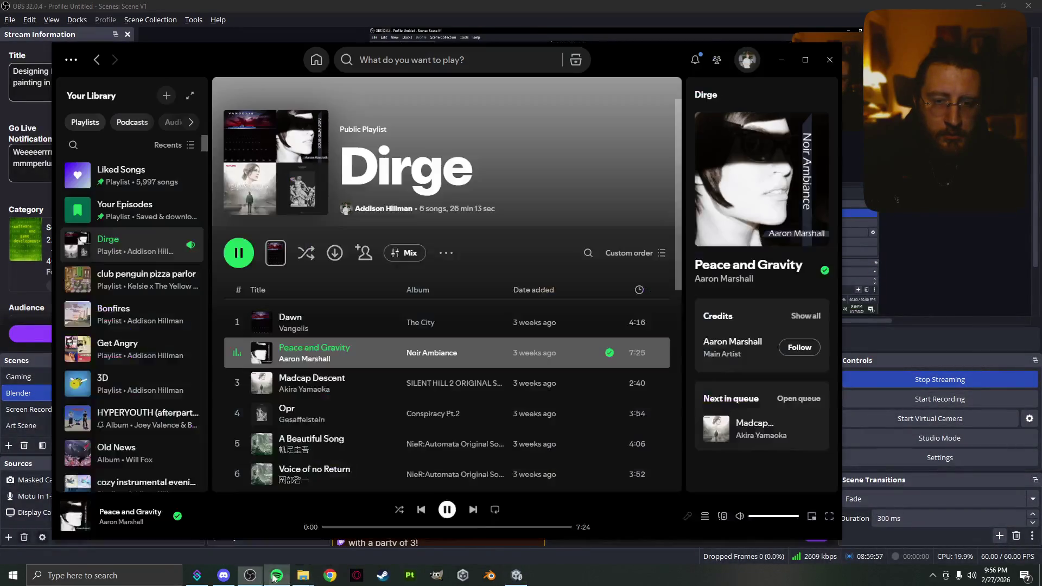
{"action": "double_click", "coordinate": [350, 383]}
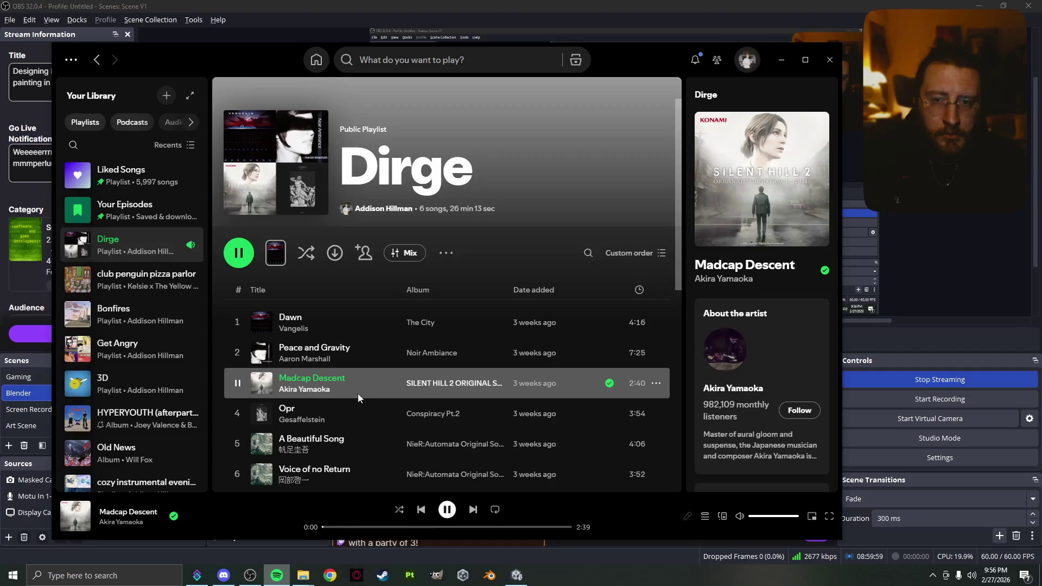
{"action": "double_click", "coordinate": [366, 415]}
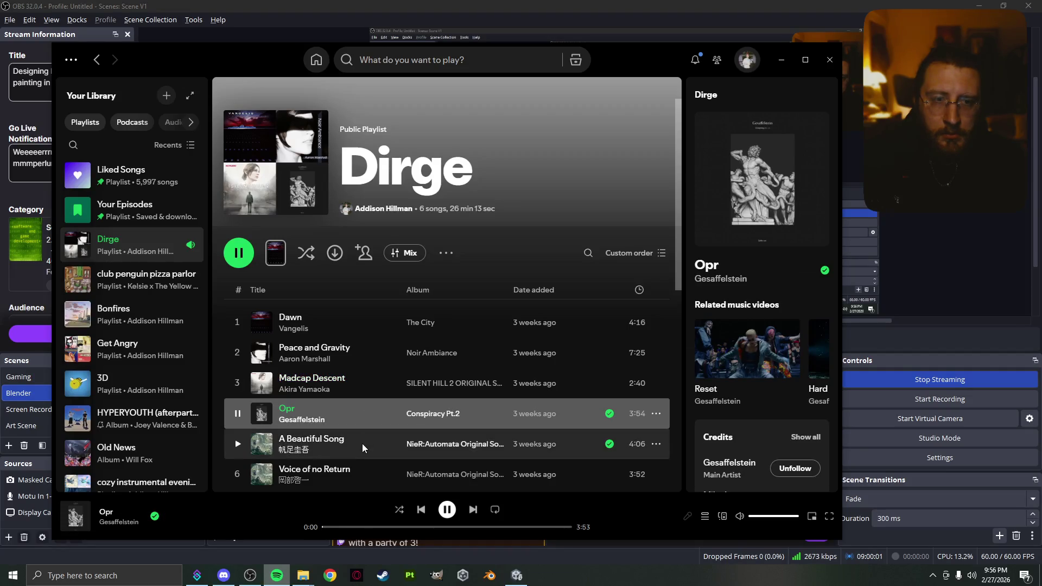
{"action": "double_click", "coordinate": [362, 443]}
{"action": "double_click", "coordinate": [363, 413]}
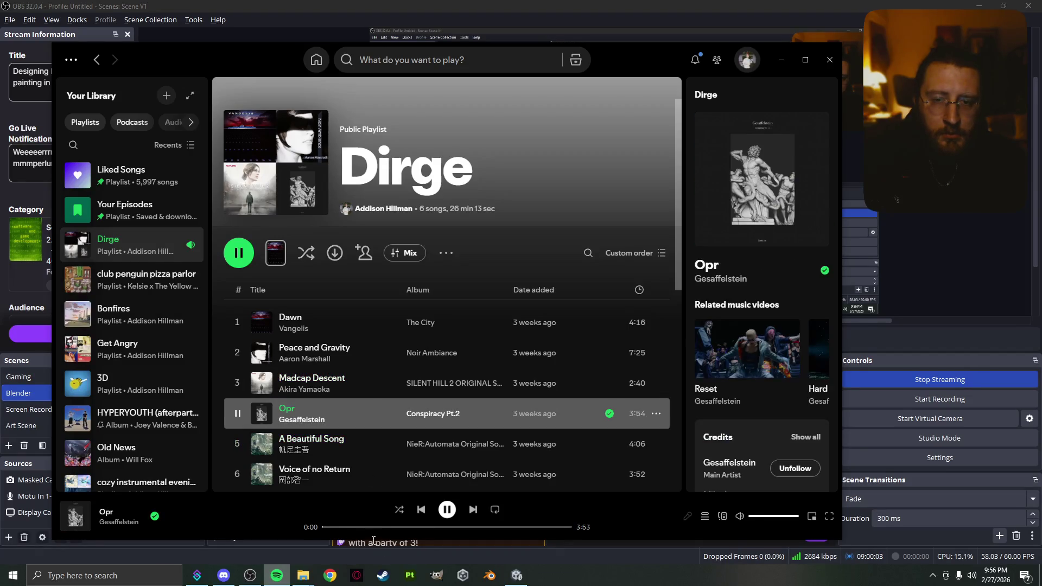
{"action": "left_click", "coordinate": [373, 527]}
{"action": "double_click", "coordinate": [374, 443]}
{"action": "left_click", "coordinate": [367, 527]}
{"action": "double_click", "coordinate": [364, 475]}
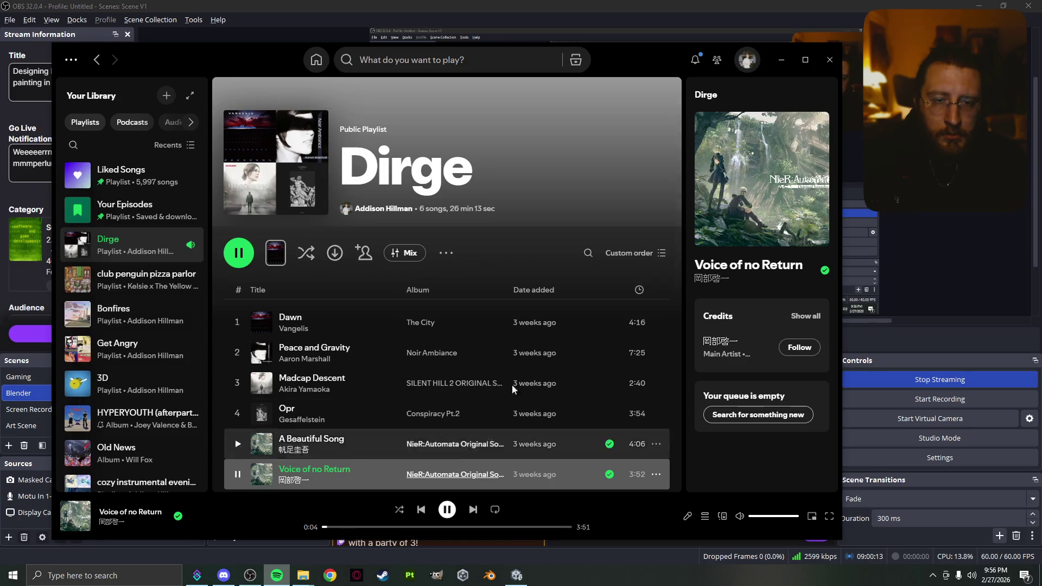
{"action": "left_click", "coordinate": [779, 62]}
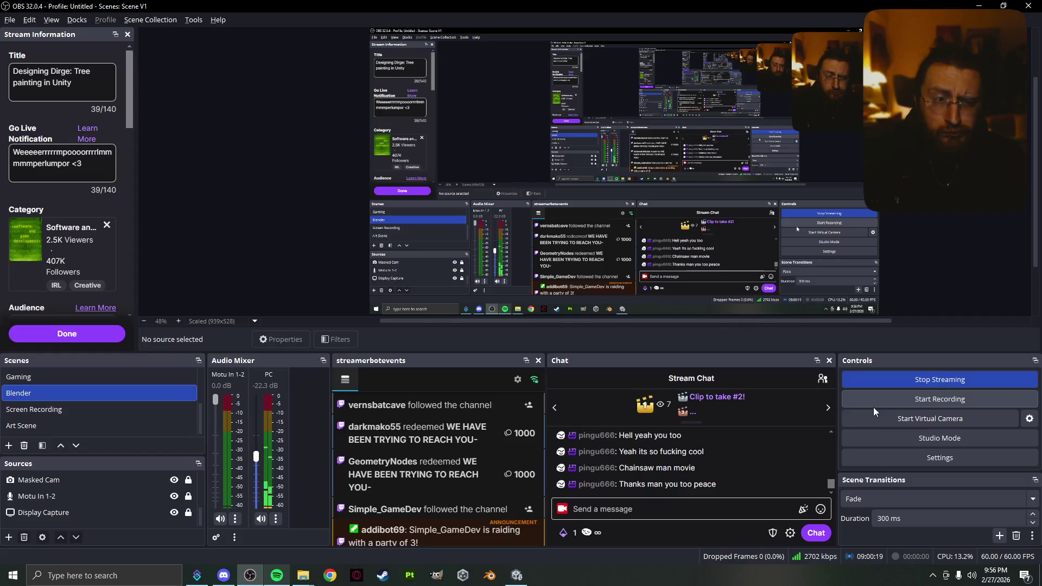
- Walk the player with W past the house toward the distant lamp-lit buildings, then pause with Esc
{"action": "left_click", "coordinate": [517, 575]}
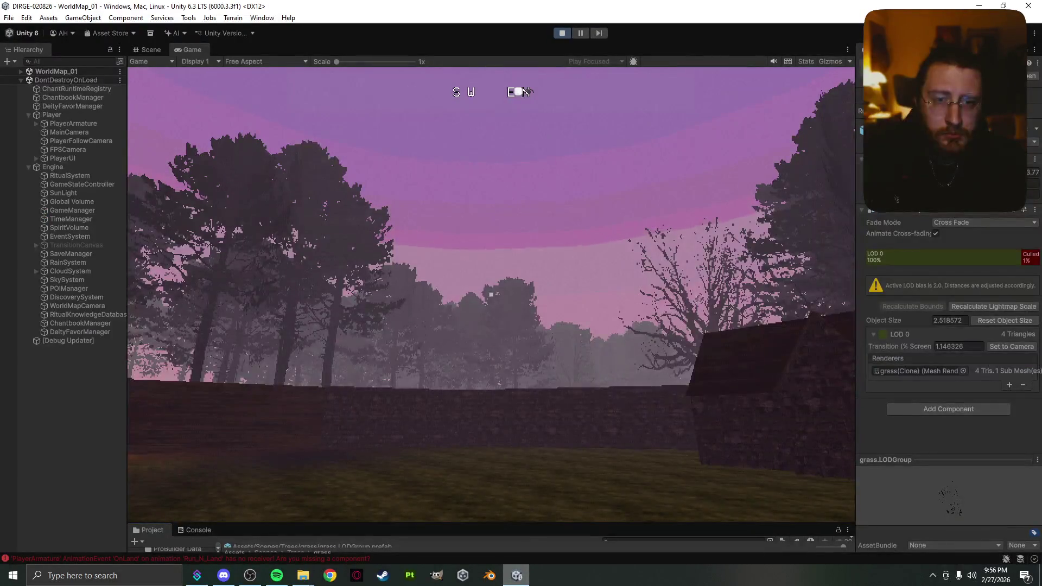
{"action": "key", "text": "w"}
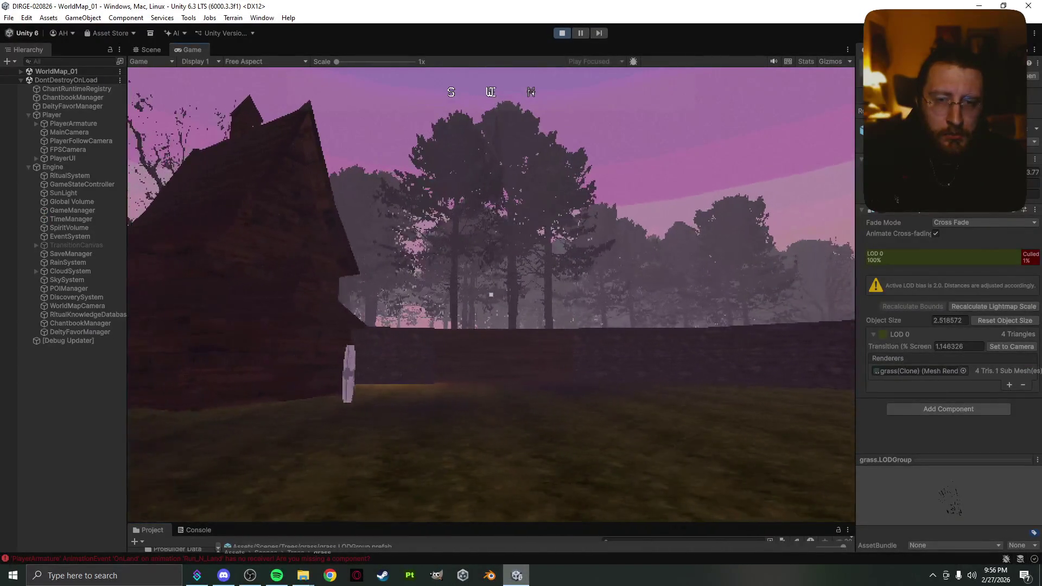
{"action": "key", "text": "w"}
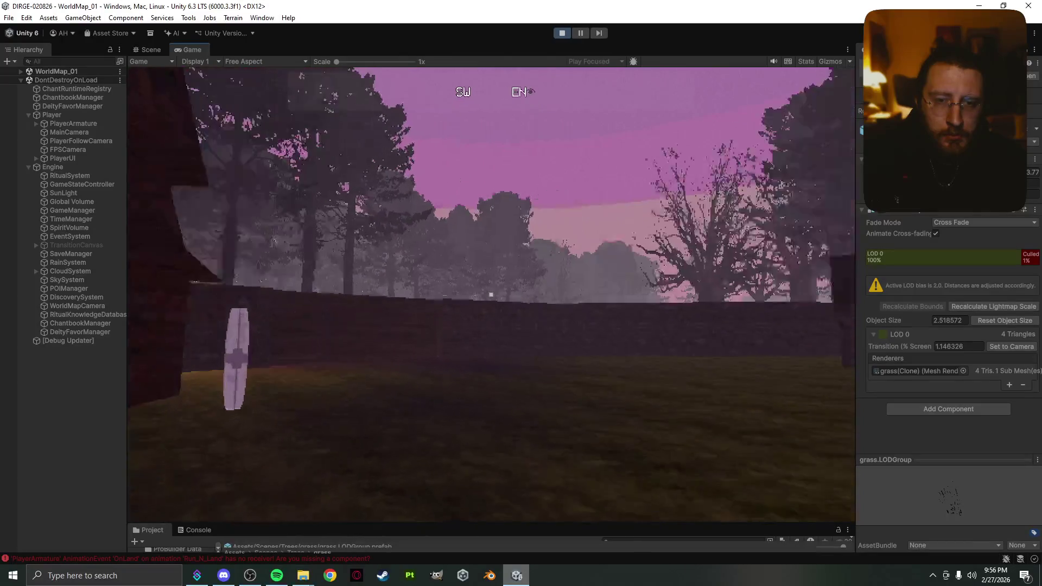
{"action": "key", "text": "w"}
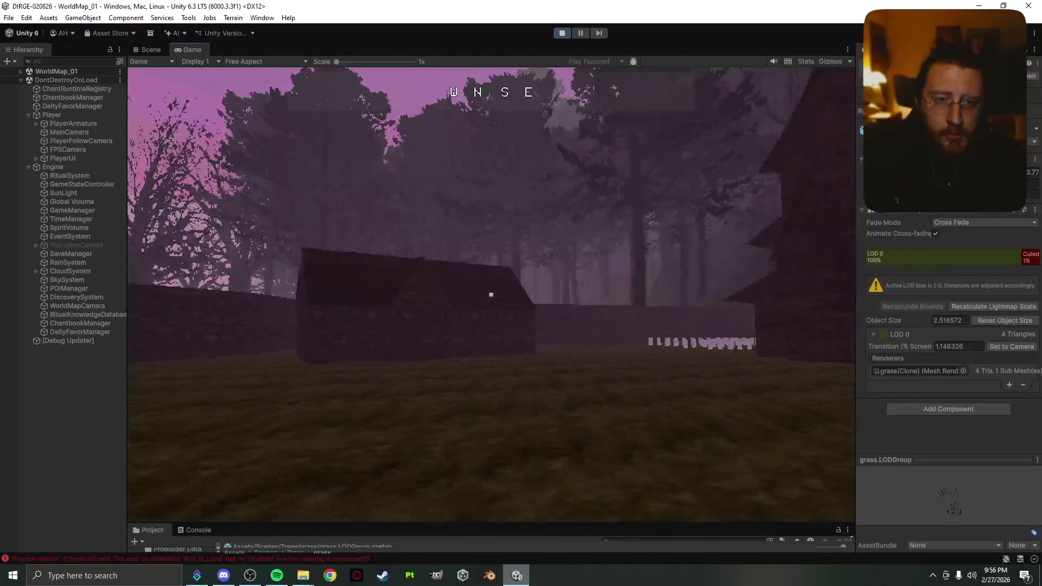
{"action": "key", "text": "w"}
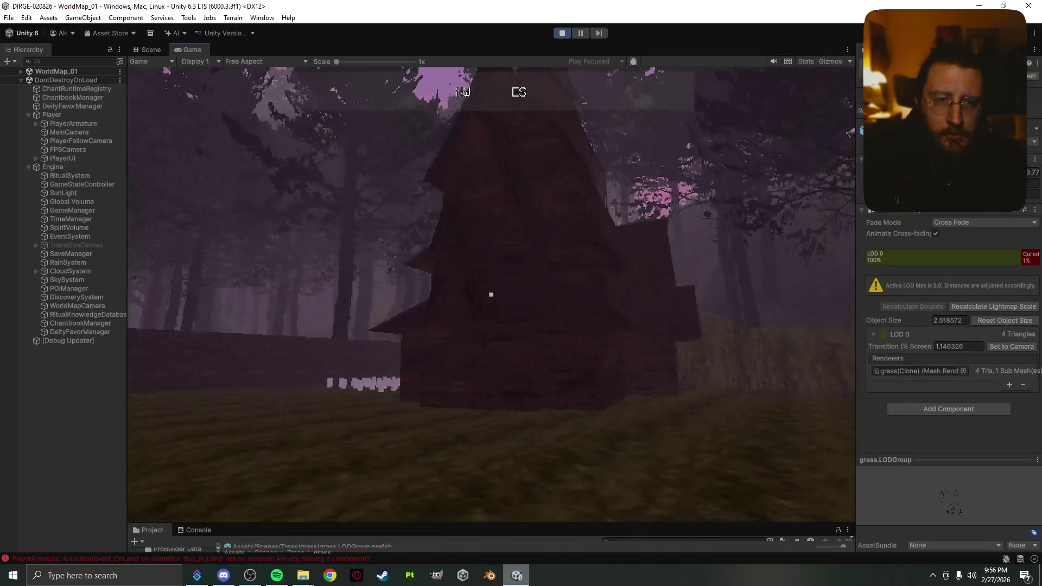
{"action": "key", "text": "w"}
{"action": "key", "text": "w"}
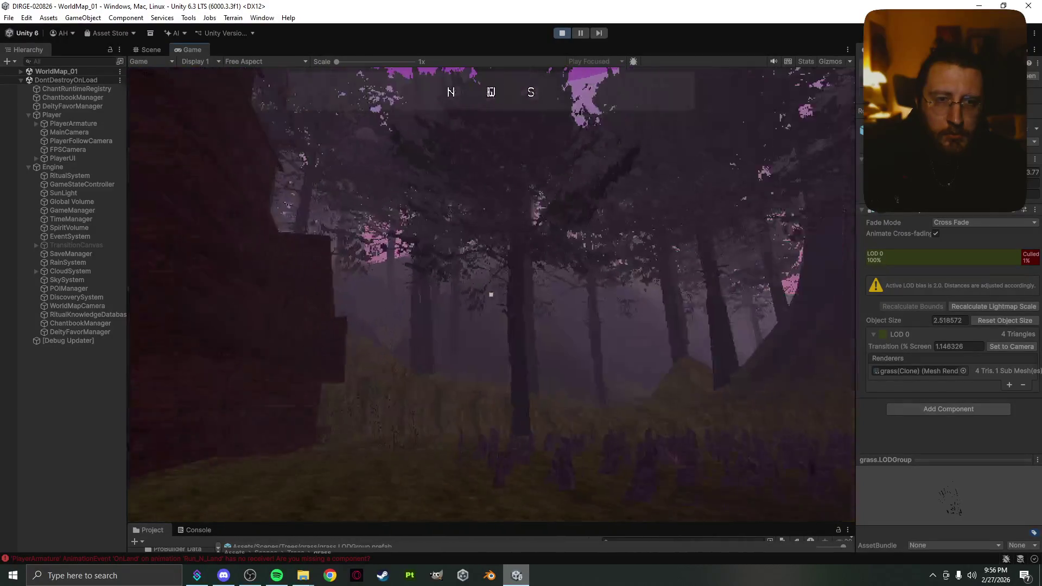
{"action": "key", "text": "w"}
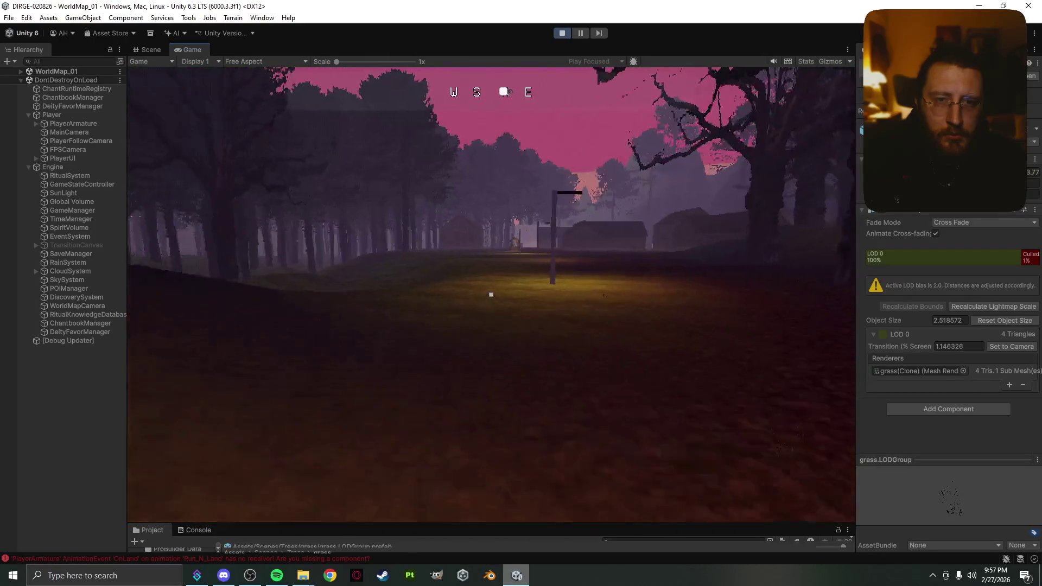
{"action": "key", "text": "w"}
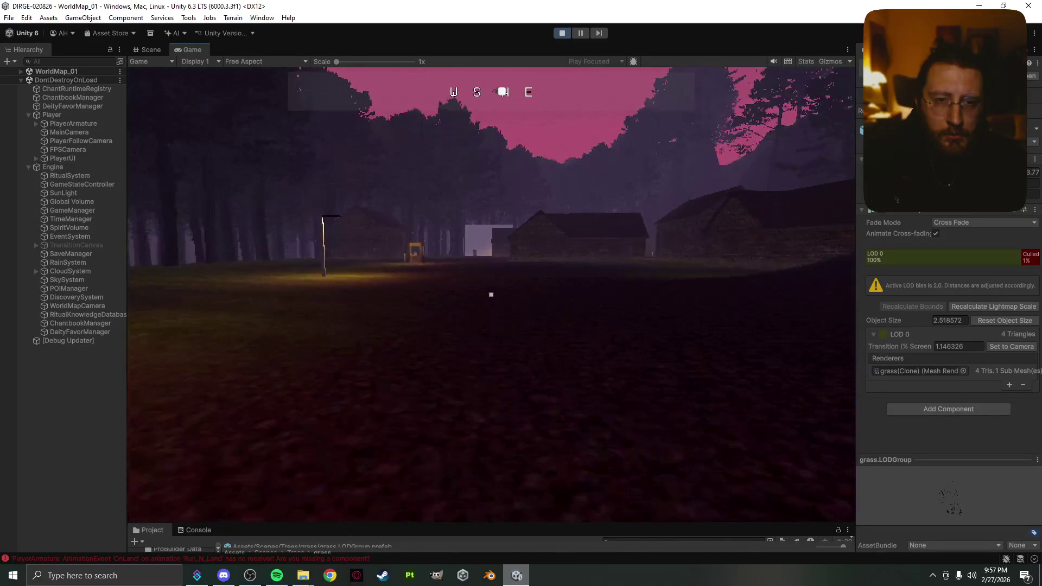
{"action": "key", "text": "w"}
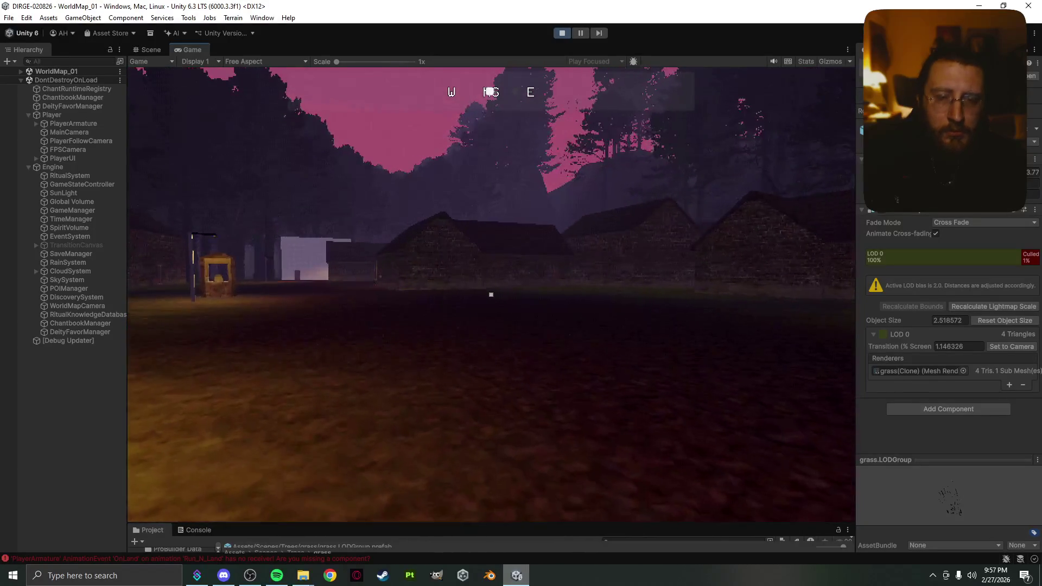
{"action": "key", "text": "Escape"}
- Play the track Dawn from Spotify's Dirge playlist, then return through OBS to Unity
{"action": "left_click", "coordinate": [277, 575]}
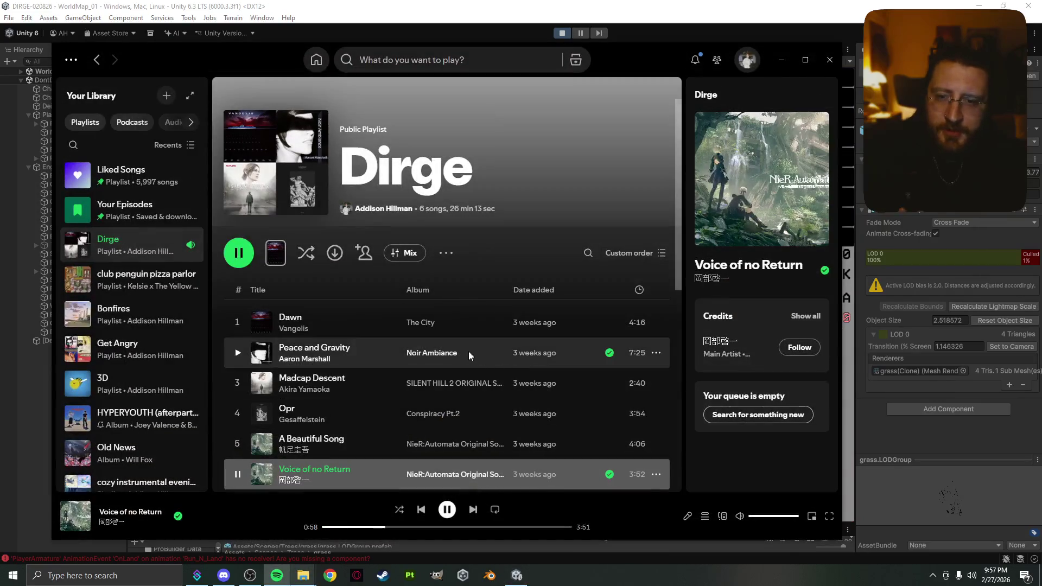
{"action": "double_click", "coordinate": [369, 323]}
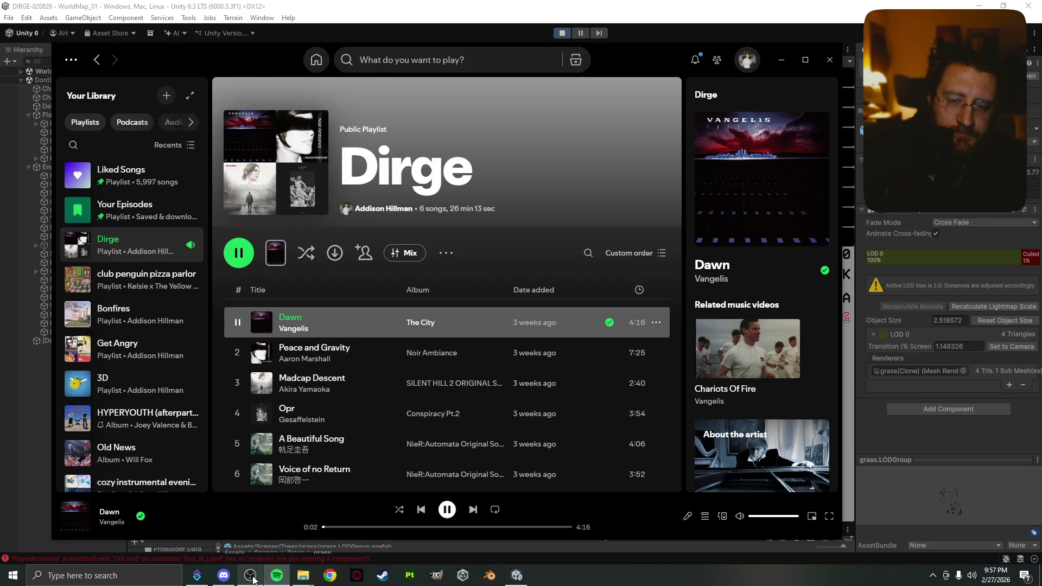
{"action": "left_click", "coordinate": [260, 575]}
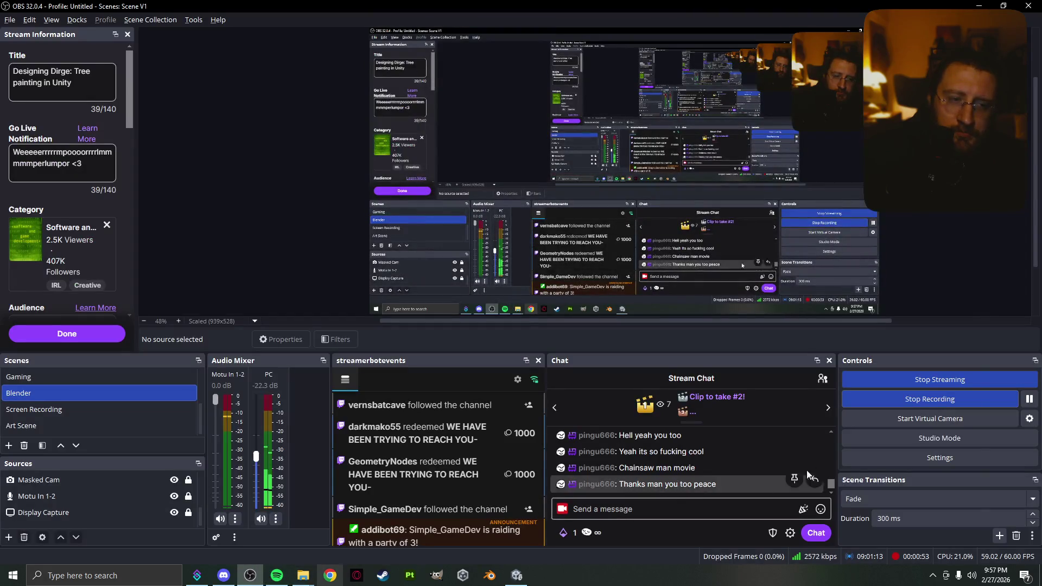
{"action": "left_click", "coordinate": [515, 576]}
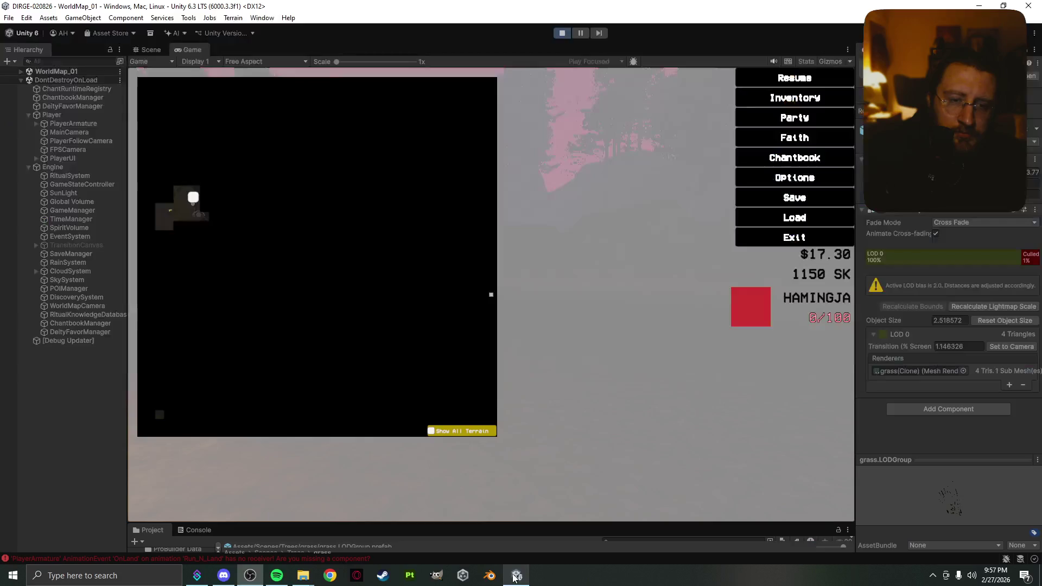
- Resume the game, walk into the lamp-post clearing, then stop the OBS screen recording
{"action": "key", "text": "Escape"}
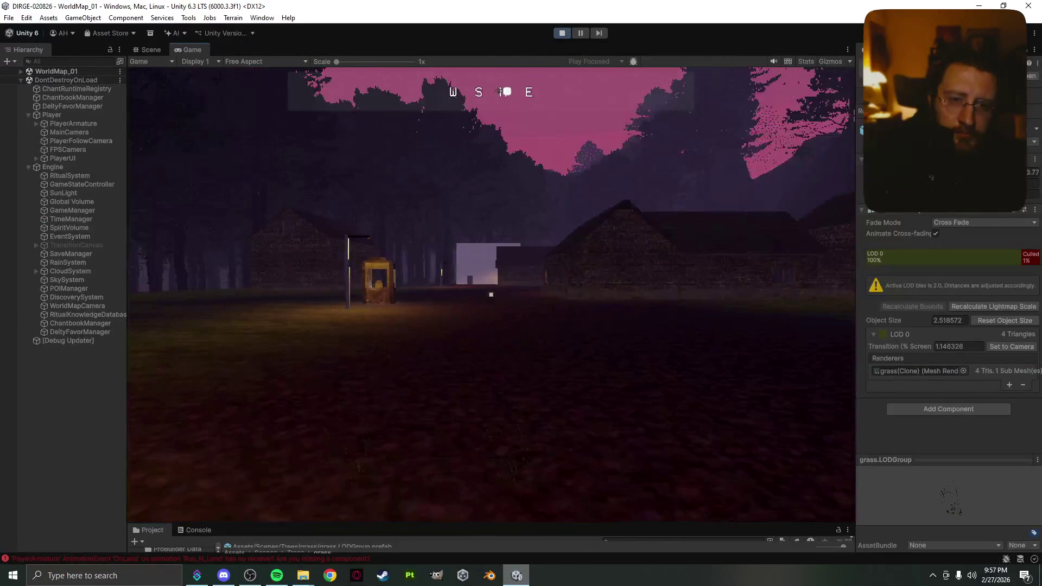
{"action": "key", "text": "w"}
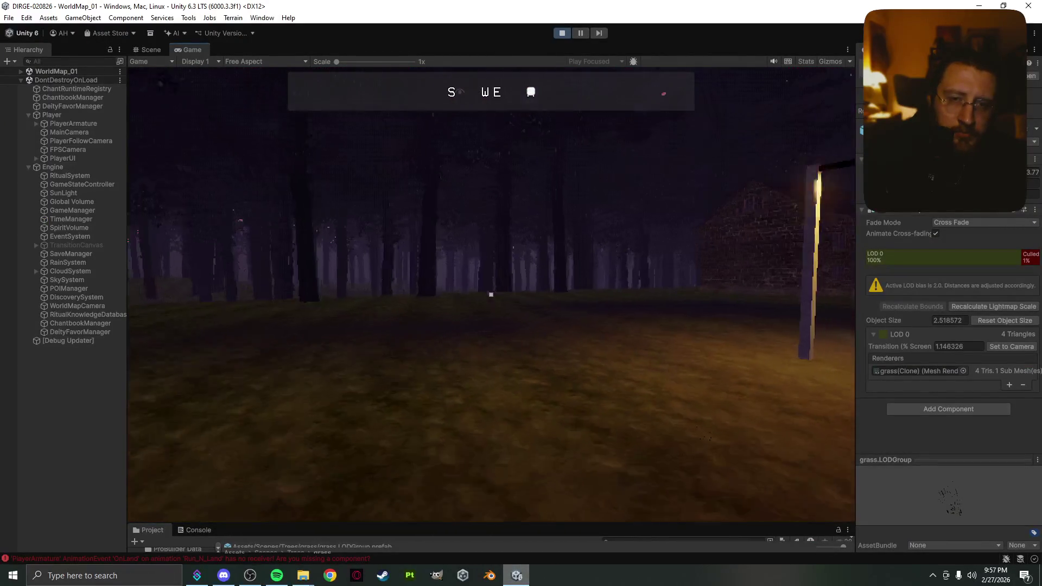
{"action": "key", "text": "w"}
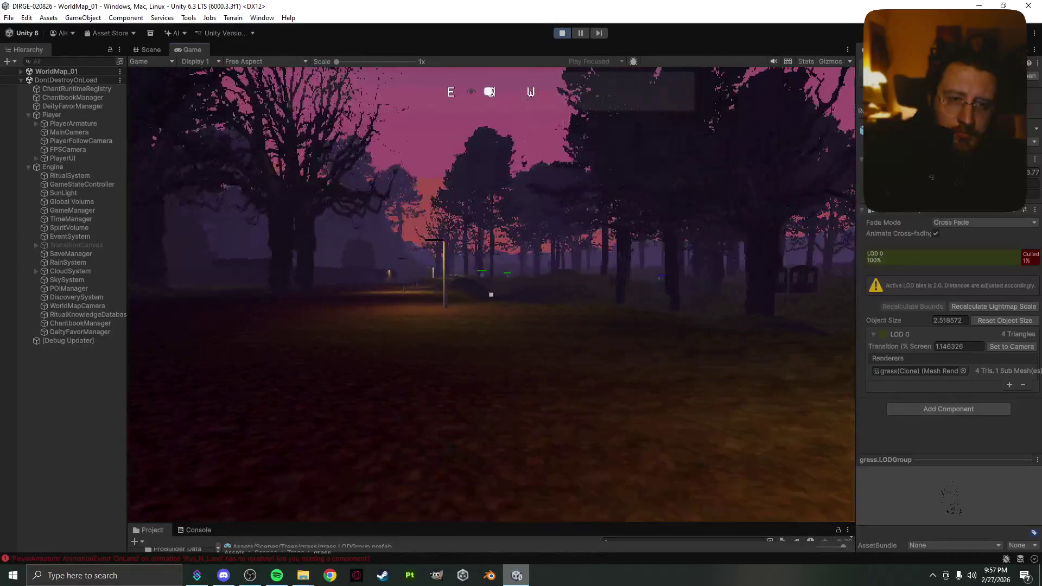
{"action": "key", "text": "Escape"}
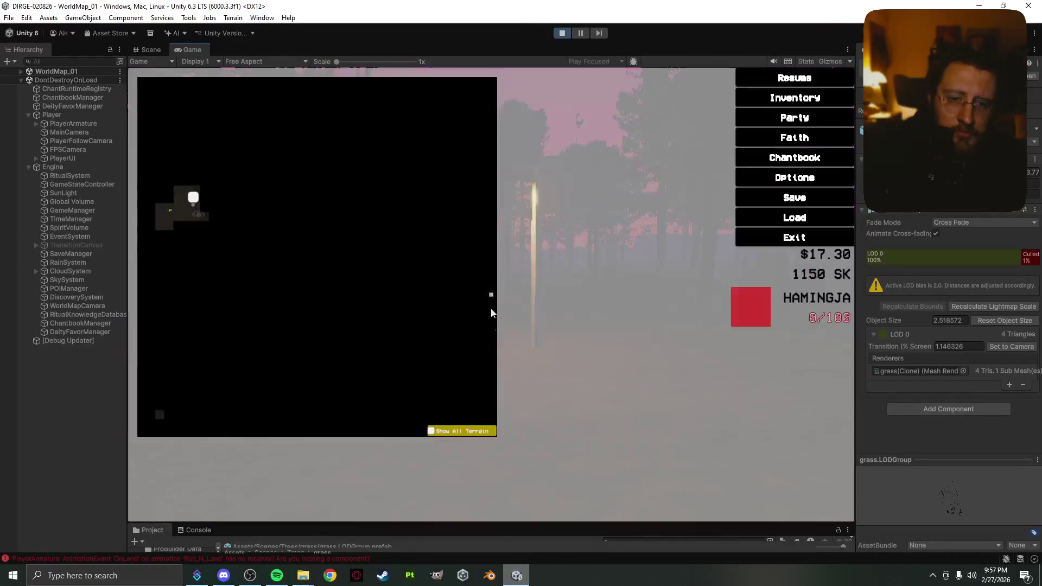
{"action": "left_click", "coordinate": [261, 579]}
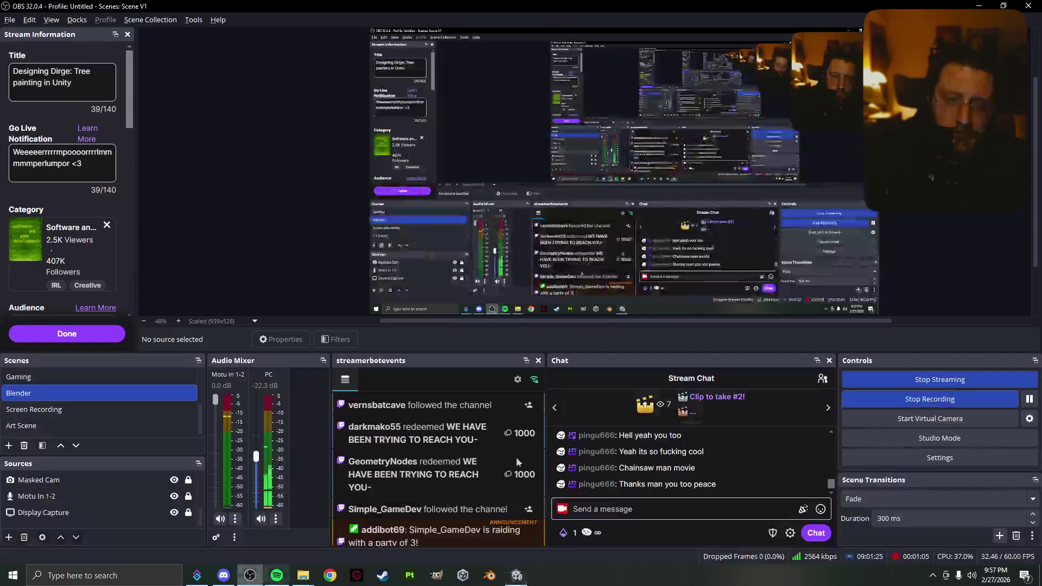
{"action": "left_click", "coordinate": [901, 401]}
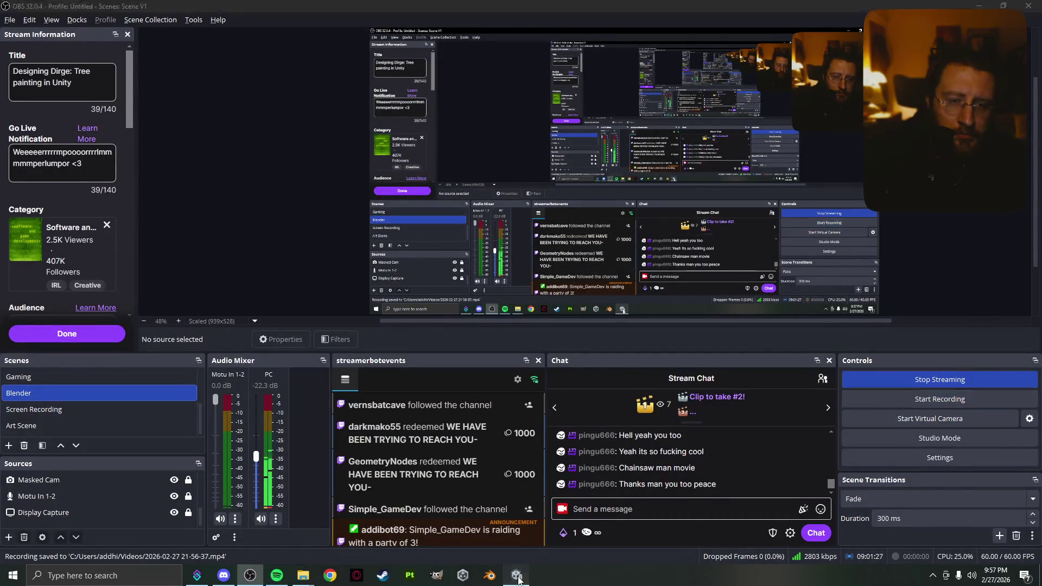
{"action": "left_click", "coordinate": [512, 577]}
- Walk along the lamp-lit path past the standing stone into Rokhof, ending at the tall house
{"action": "key", "text": "Escape"}
{"action": "key", "text": "w"}
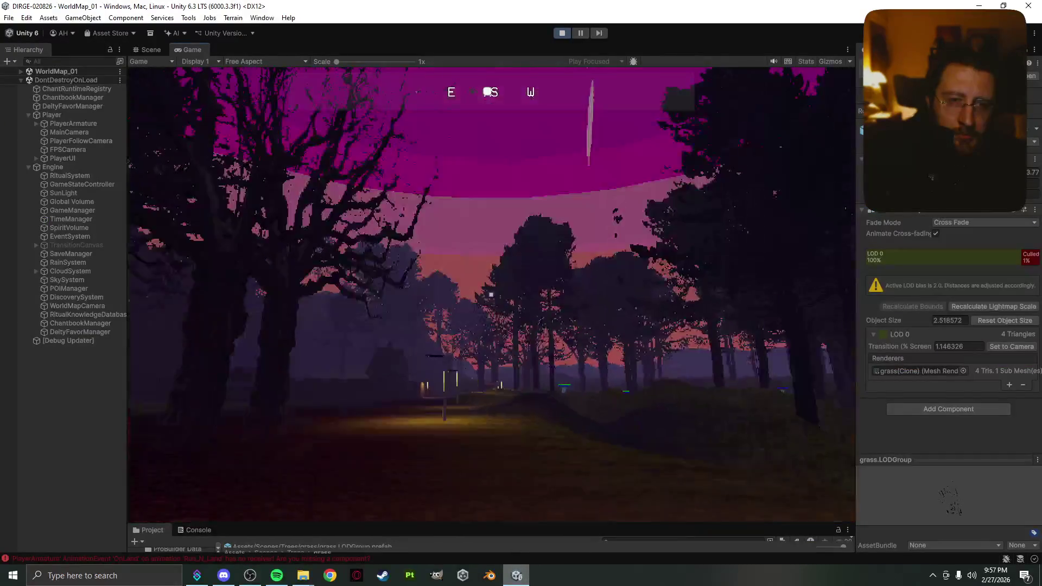
{"action": "key", "text": "w"}
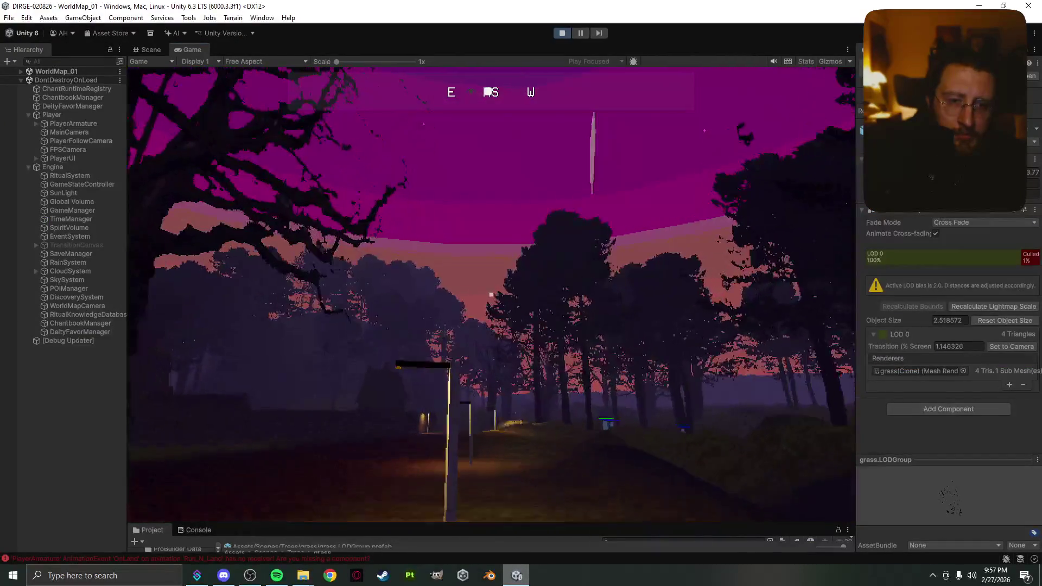
{"action": "key", "text": "w"}
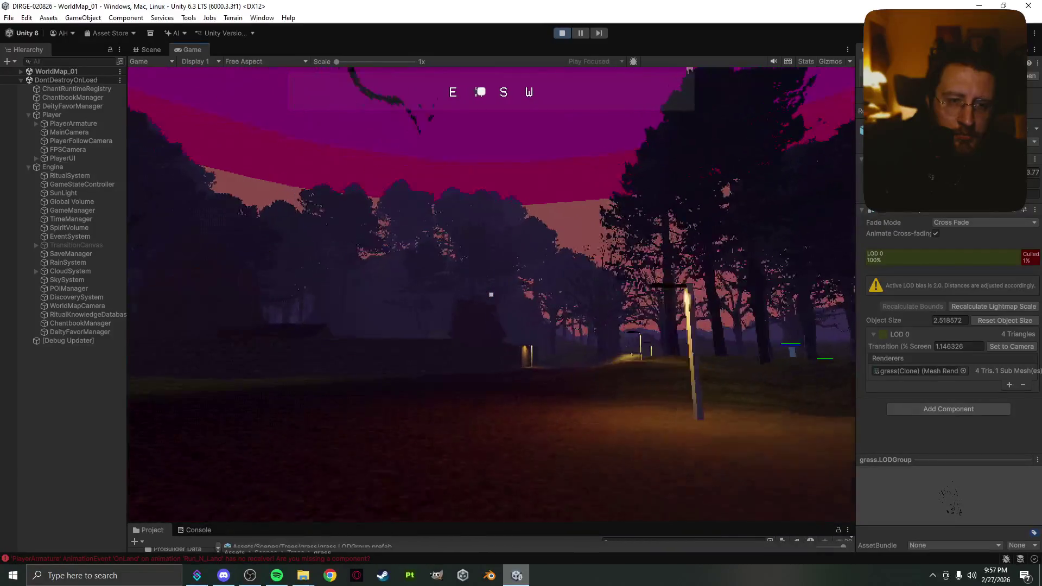
{"action": "key", "text": "w"}
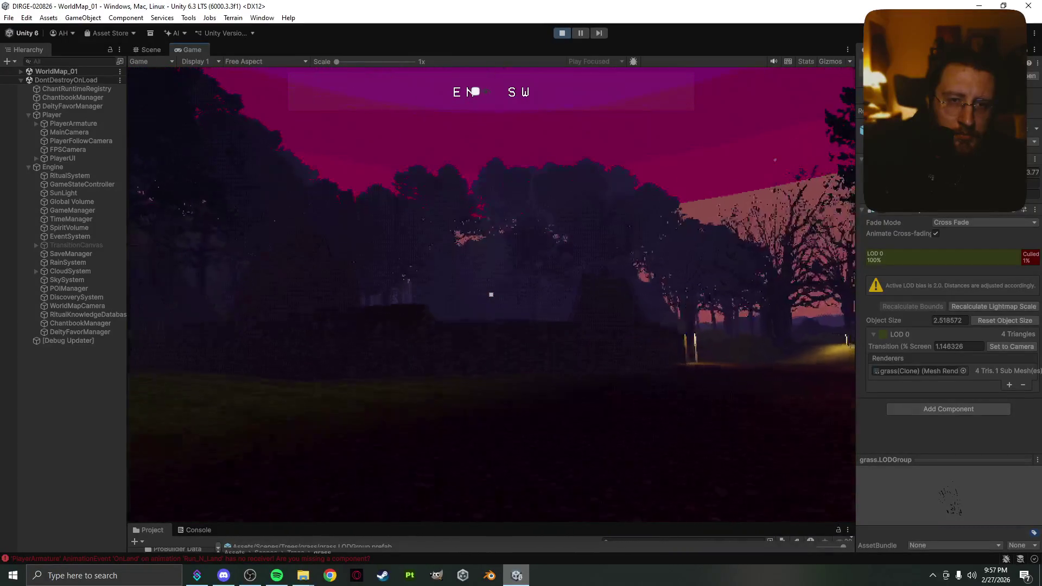
{"action": "key", "text": "w"}
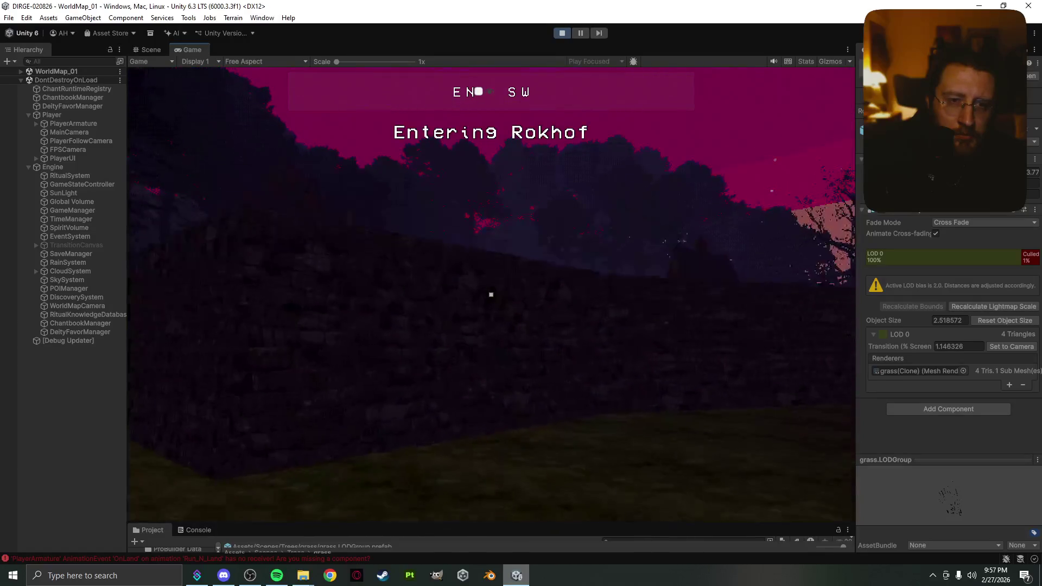
{"action": "key", "text": "w"}
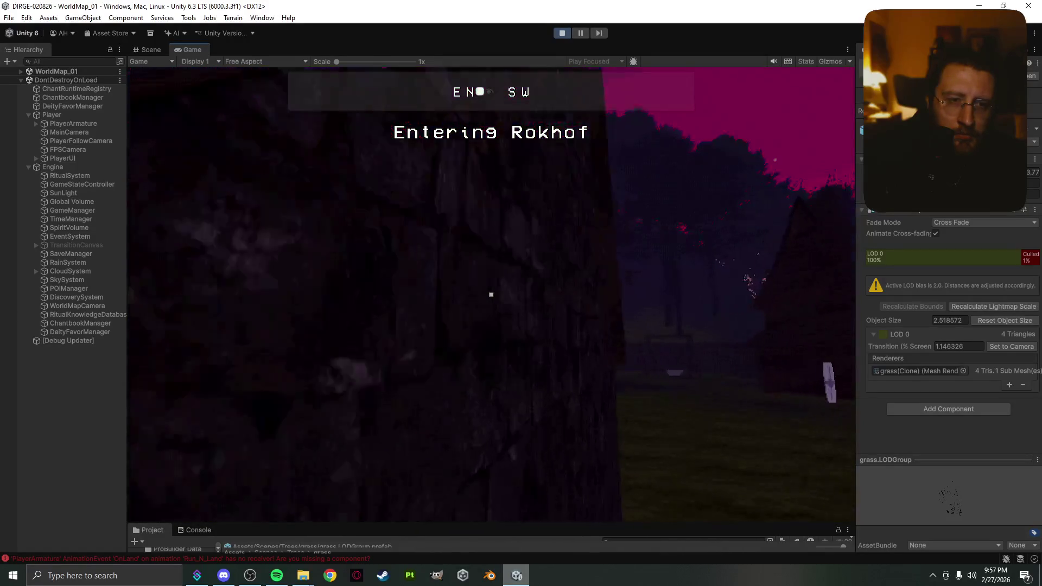
{"action": "key", "text": "w"}
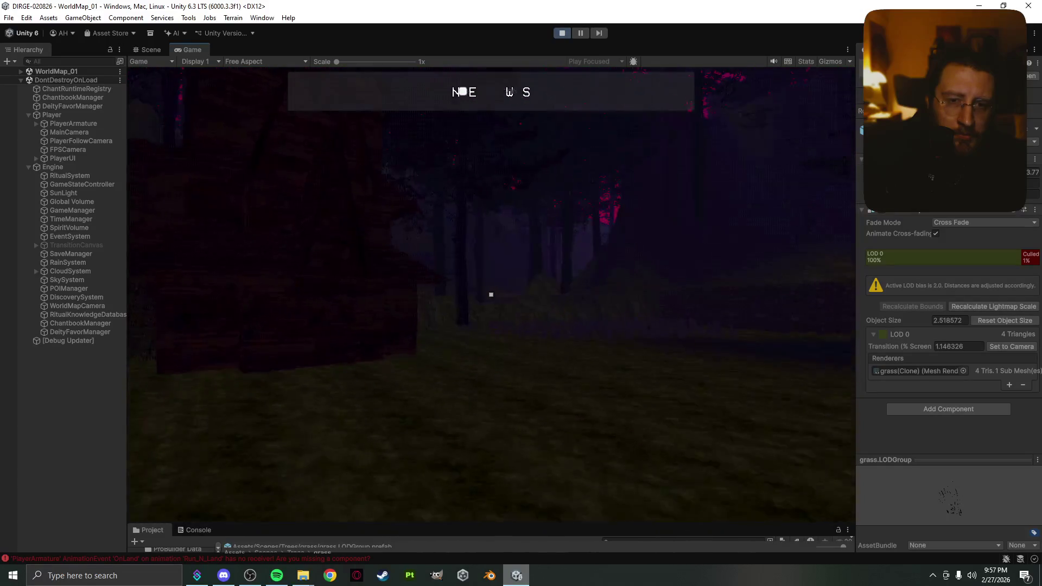
{"action": "key", "text": "w"}
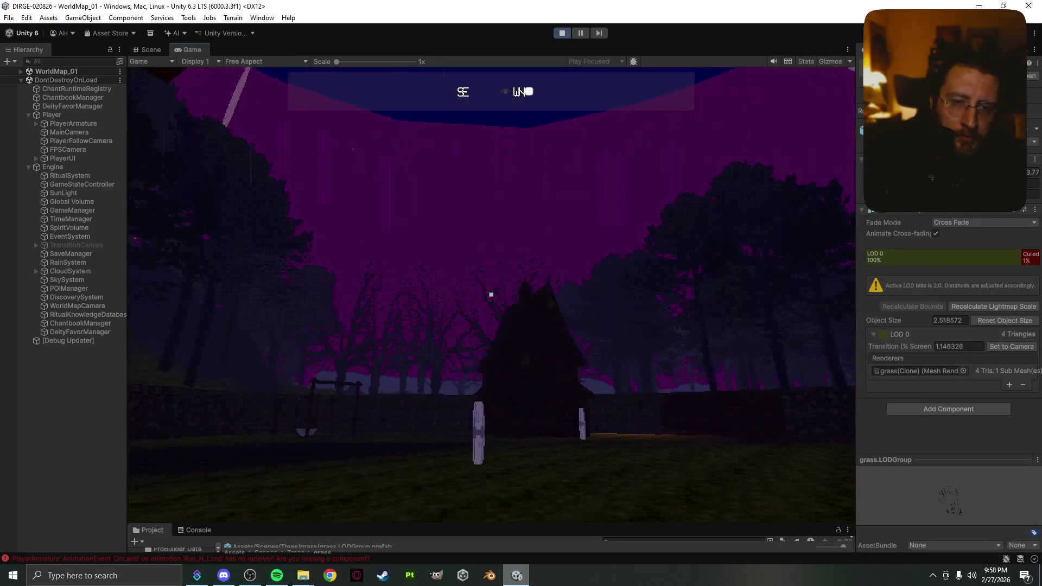
{"action": "key", "text": "d"}
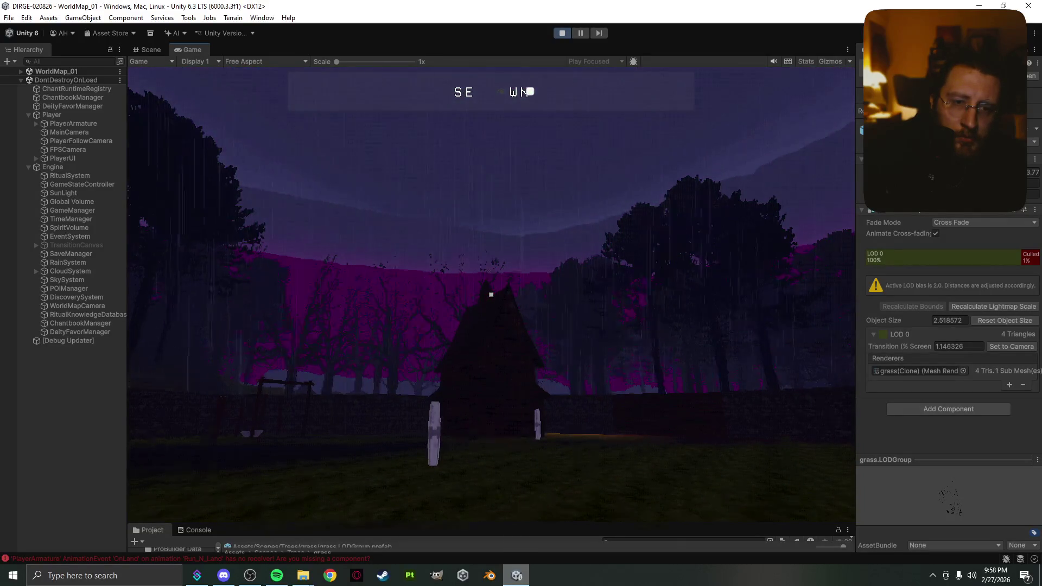
{"action": "mouse_move", "coordinate": [491, 295]}
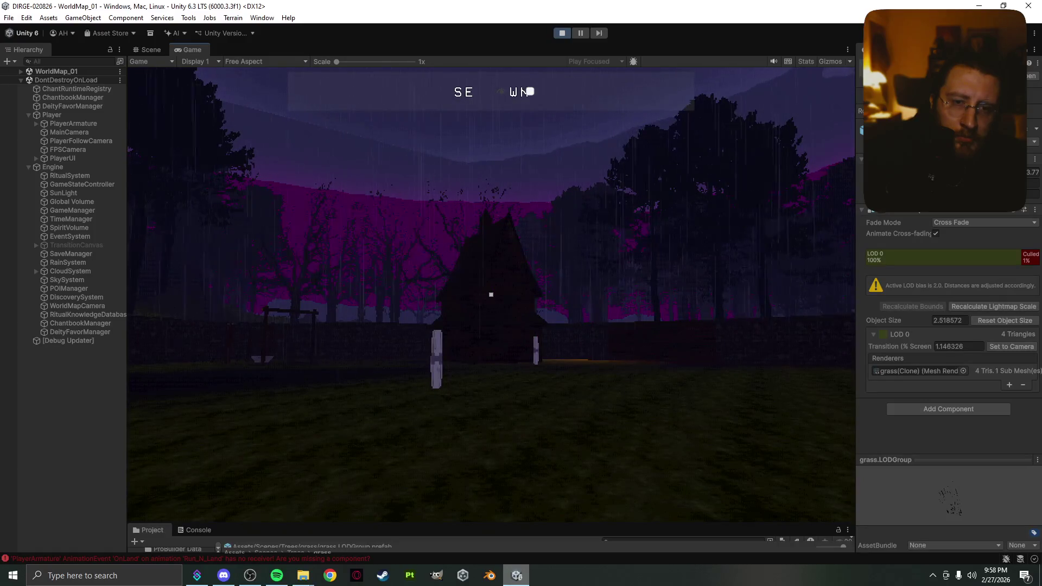